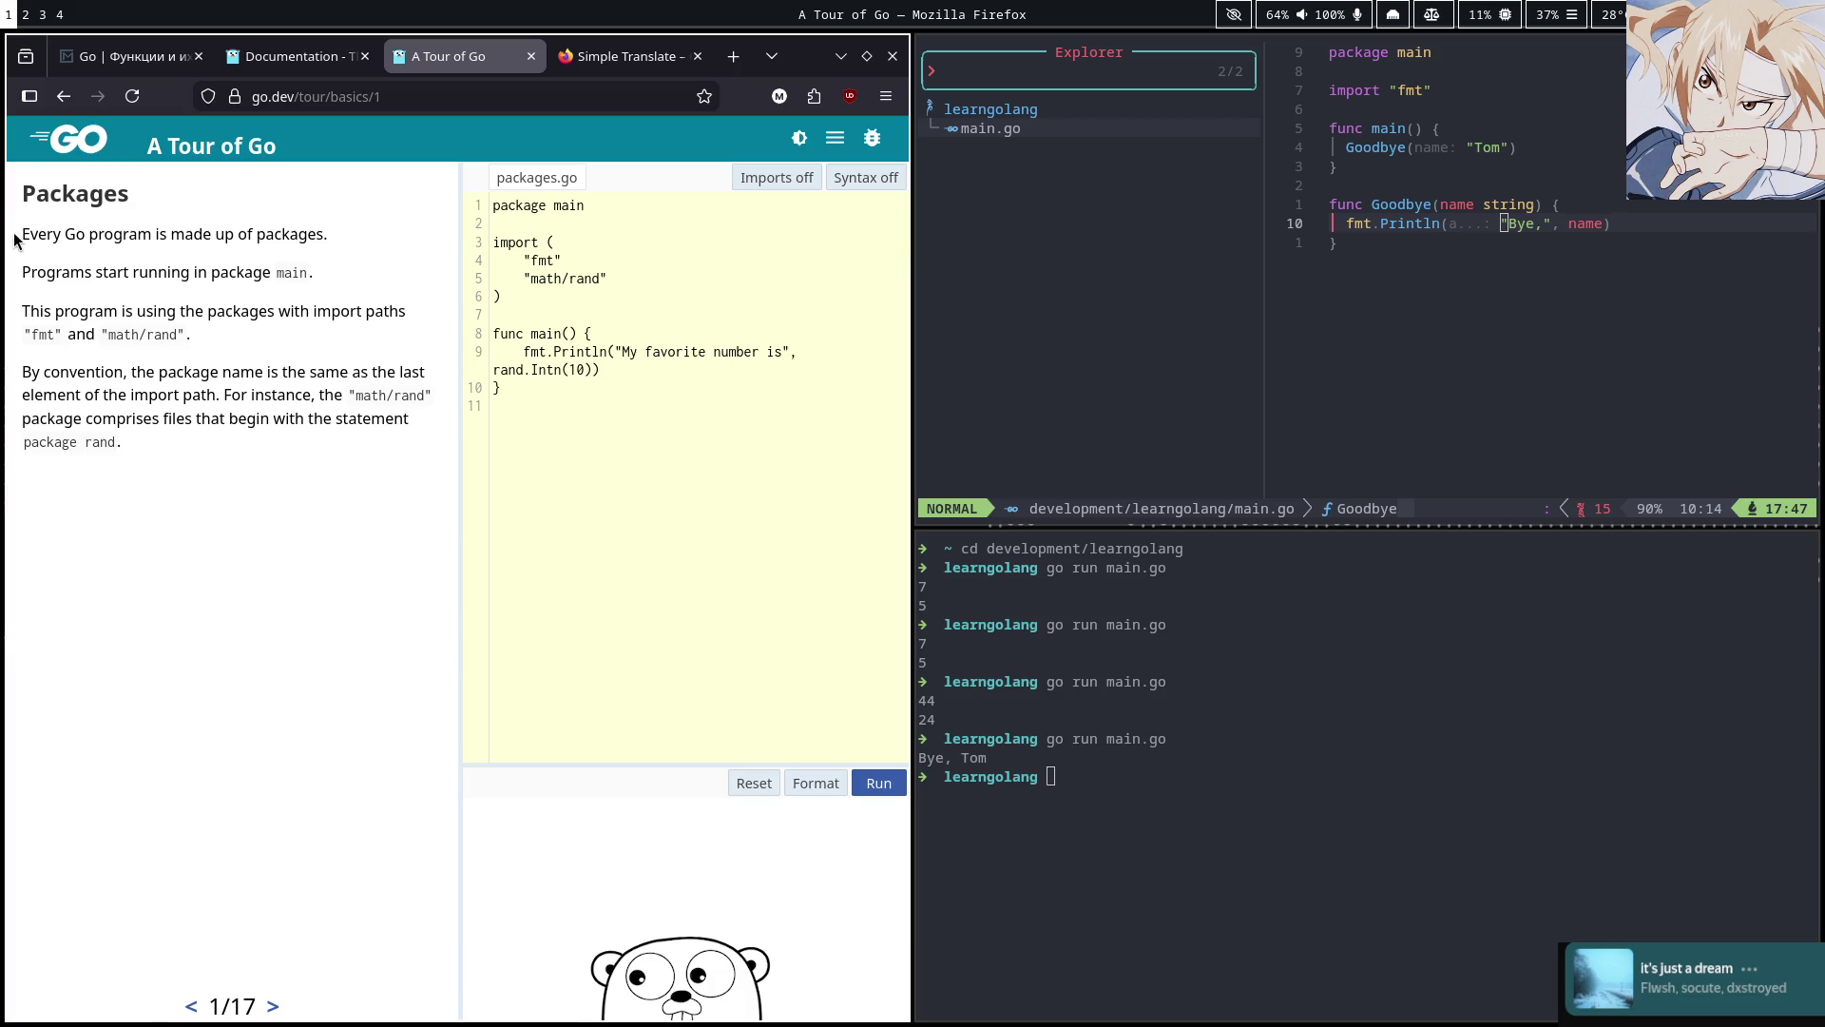
Select the lesson's first sentence, 'Every Go program is made up of packages.', then switch to the Obsidian note
{"action": "triple_click", "coordinate": [330, 233]}
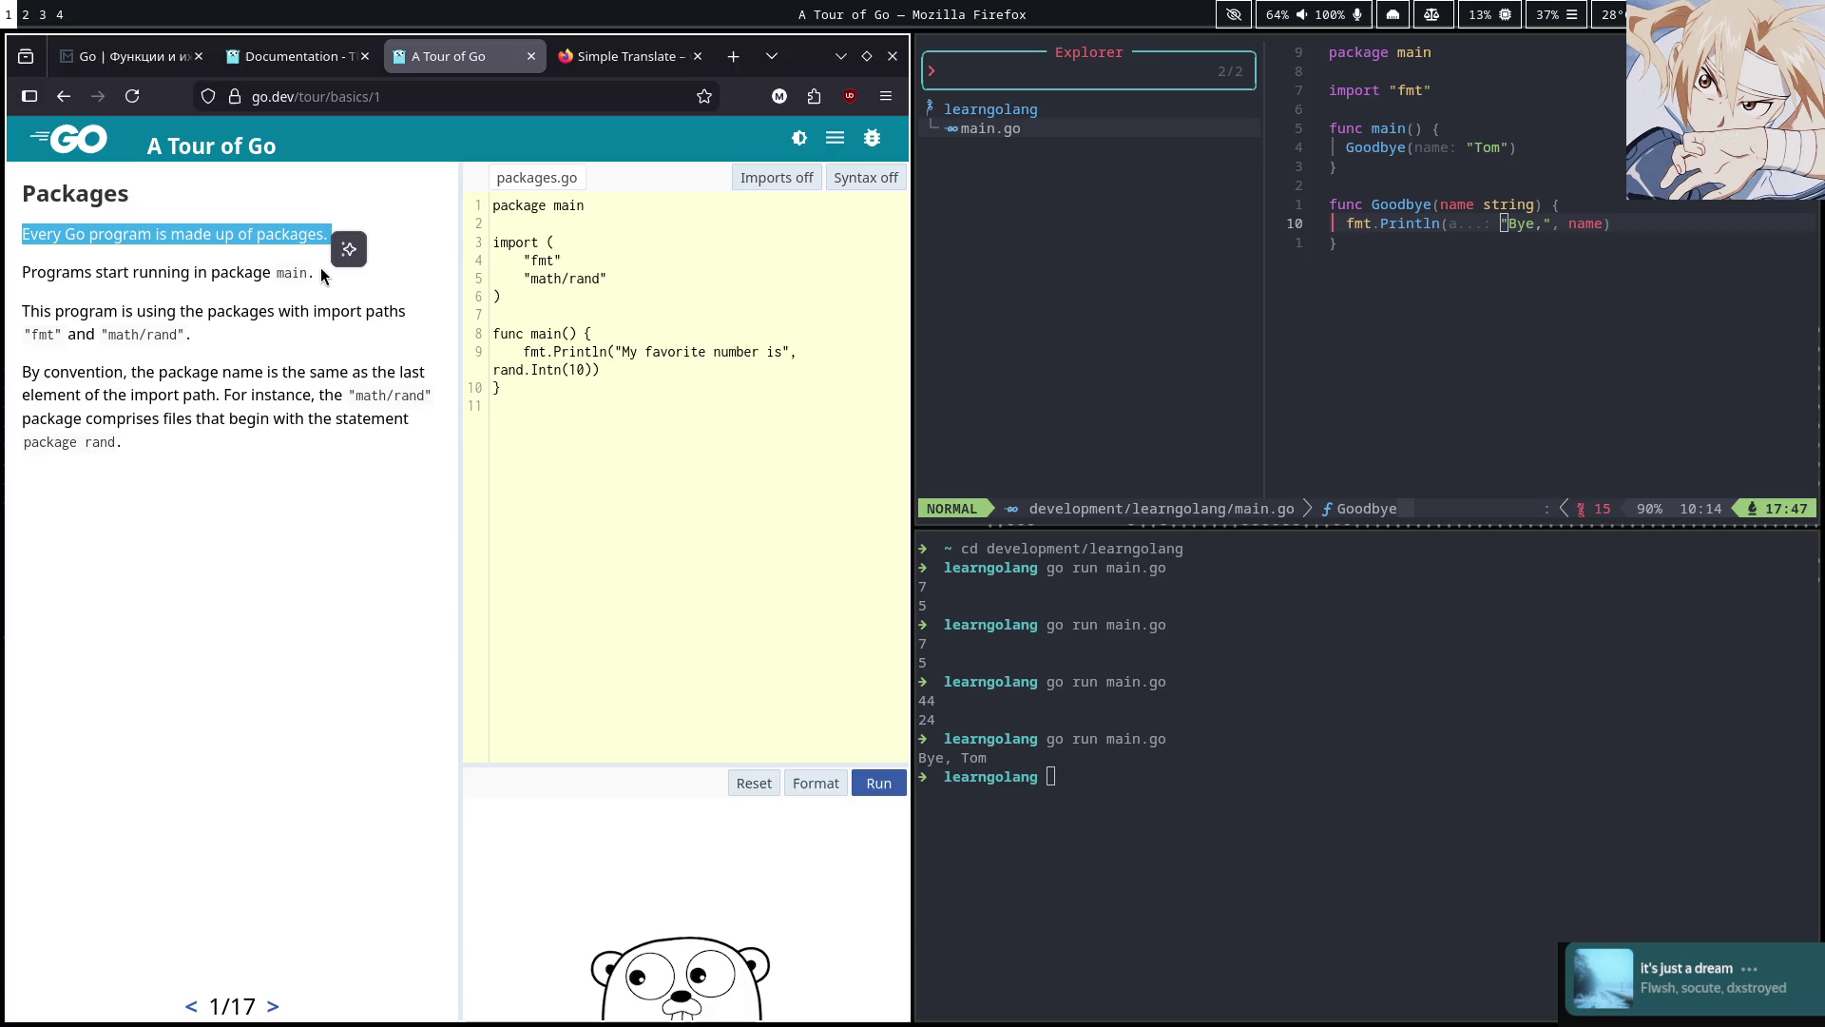
{"action": "key", "text": "super+2"}
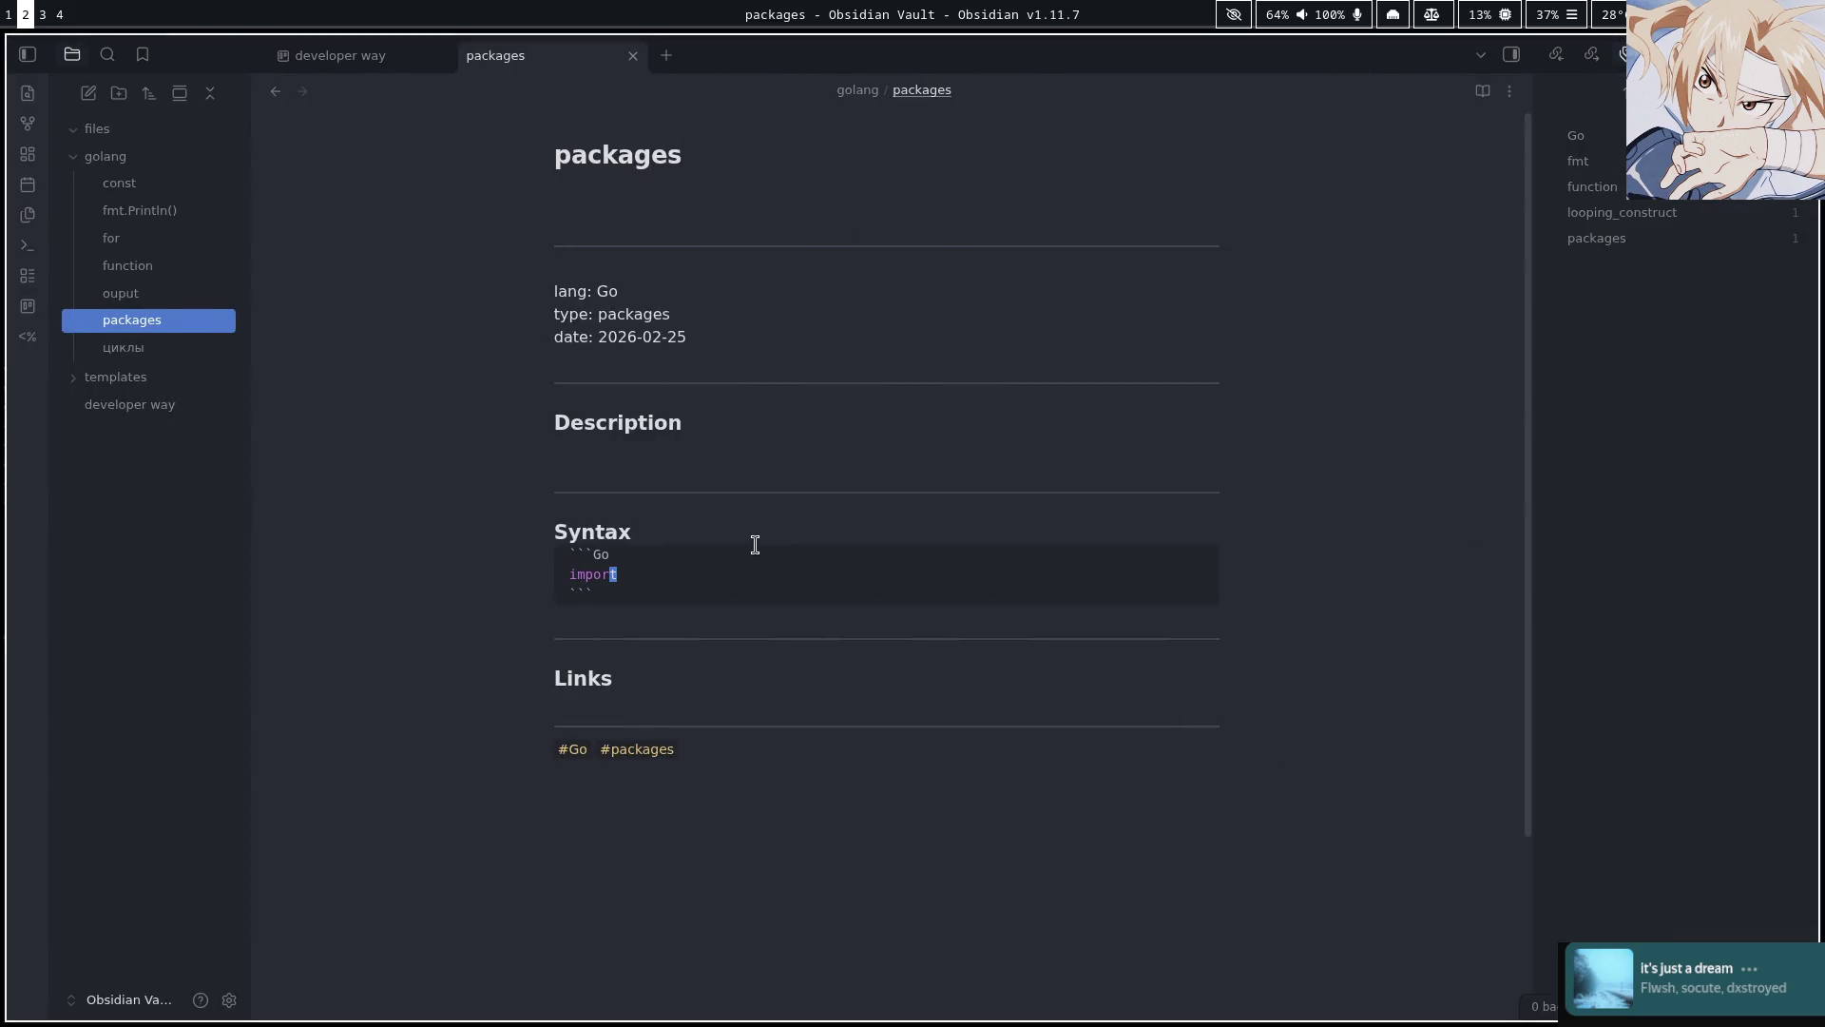
Type 'Every Go program is made up of packages.' under Description, leave it unbolded, and go back to Firefox
{"action": "key", "text": "Up"}
{"action": "key", "text": "Up"}
{"action": "key", "text": "Up"}
{"action": "type", "text": "Every Go program is made up of packages."}
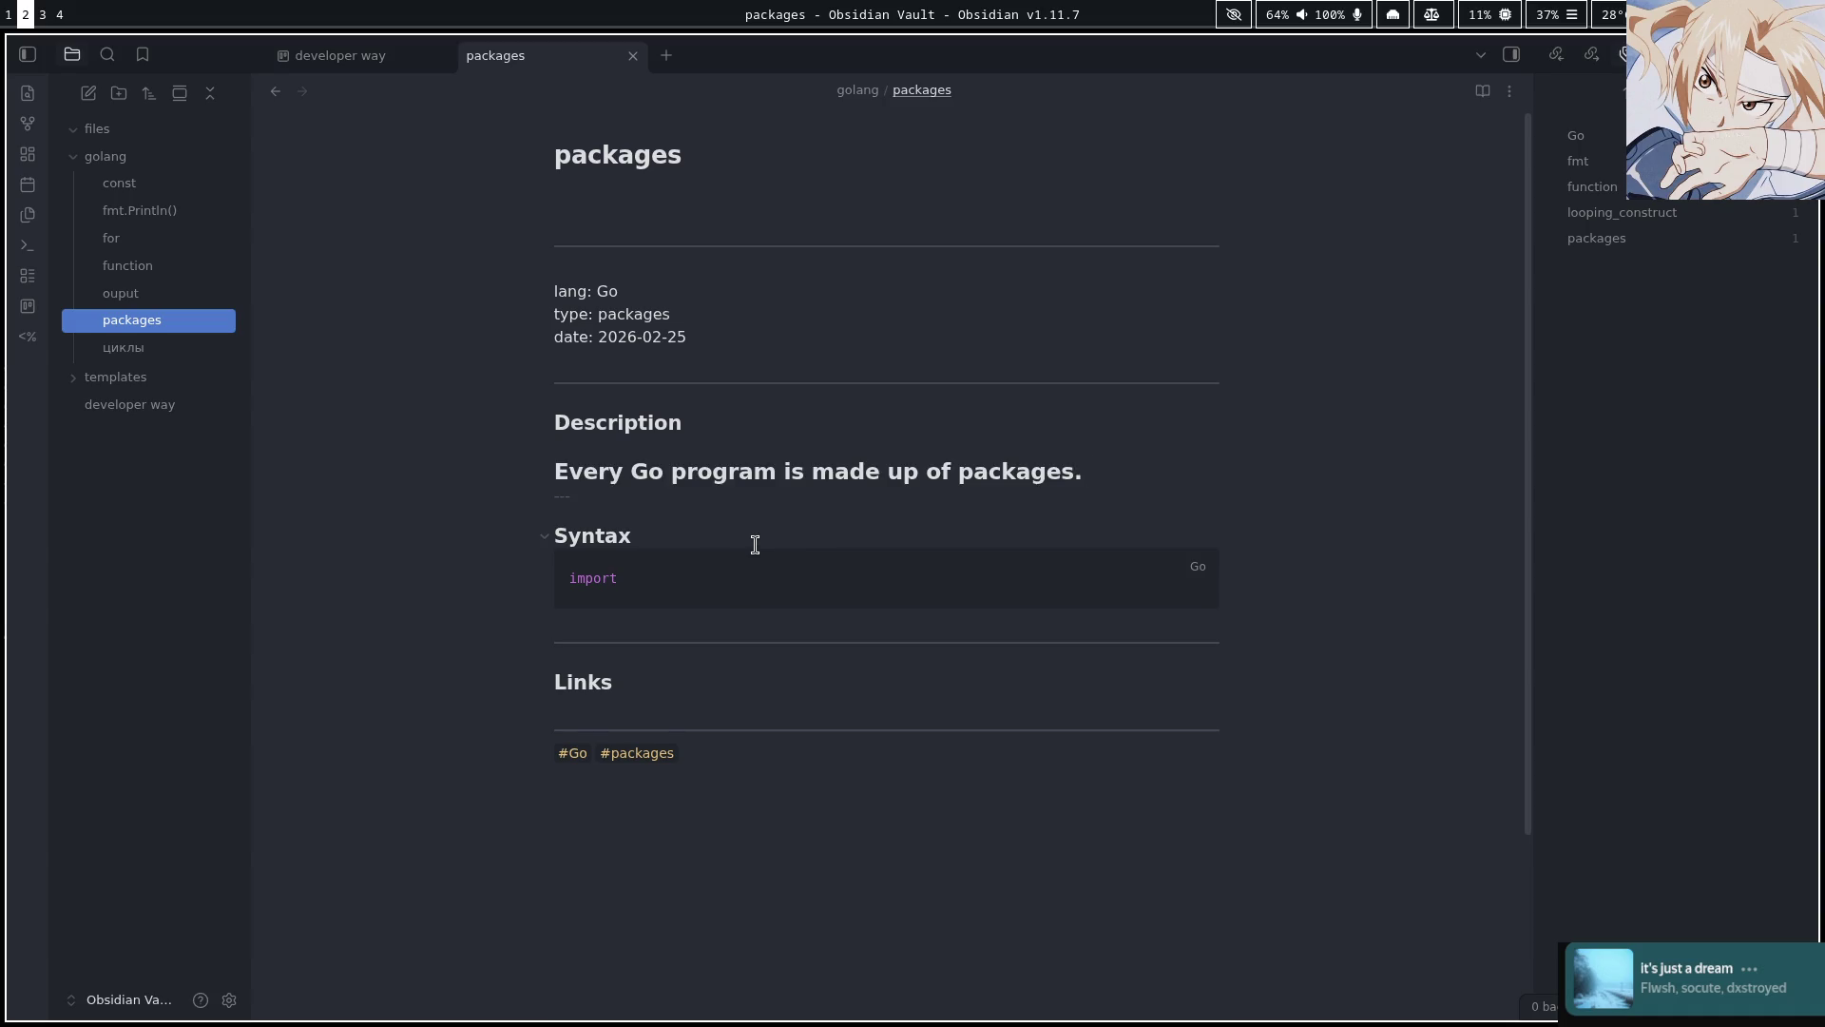
{"action": "key", "text": "shift+Left"}
{"action": "key", "text": "shift+Left"}
{"action": "key", "text": "shift+Left"}
{"action": "key", "text": "shift+Left"}
{"action": "key", "text": "shift+Left"}
{"action": "key", "text": "shift+Left"}
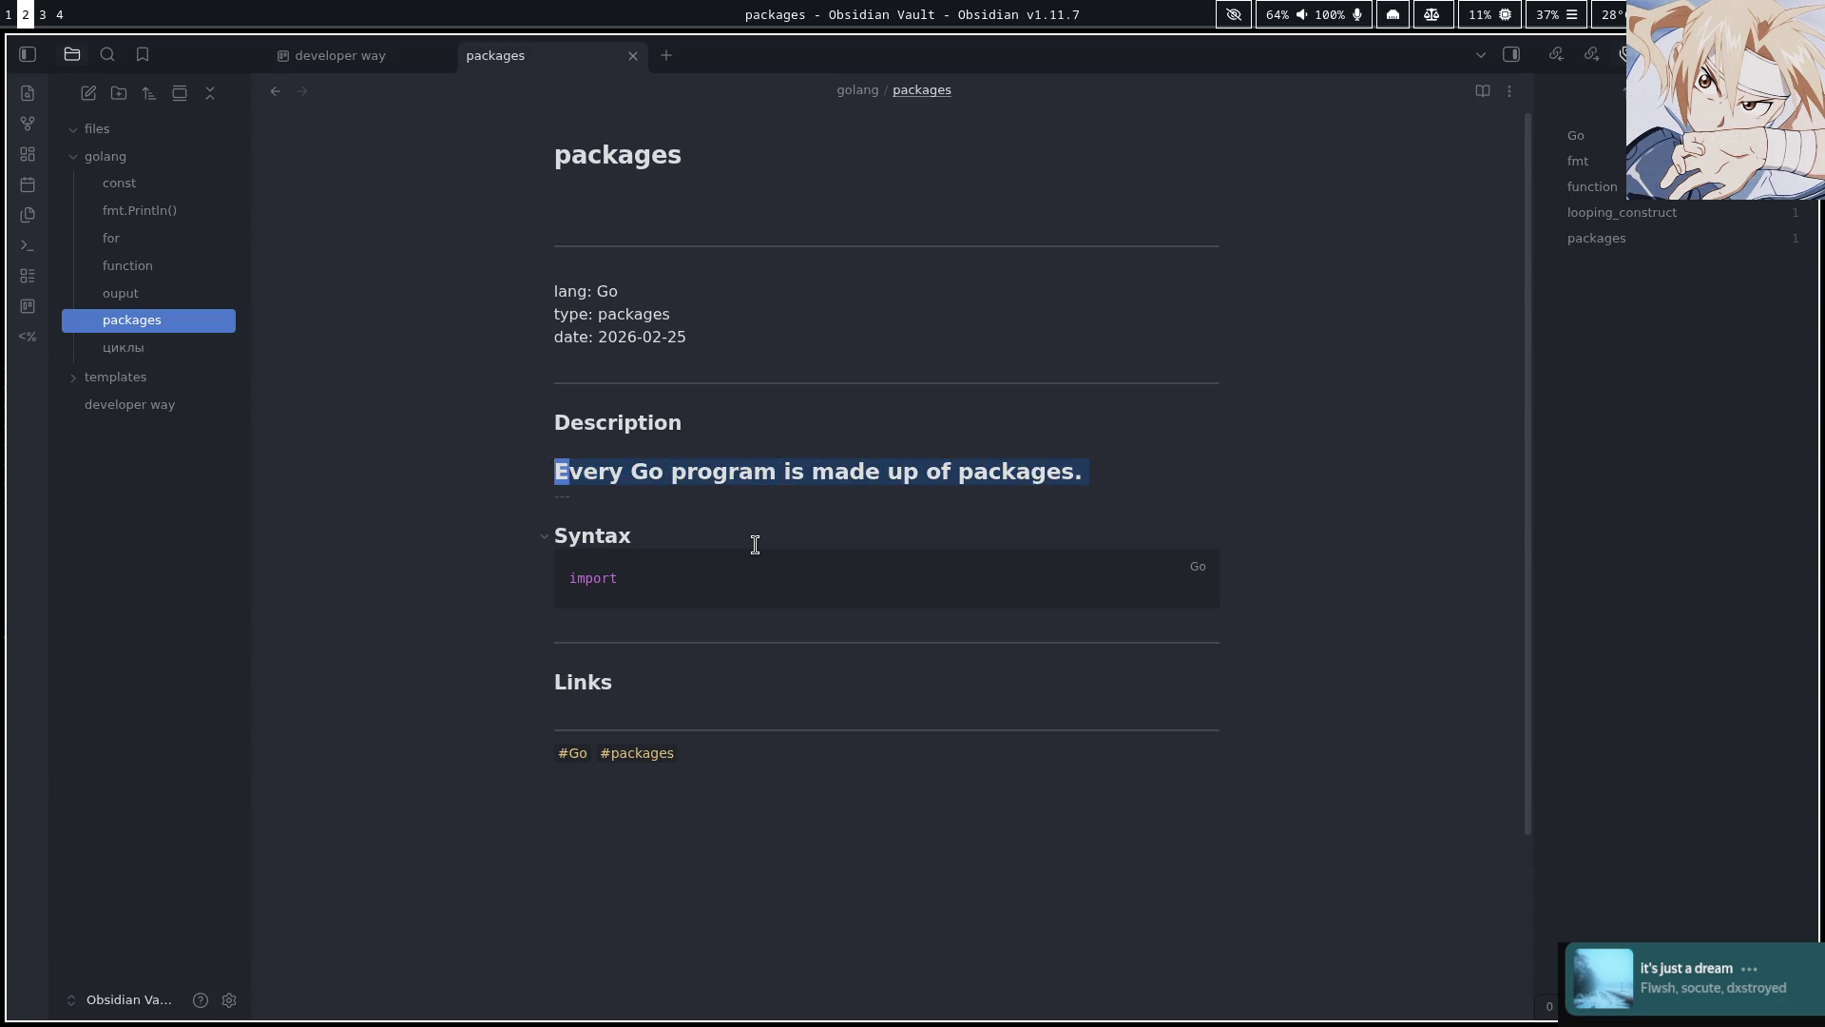
{"action": "key", "text": "ctrl+b"}
{"action": "key", "text": "ctrl+z"}
{"action": "key", "text": "Escape"}
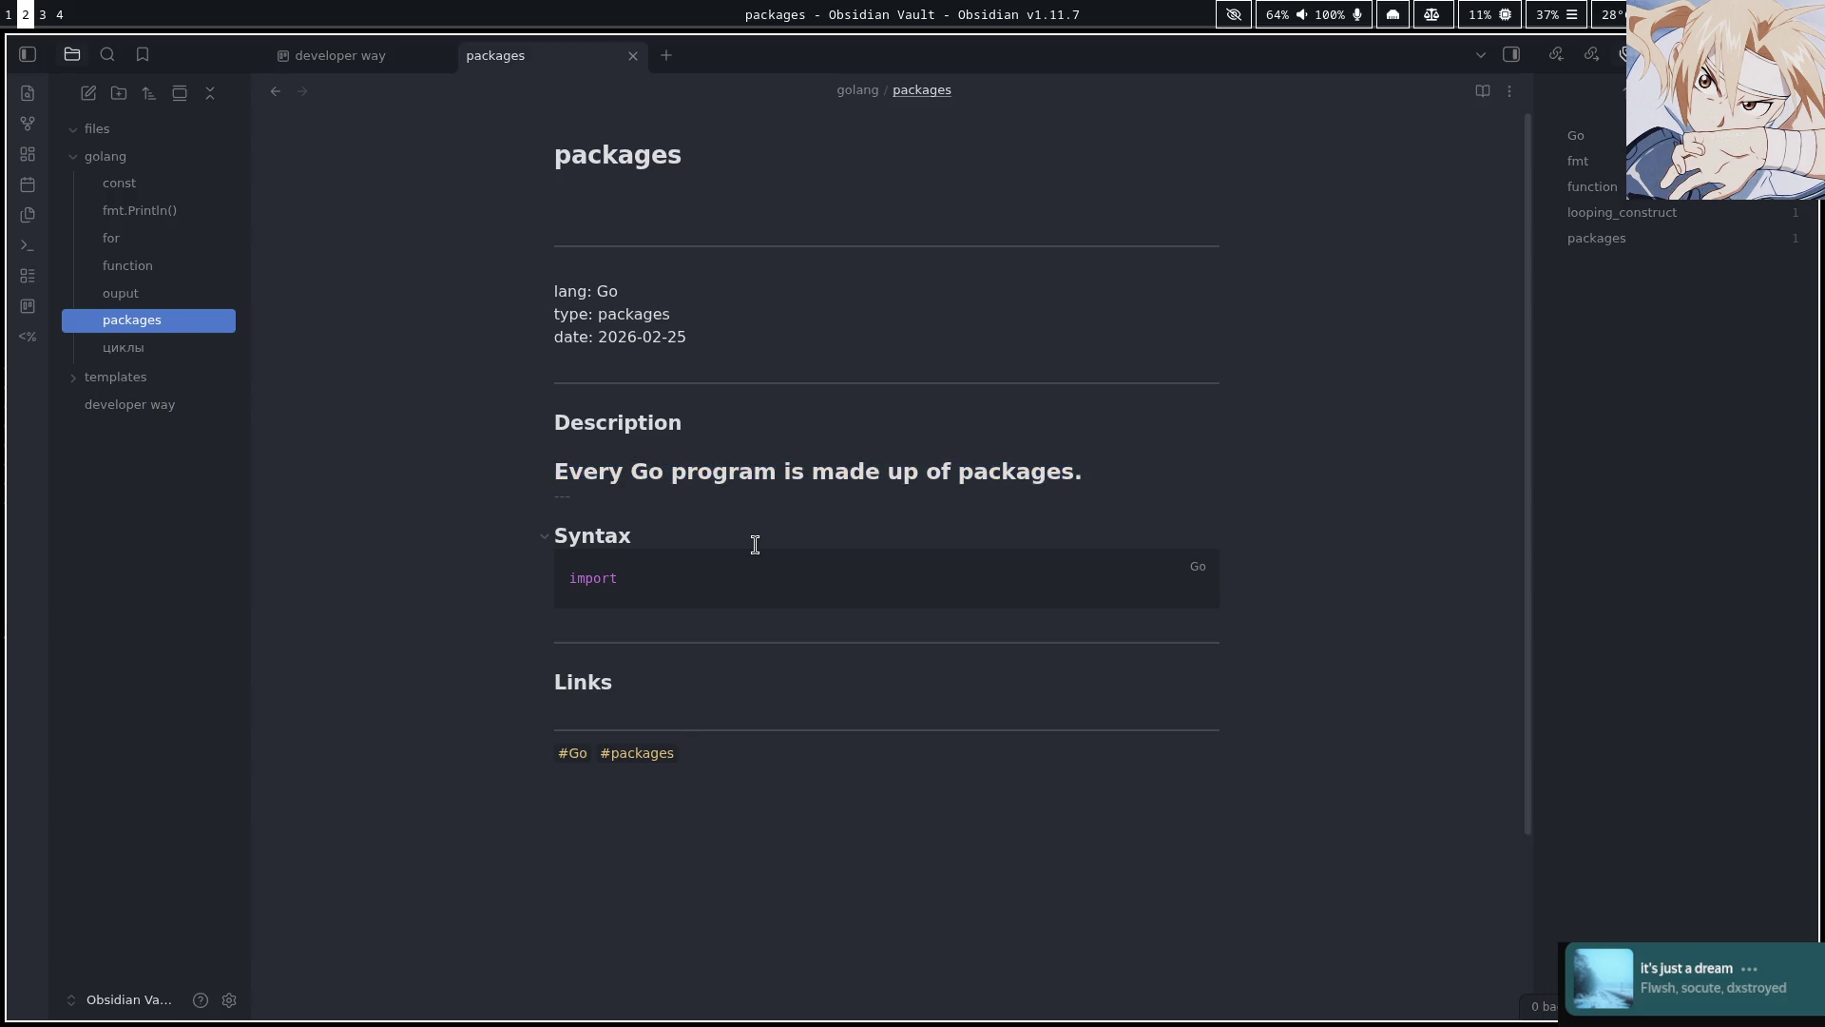
{"action": "type", "text": "I"}
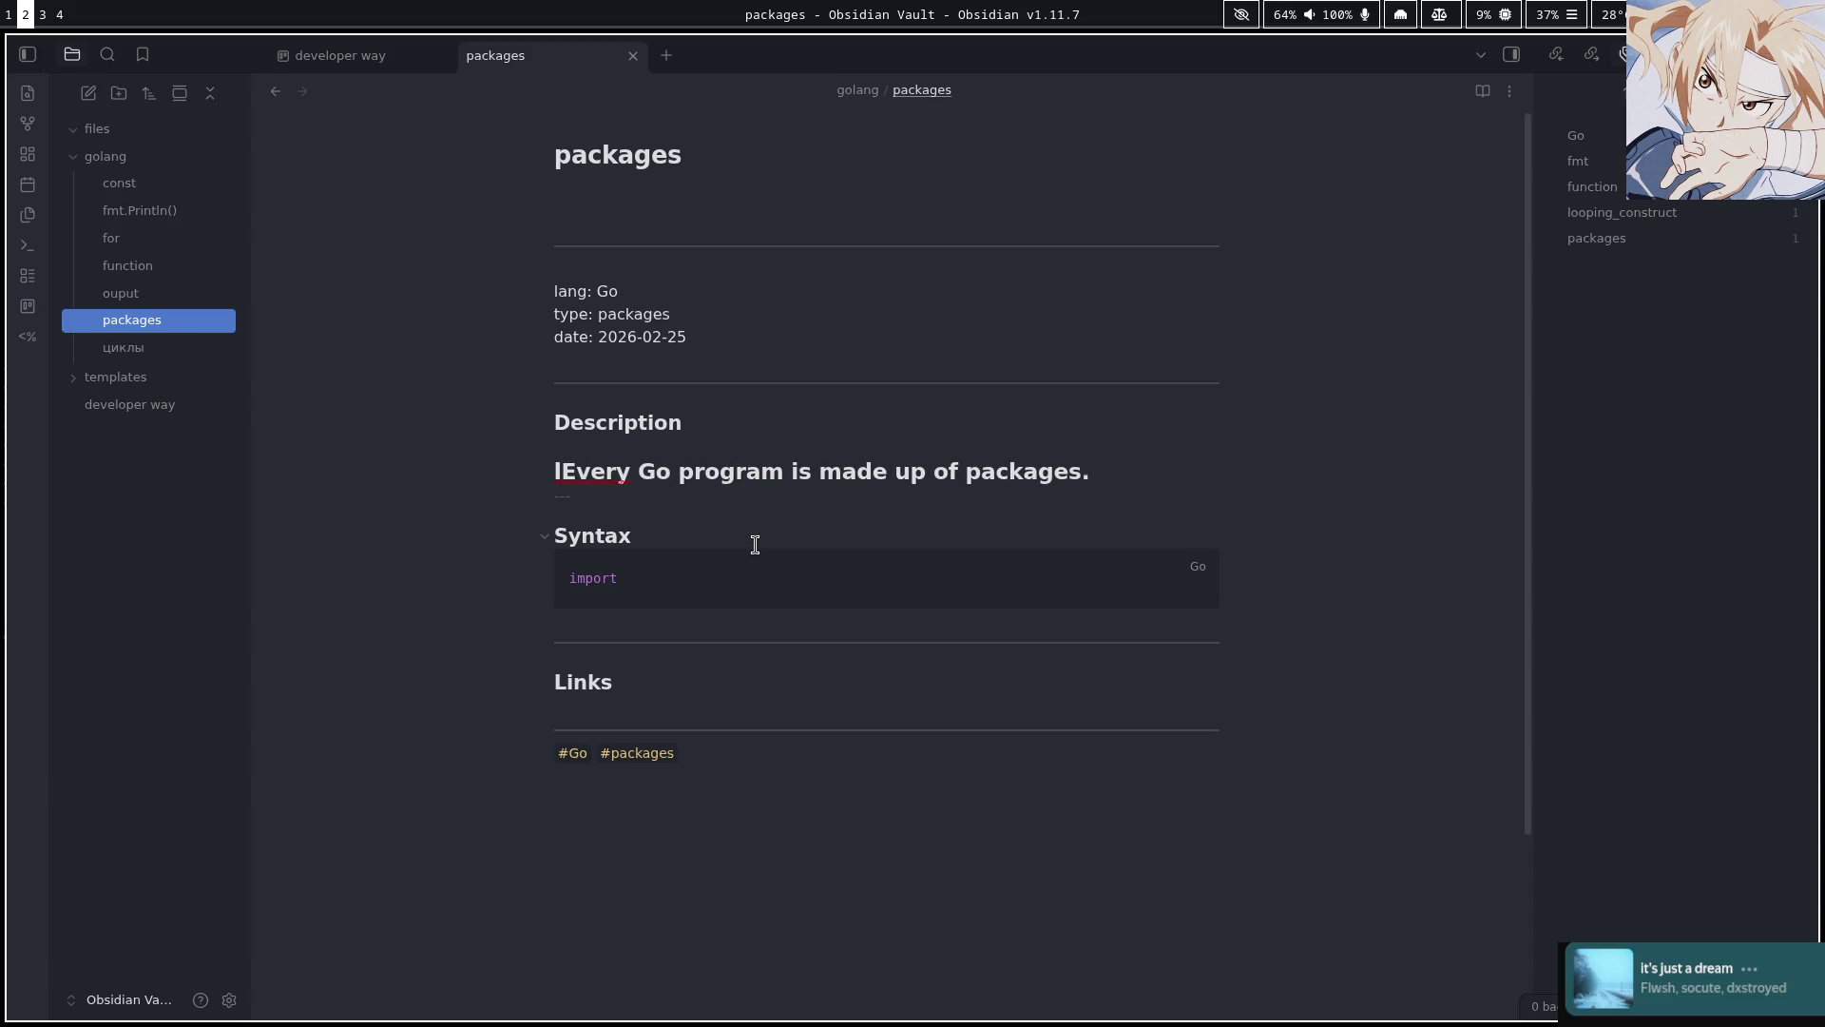
{"action": "key", "text": "BackSpace"}
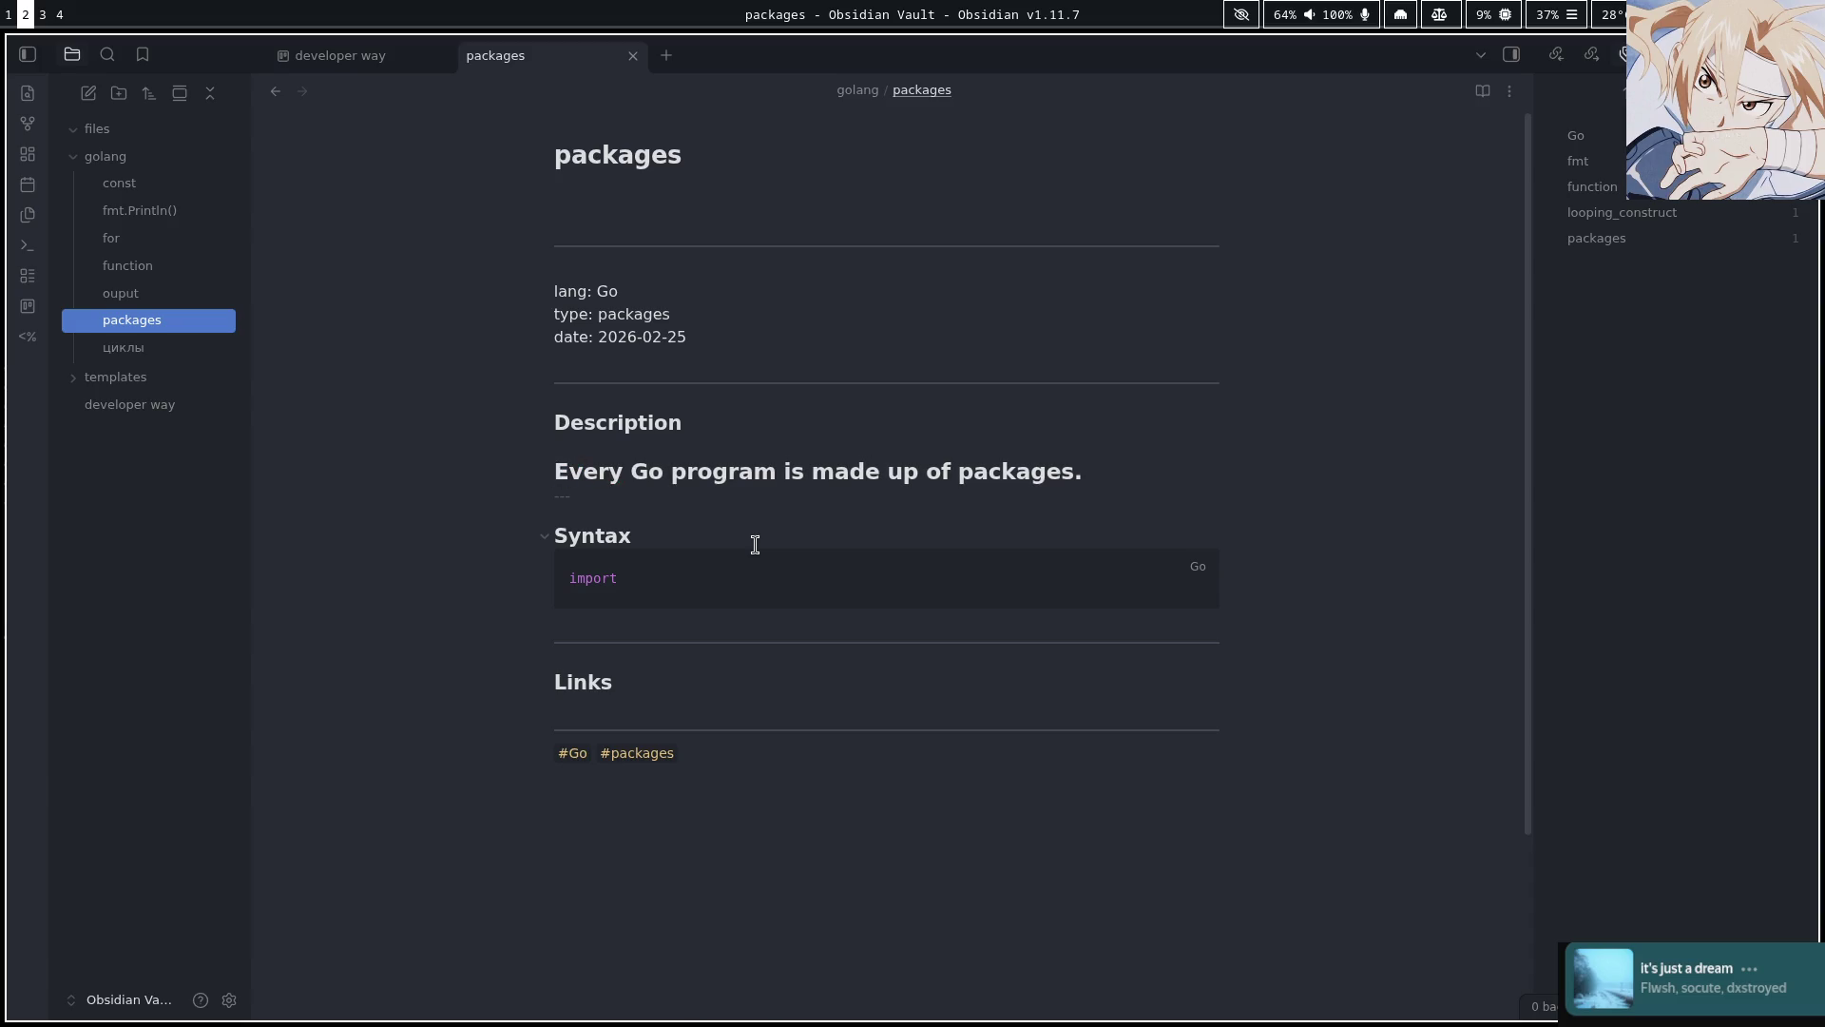
{"action": "key", "text": "l"}
{"action": "key", "text": "l"}
{"action": "key", "text": "l"}
{"action": "key", "text": "l"}
{"action": "key", "text": "A"}
{"action": "key", "text": "super+1"}
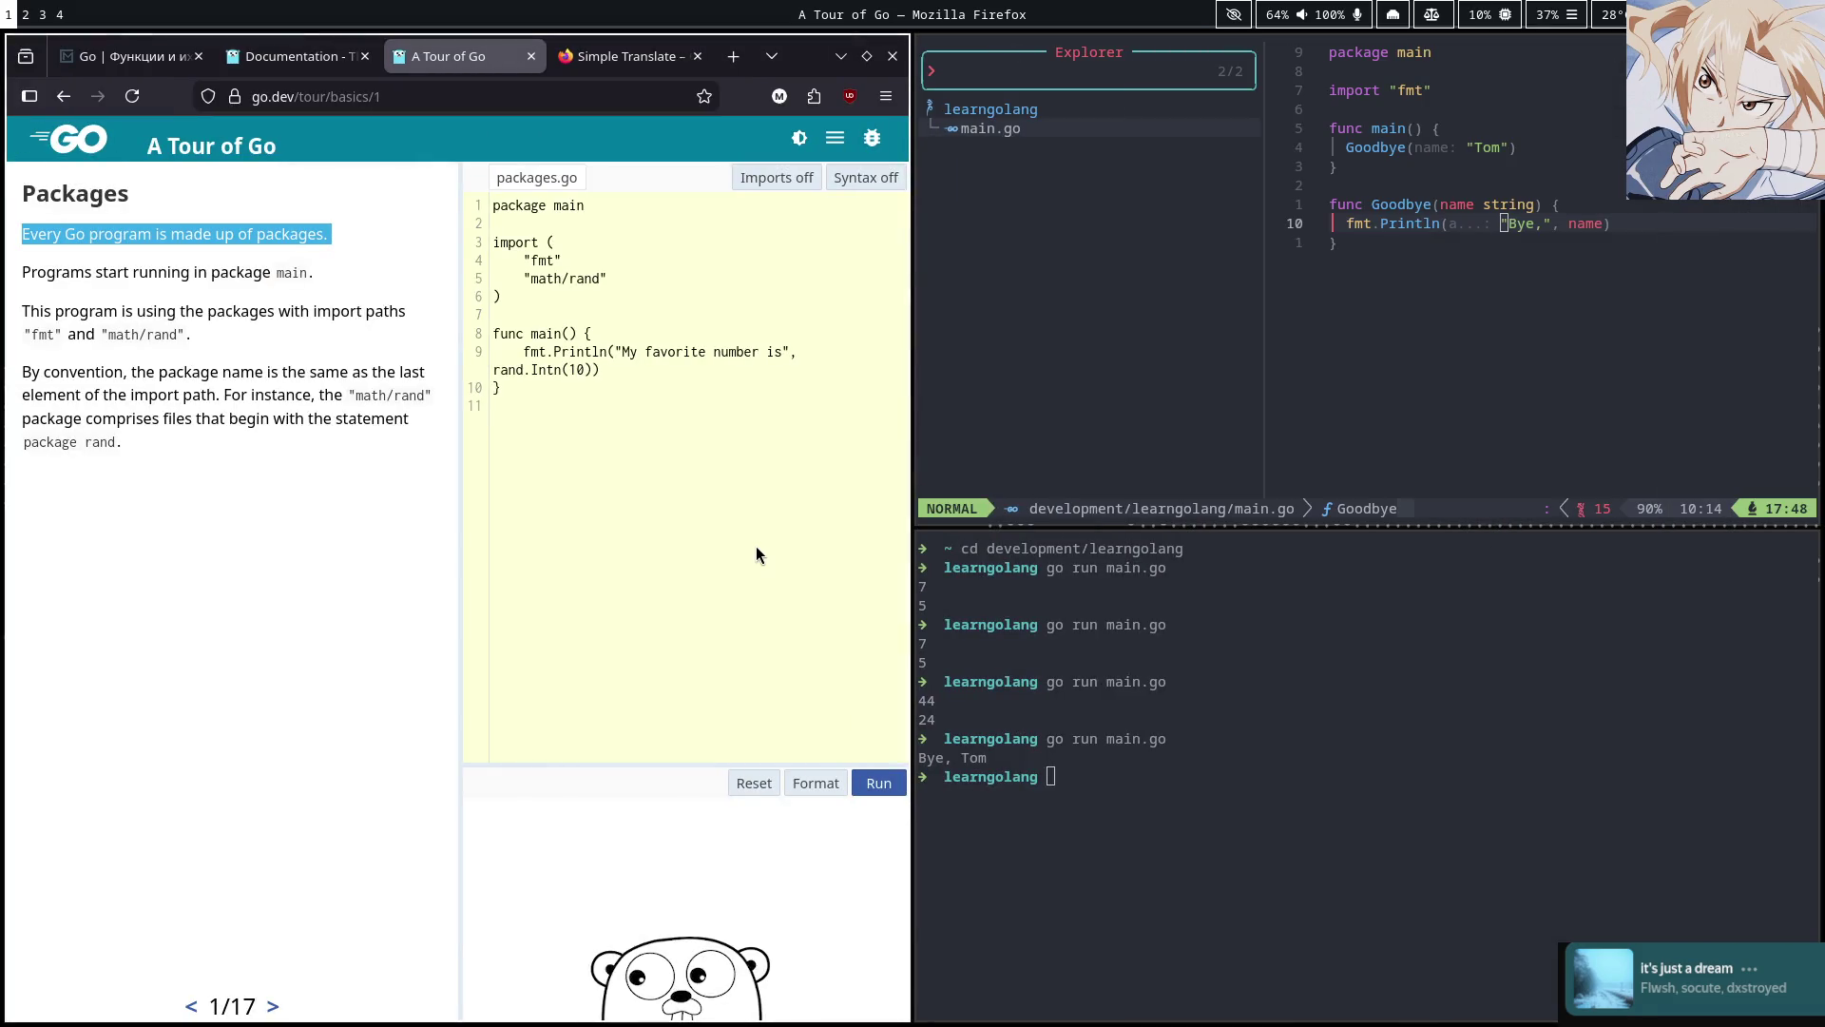
Add the line 'Programs start running in package main.' below the first Description sentence
{"action": "key", "text": "super+2"}
{"action": "key", "text": "Return"}
{"action": "type", "text": "Prdo"}
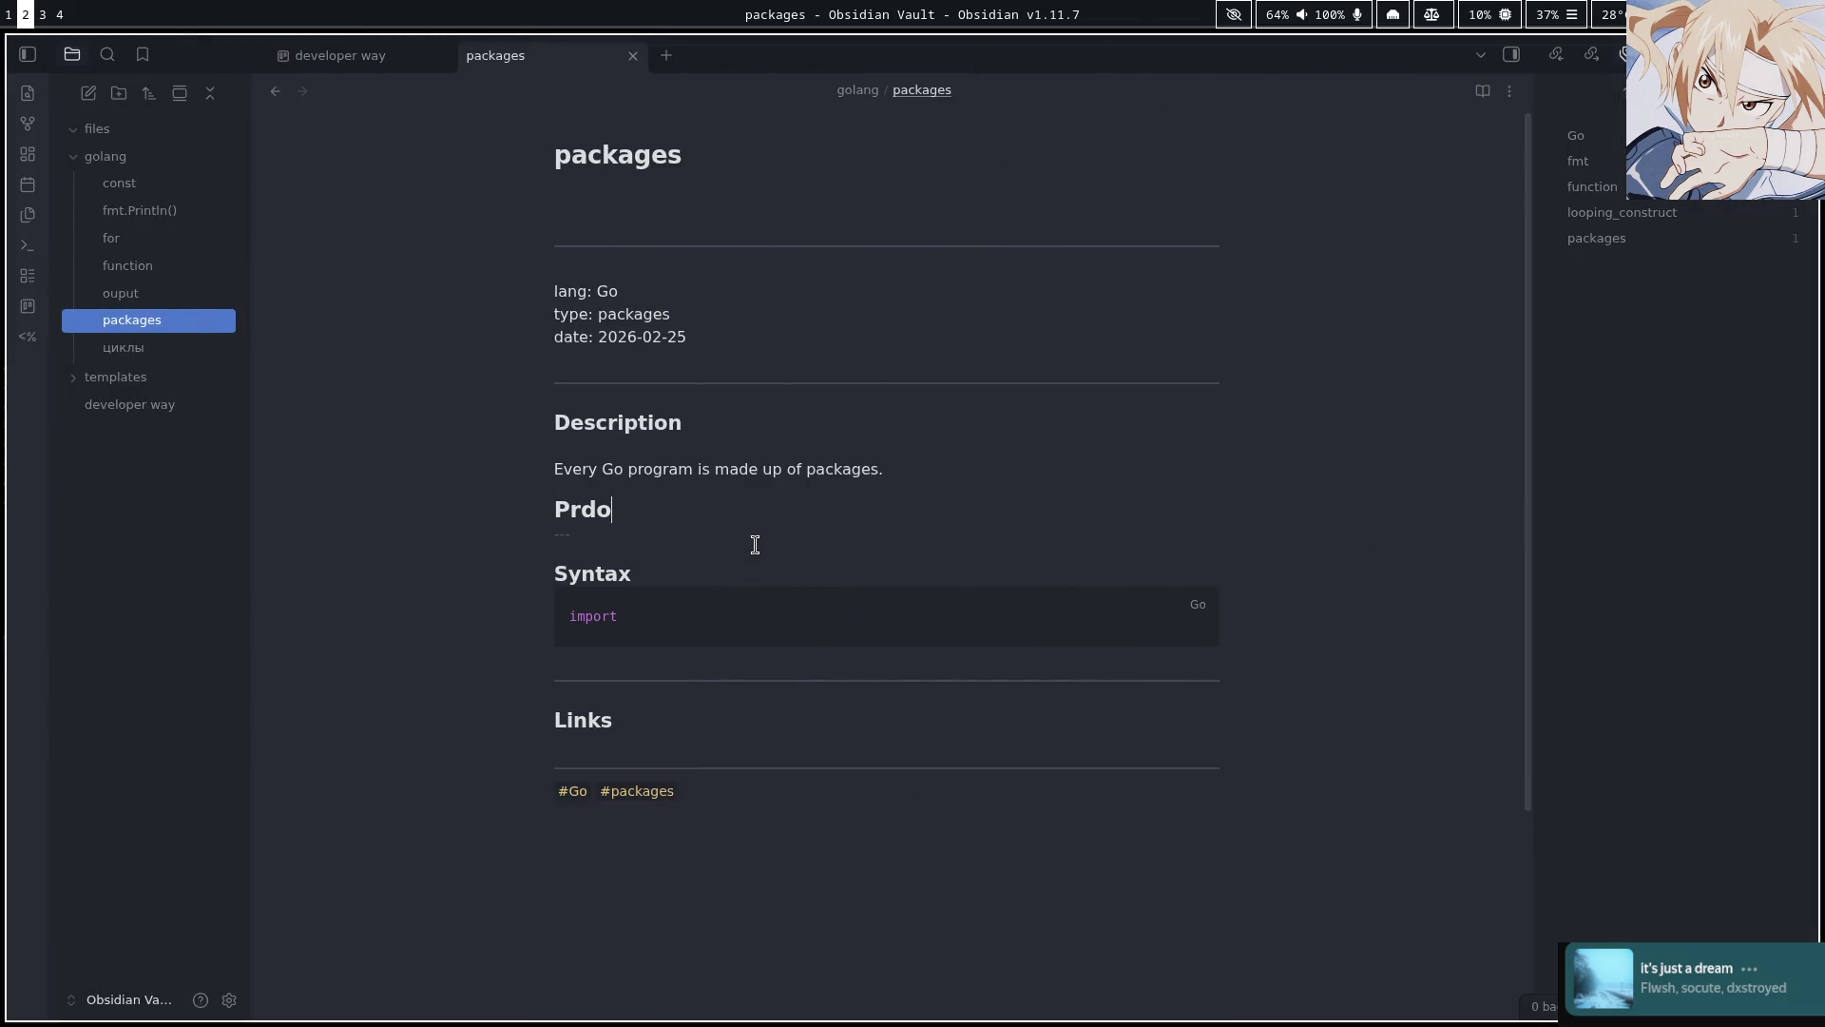
{"action": "key", "text": "BackSpace"}
{"action": "key", "text": "BackSpace"}
{"action": "type", "text": "or"}
{"action": "type", "text": "t"}
{"action": "key", "text": "BackSpace"}
{"action": "type", "text": "grams"}
{"action": "type", "text": " stra"}
{"action": "key", "text": "BackSpace"}
{"action": "key", "text": "BackSpace"}
{"action": "type", "text": "a"}
{"action": "type", "text": "rt runn"}
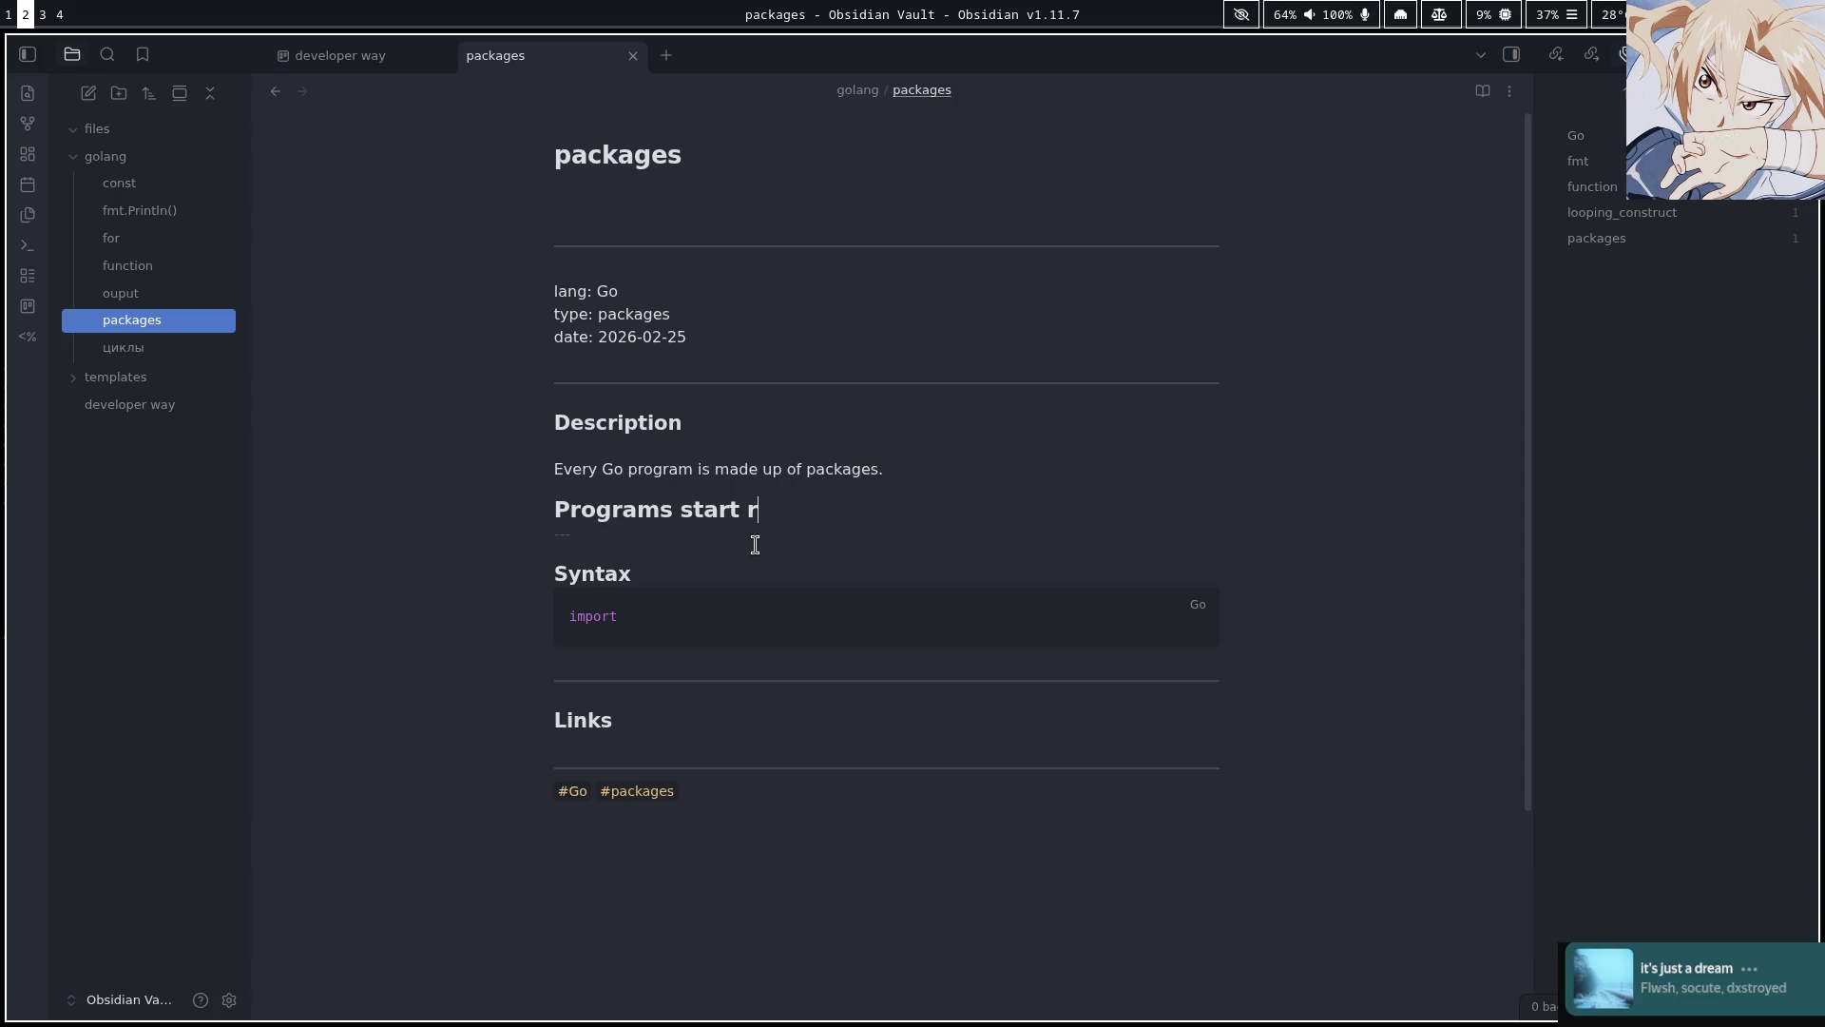
{"action": "type", "text": "inh"}
{"action": "key", "text": "BackSpace"}
{"action": "type", "text": "g"}
{"action": "key", "text": "super+1"}
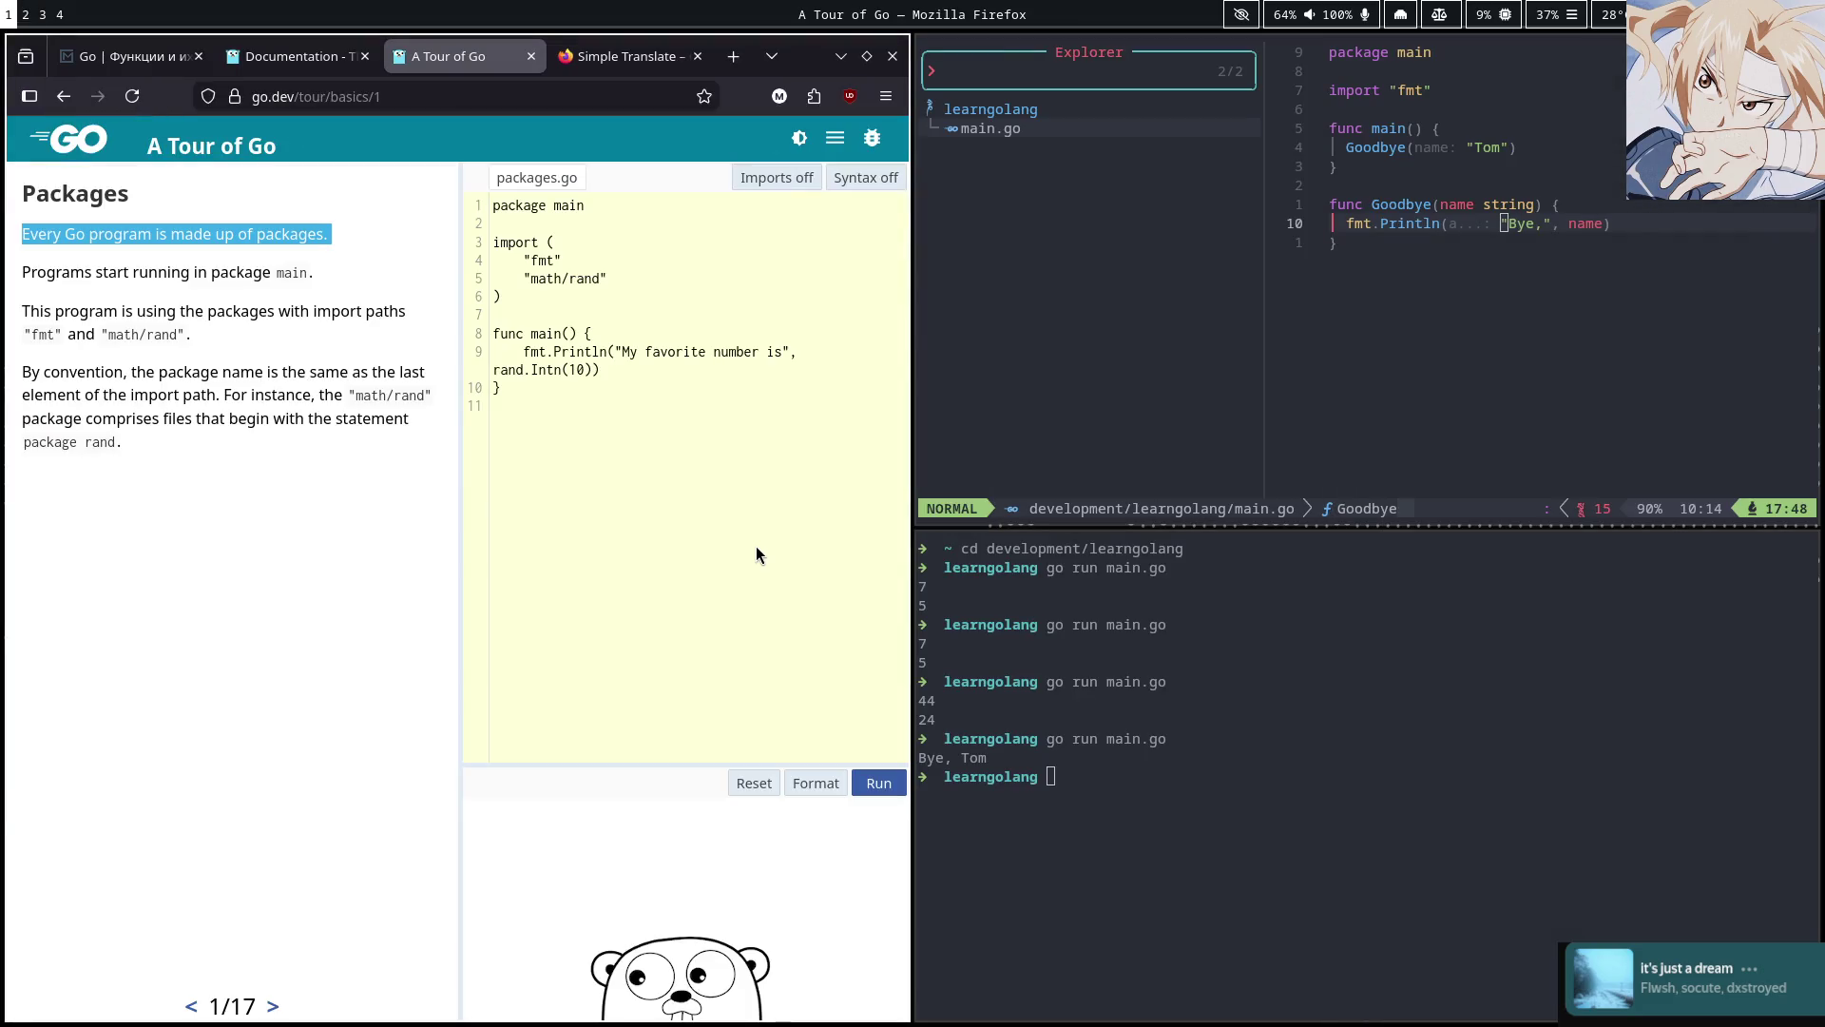
{"action": "key", "text": "super+2"}
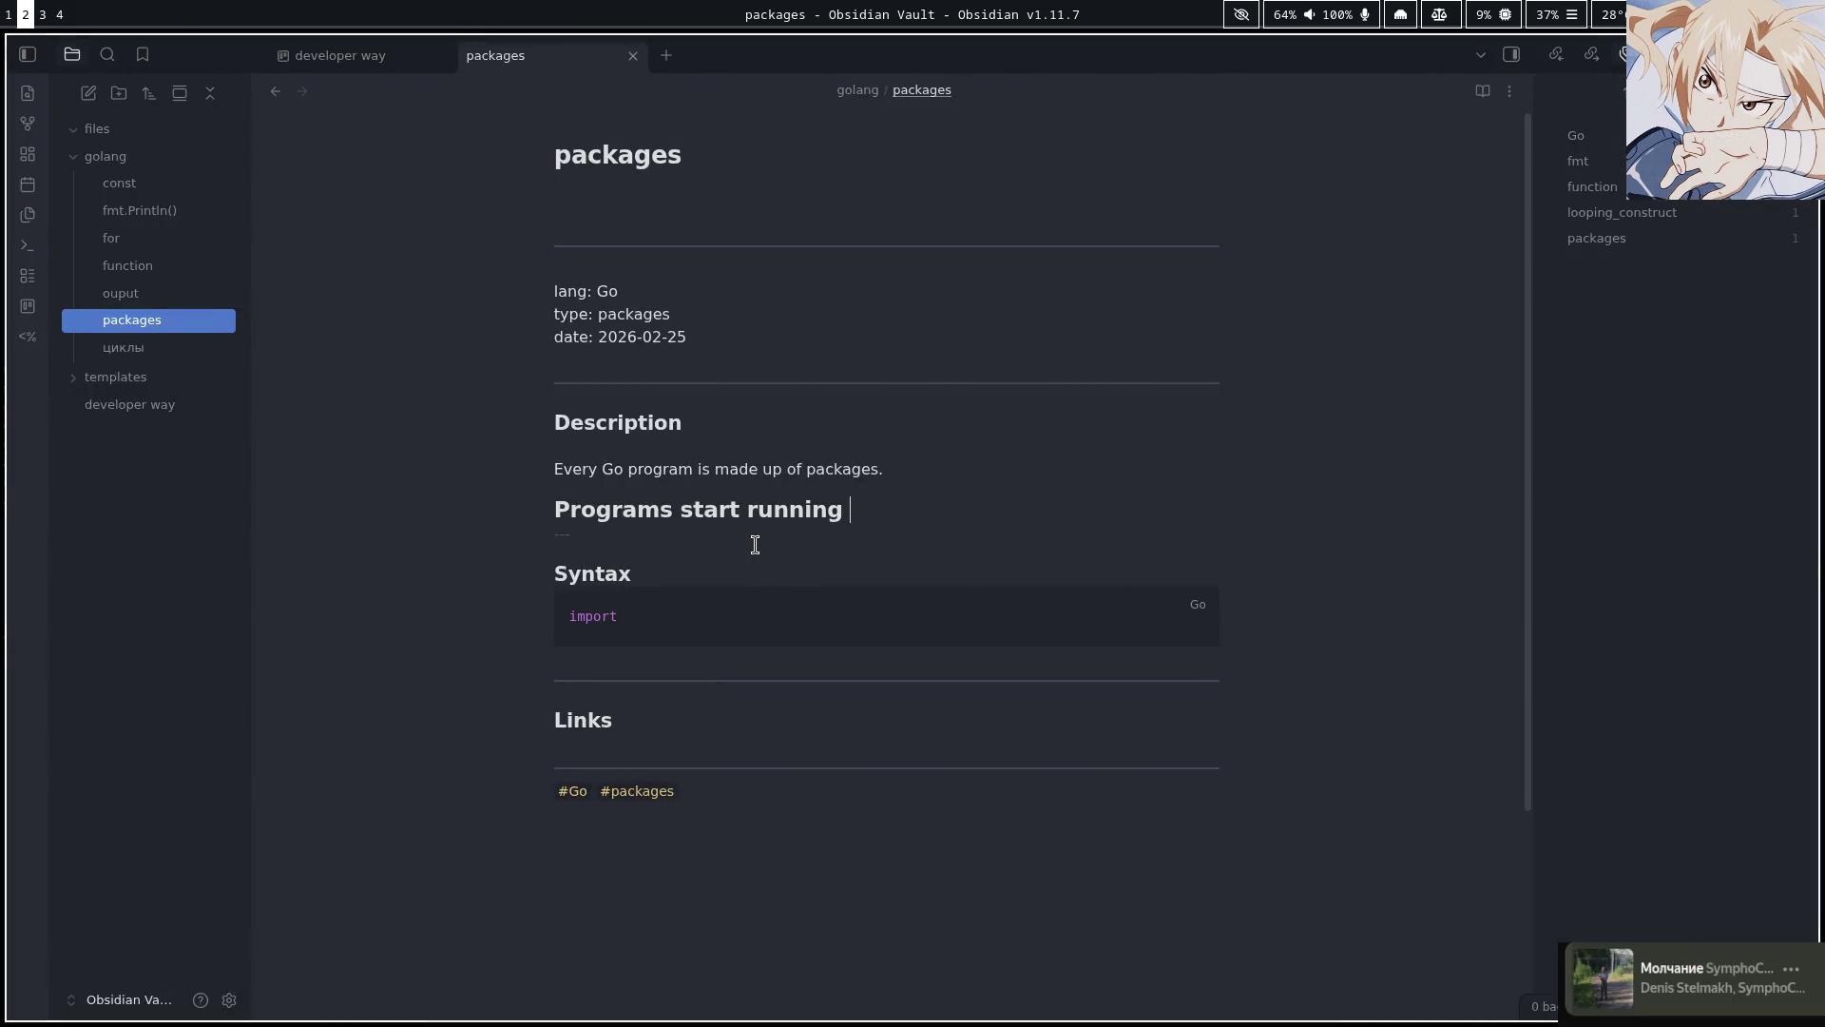
{"action": "type", "text": "in pac"}
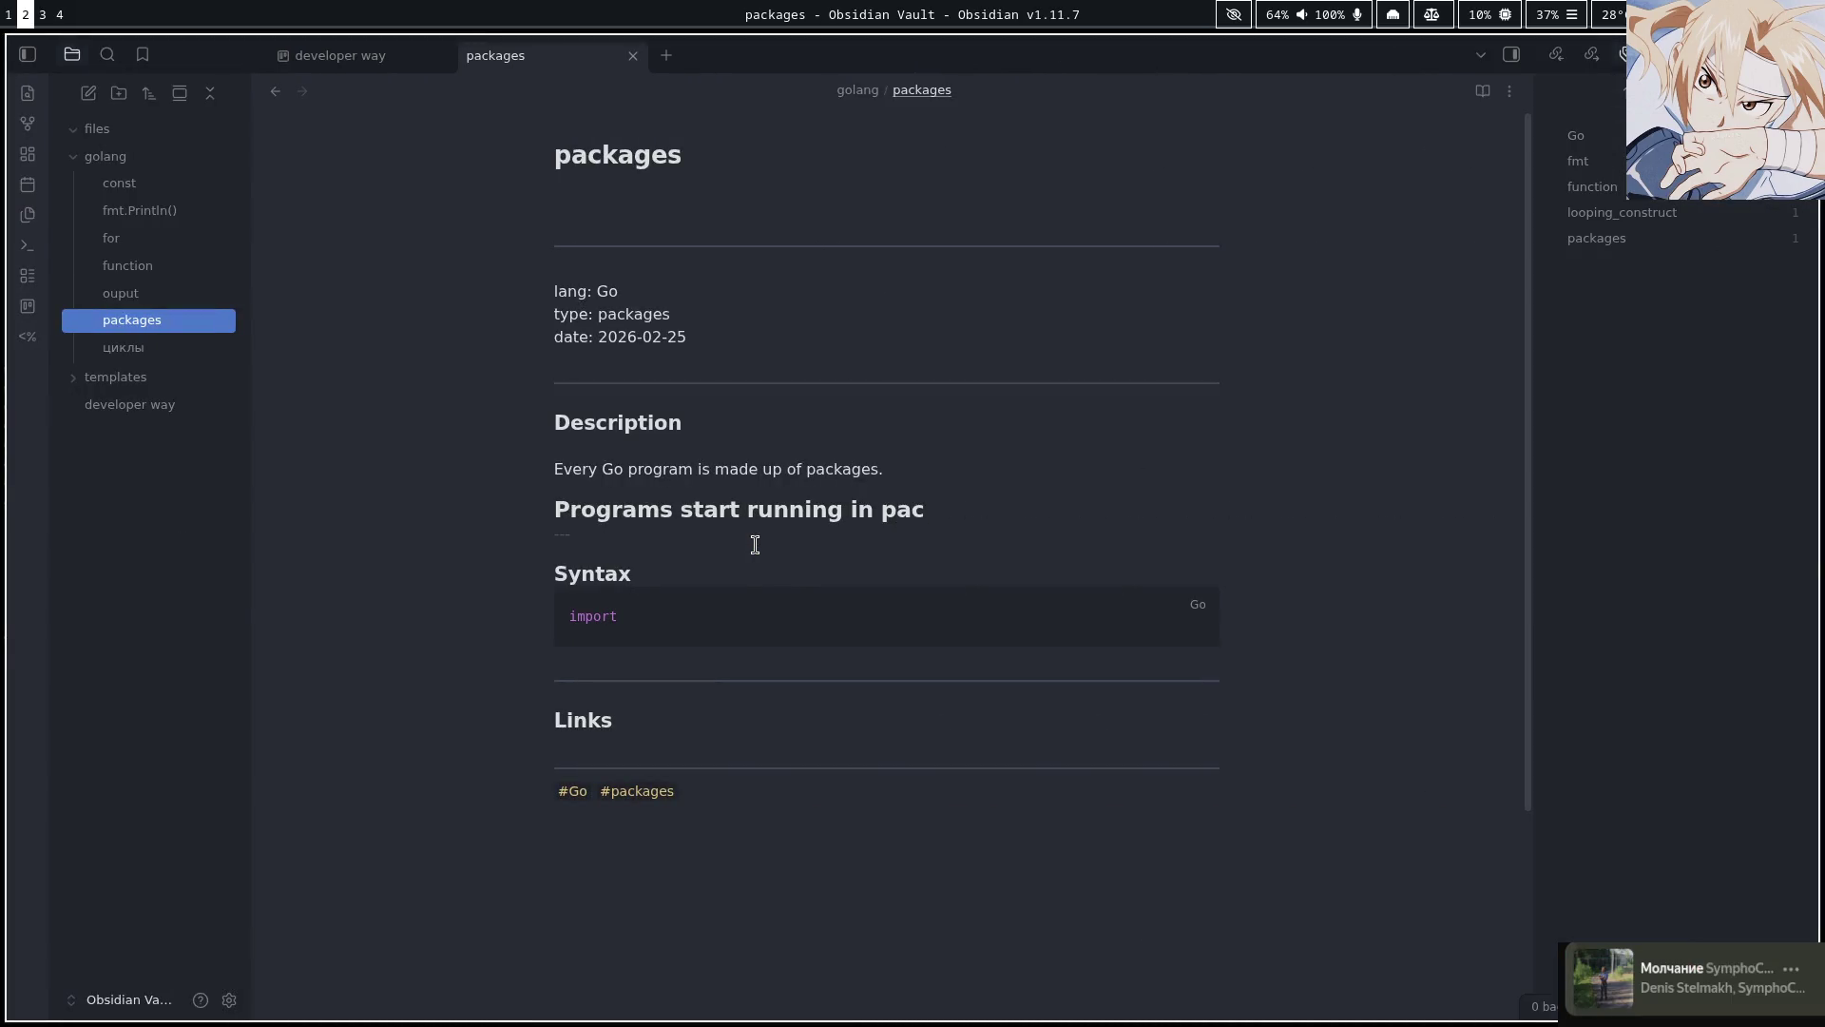
{"action": "type", "text": "kage mai"}
{"action": "type", "text": "n."}
Wrap 'main' in backticks as inline code, add a blank line, and return to the Go tour
{"action": "key", "text": "super+1"}
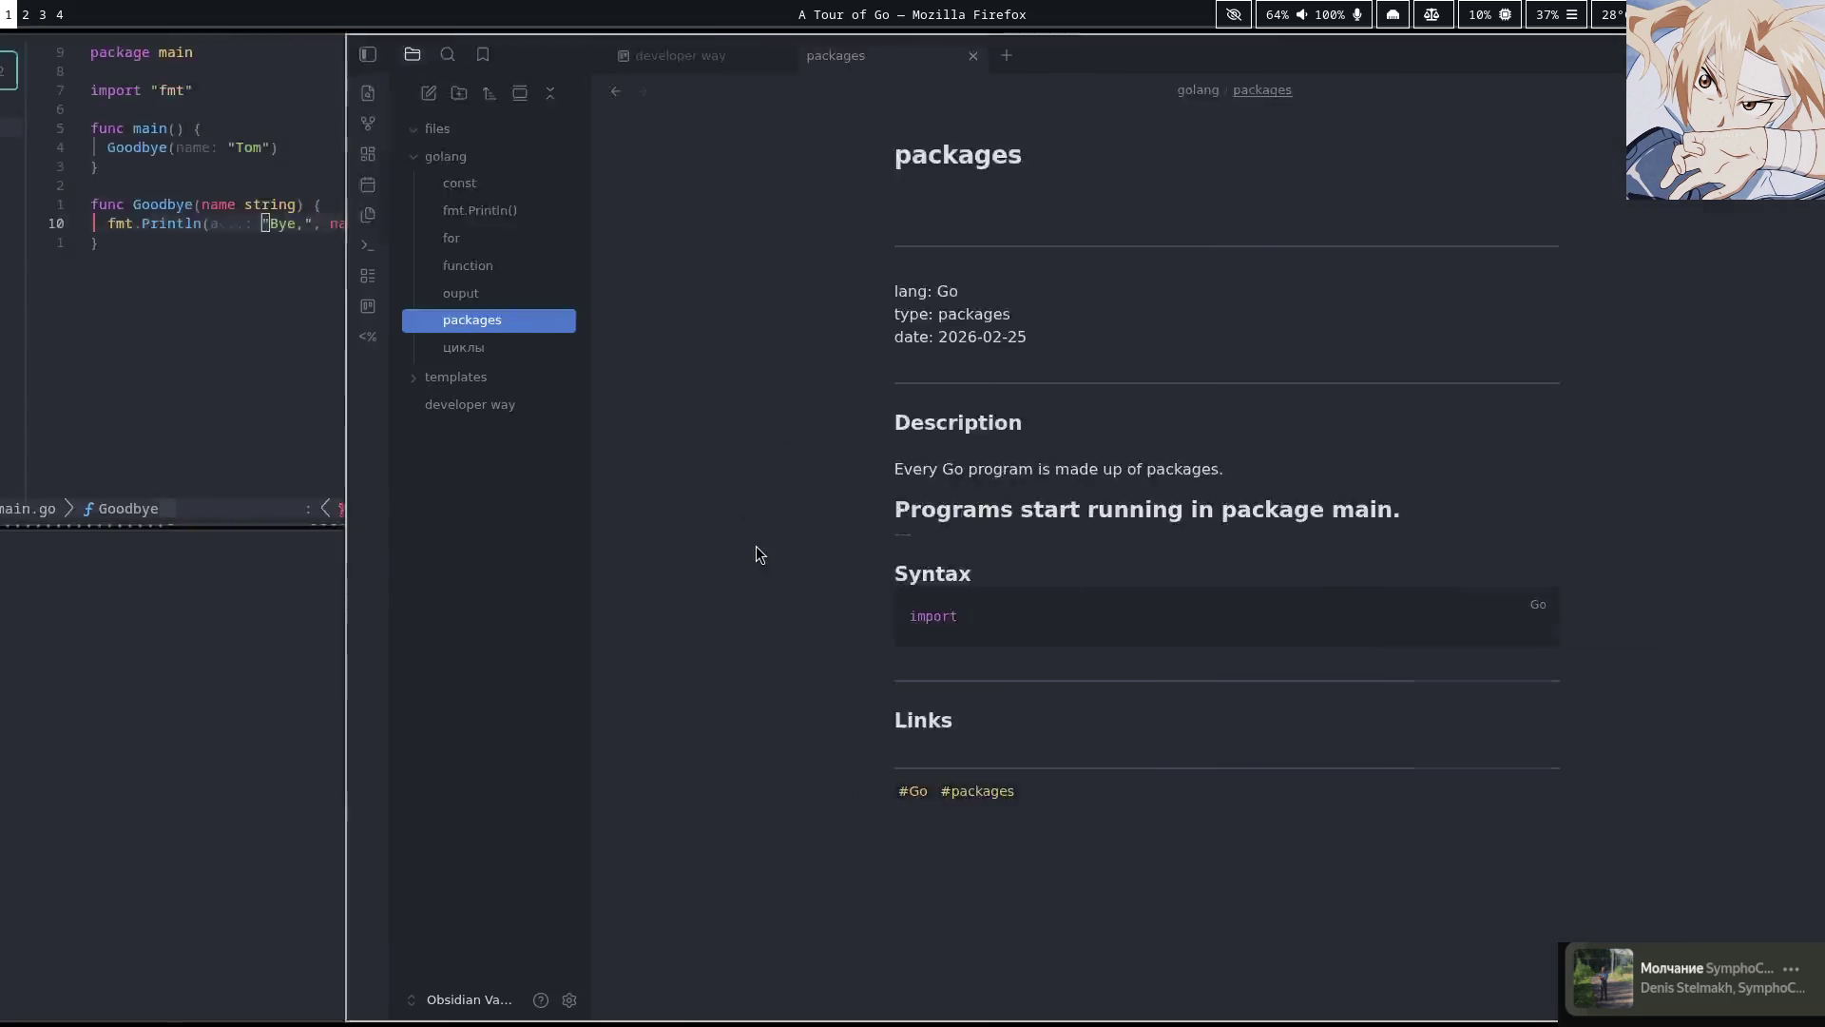
{"action": "key", "text": "super+2"}
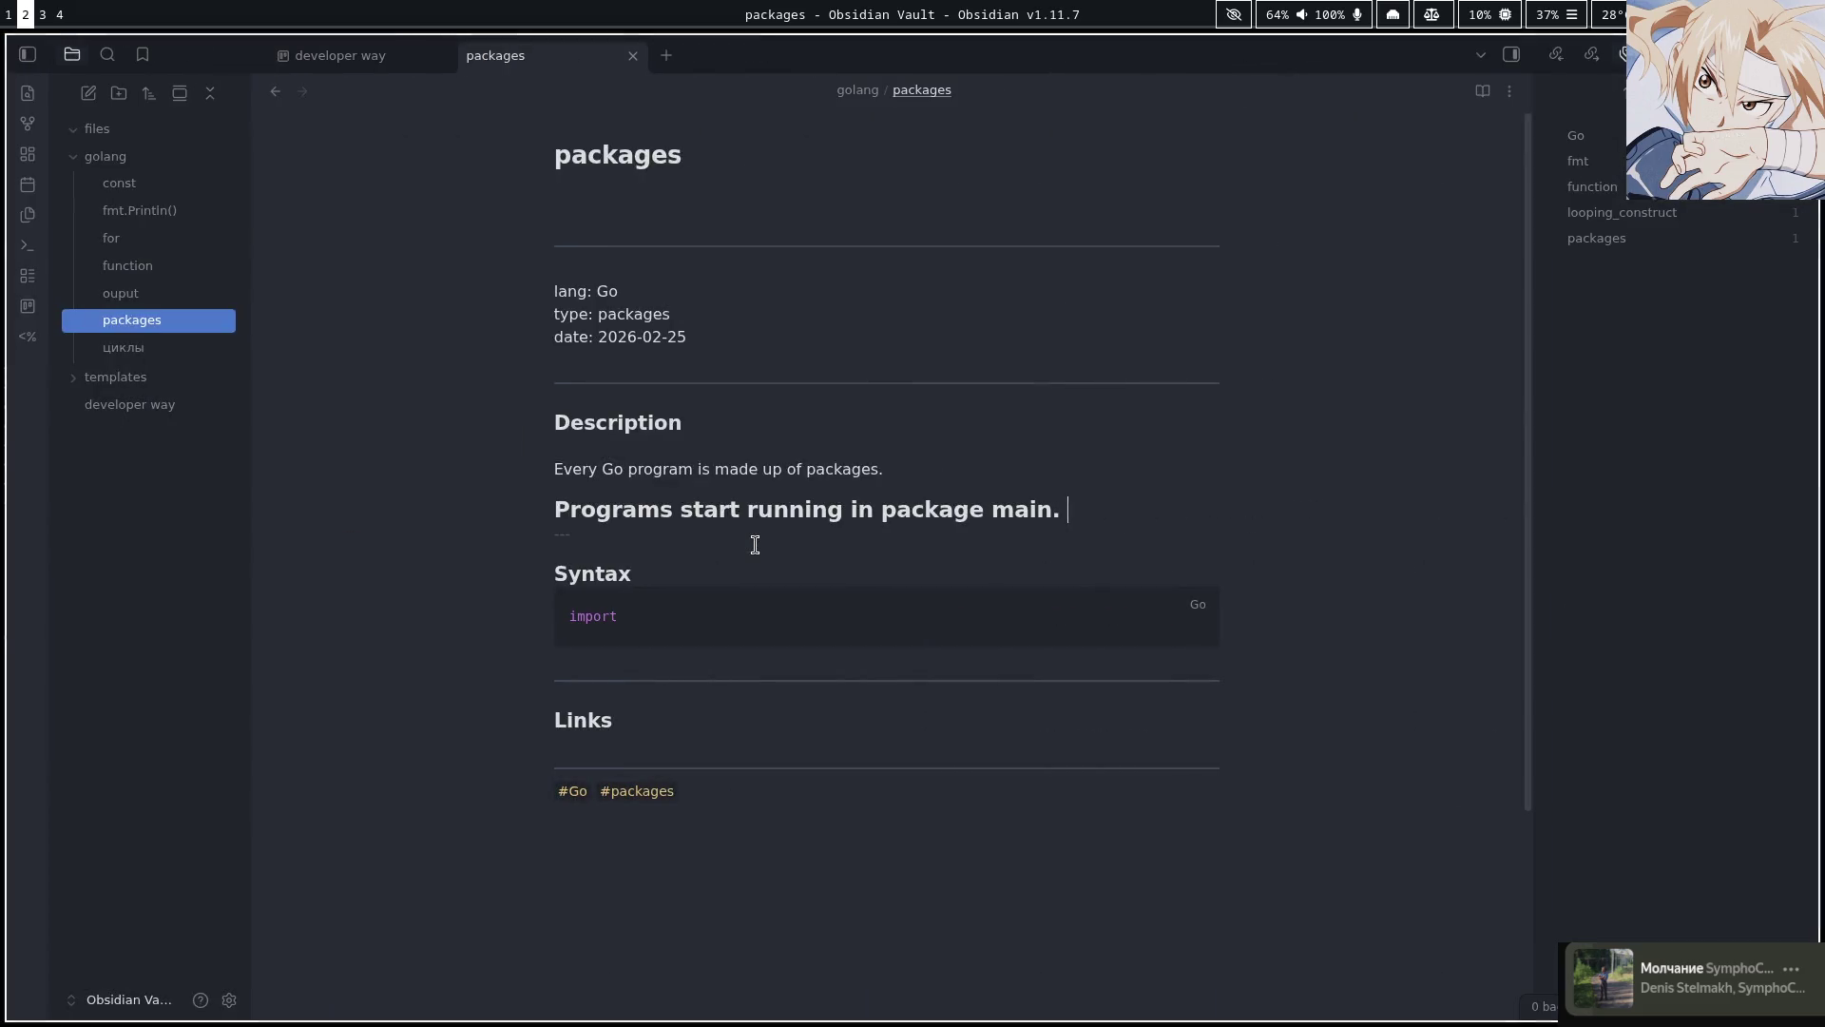
{"action": "type", "text": "`"}
{"action": "key", "text": "Escape"}
{"action": "type", "text": "bi`"}
{"action": "key", "text": "Escape"}
{"action": "key", "text": "$"}
{"action": "key", "text": "o"}
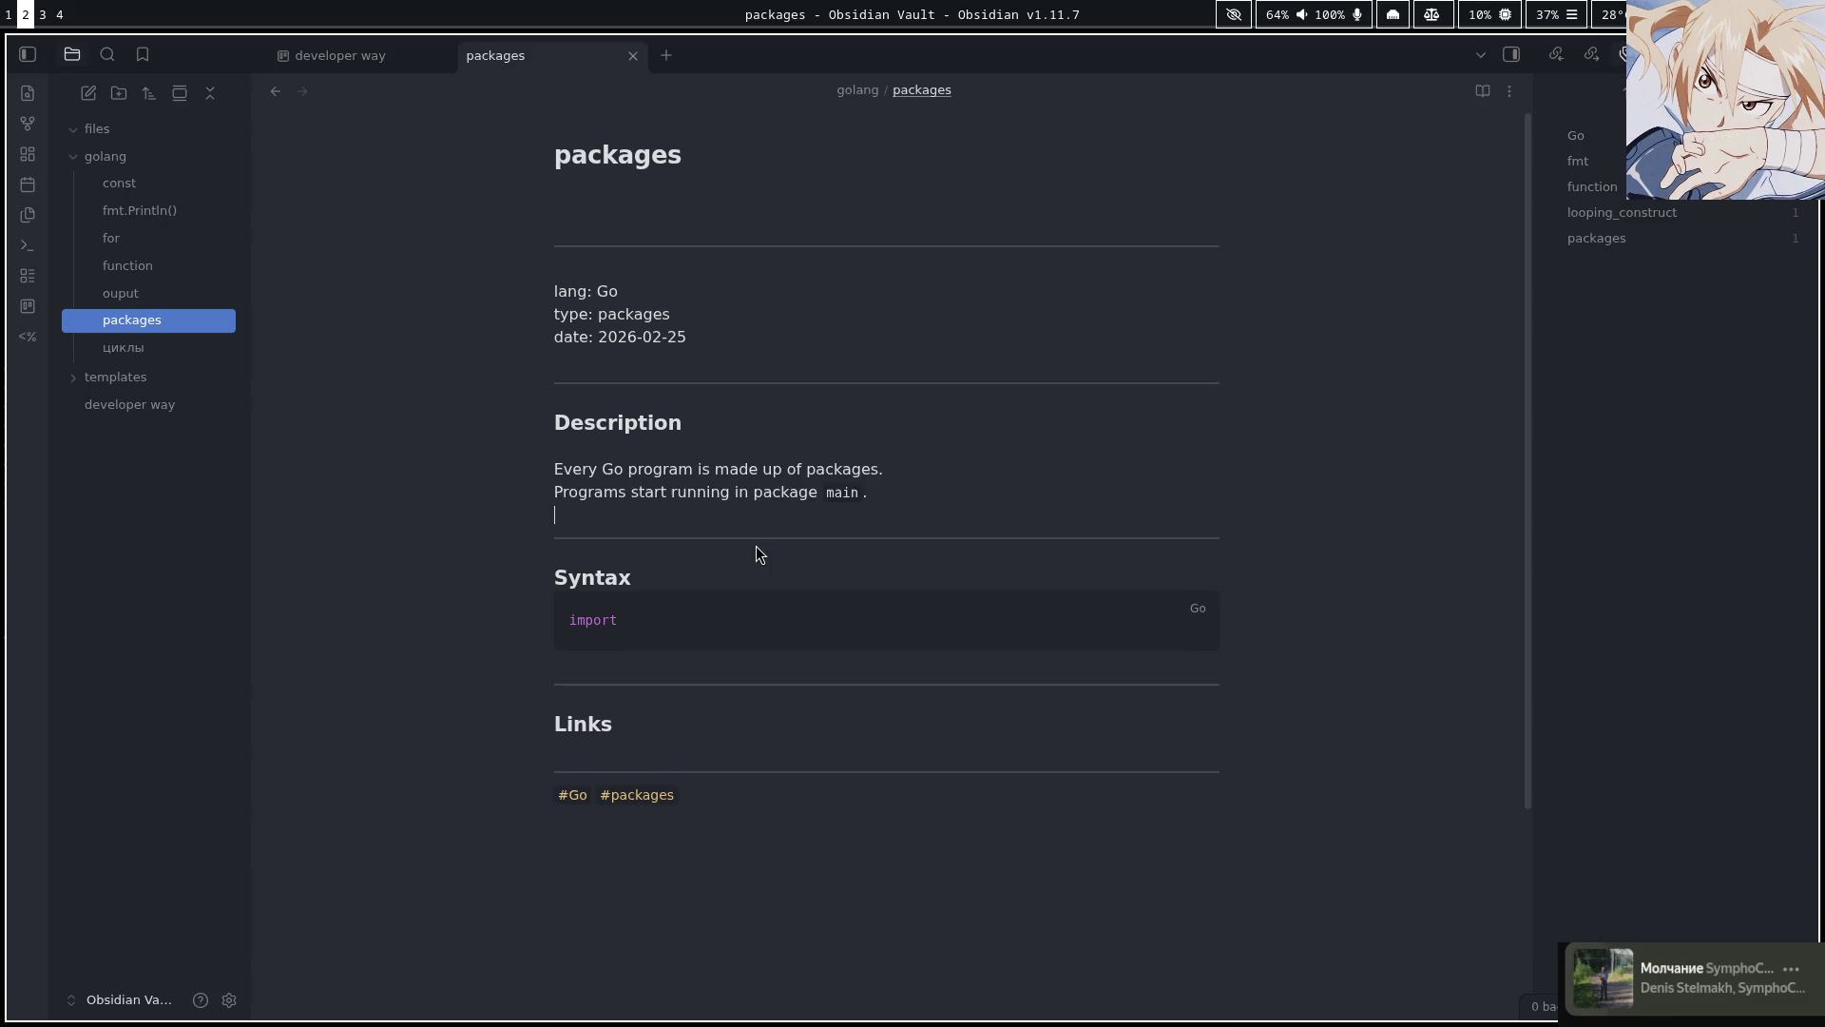
{"action": "key", "text": "super+1"}
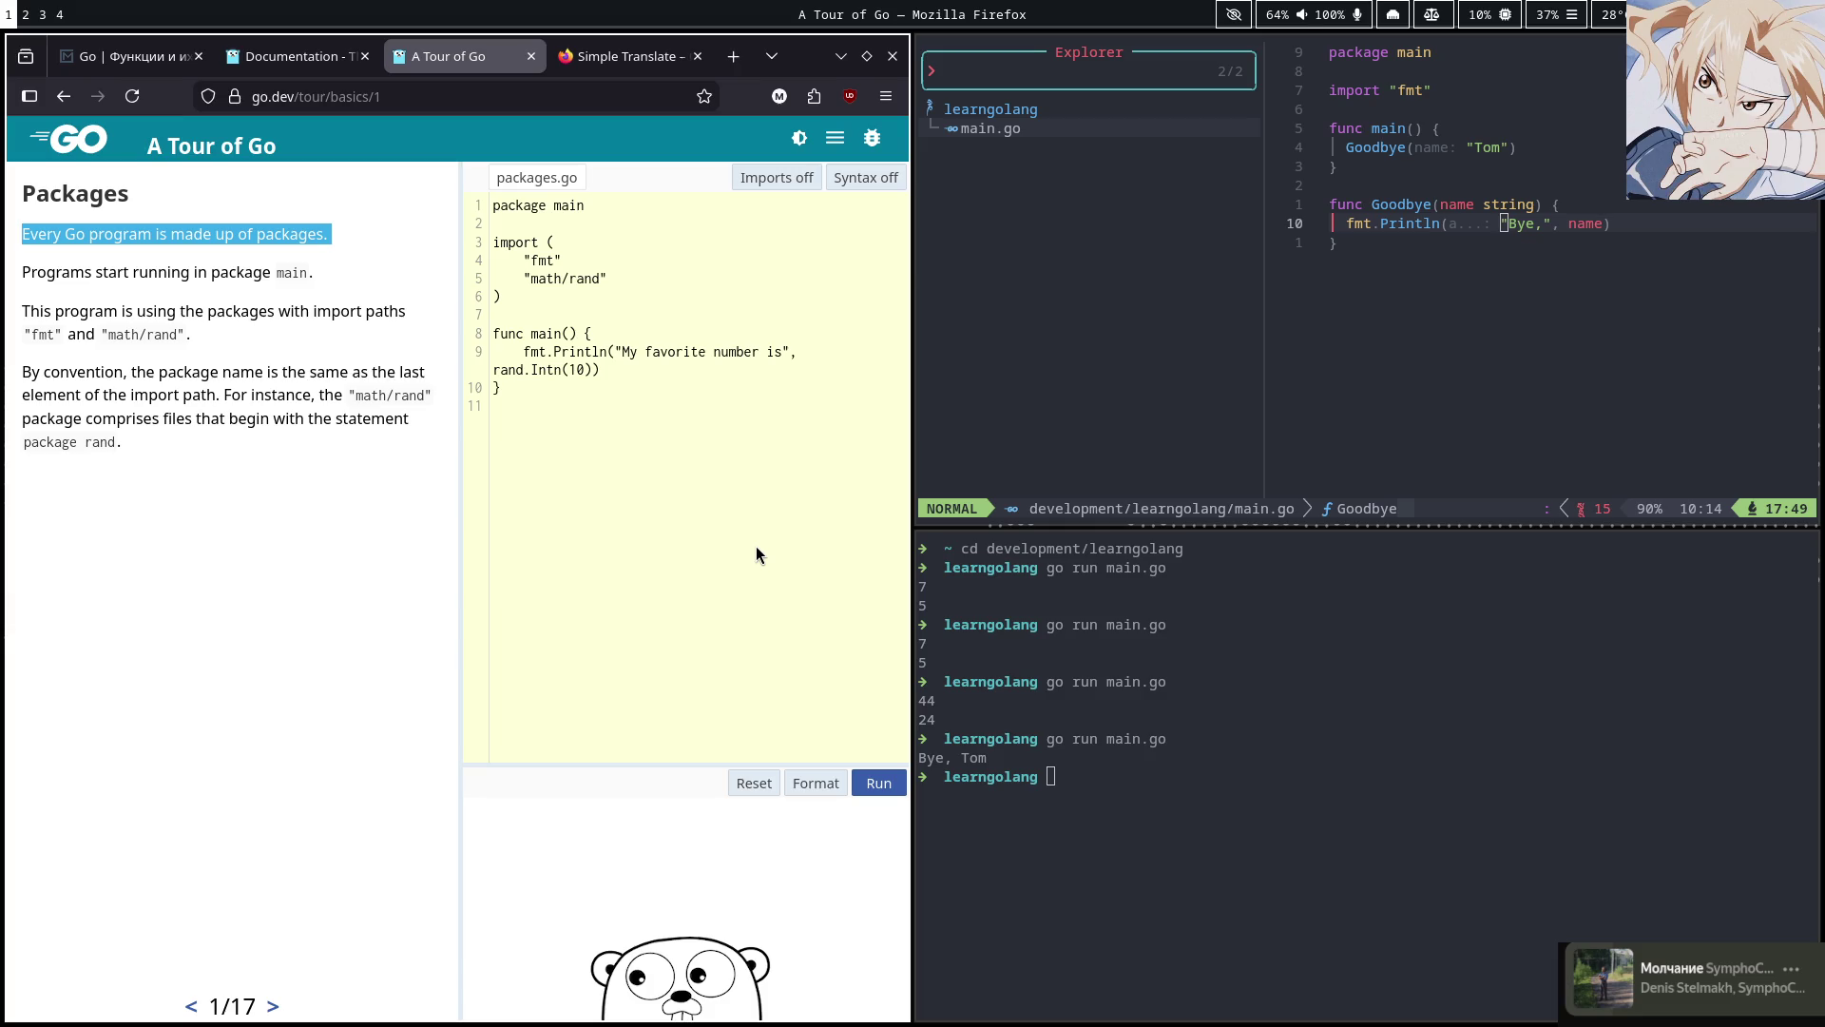
{"action": "key", "text": "super+2"}
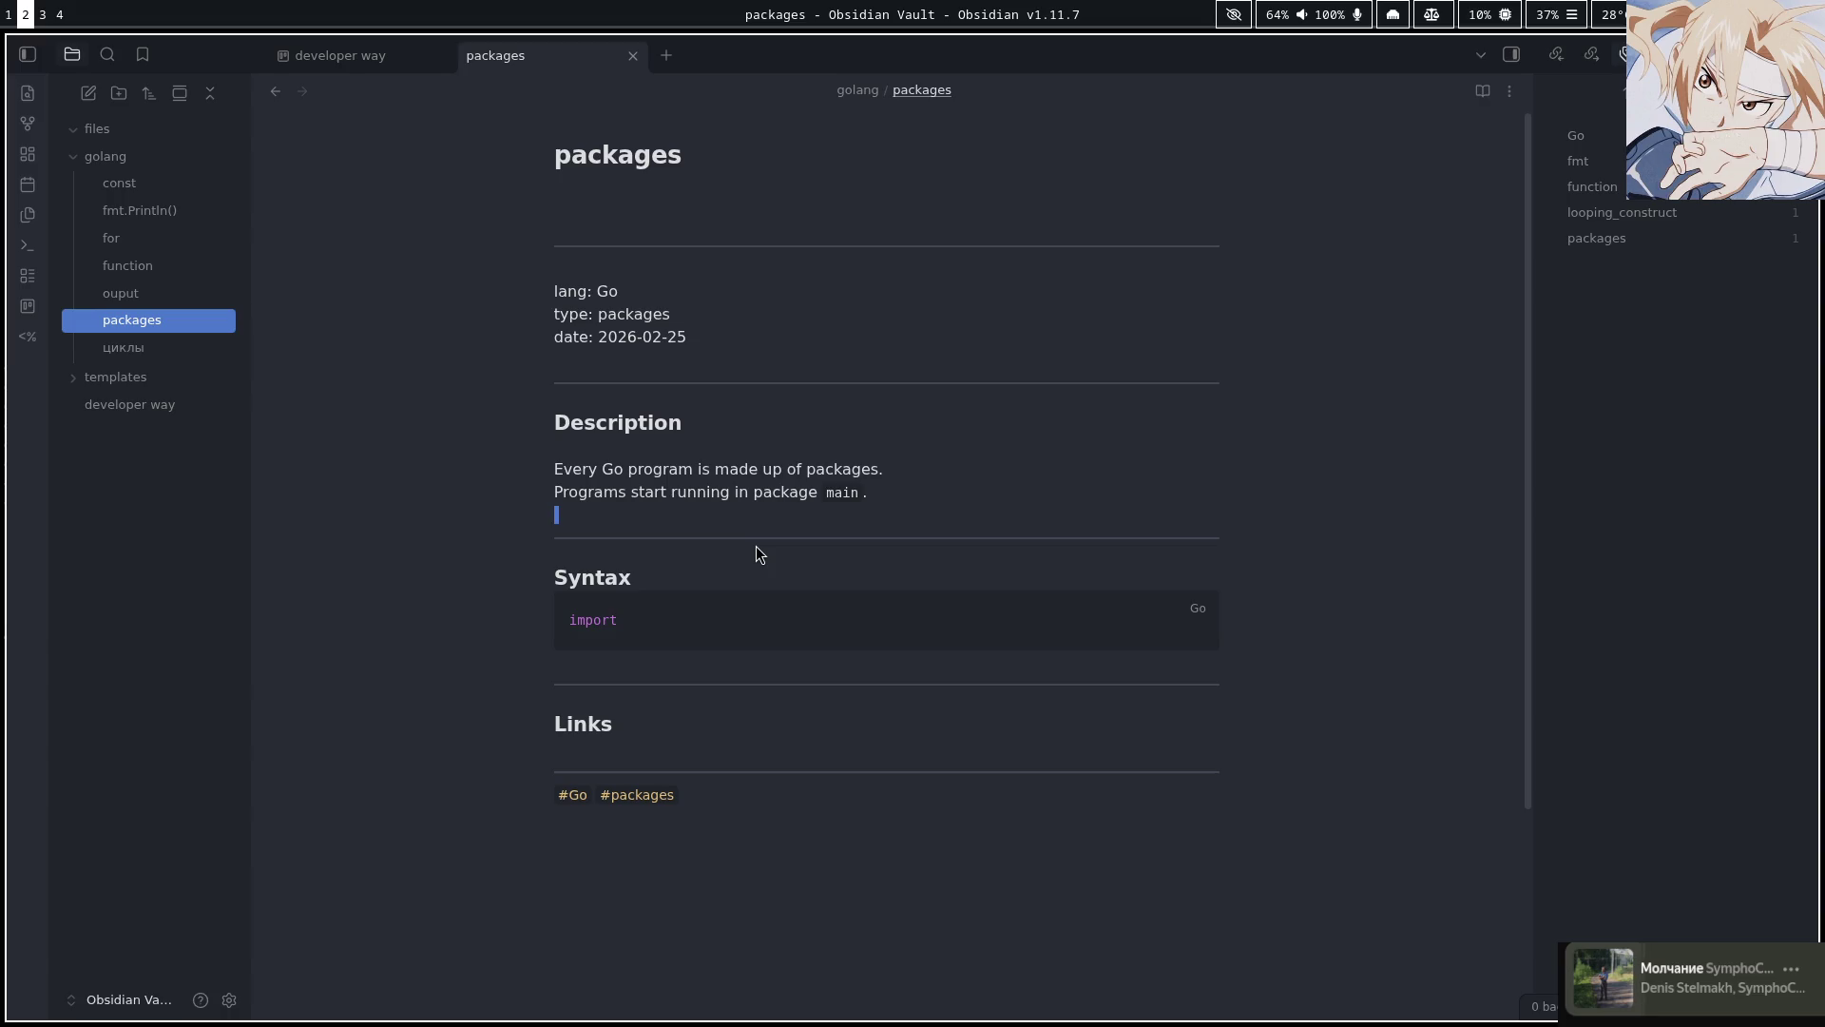
{"action": "key", "text": "j"}
{"action": "key", "text": "k"}
{"action": "key", "text": "super+1"}
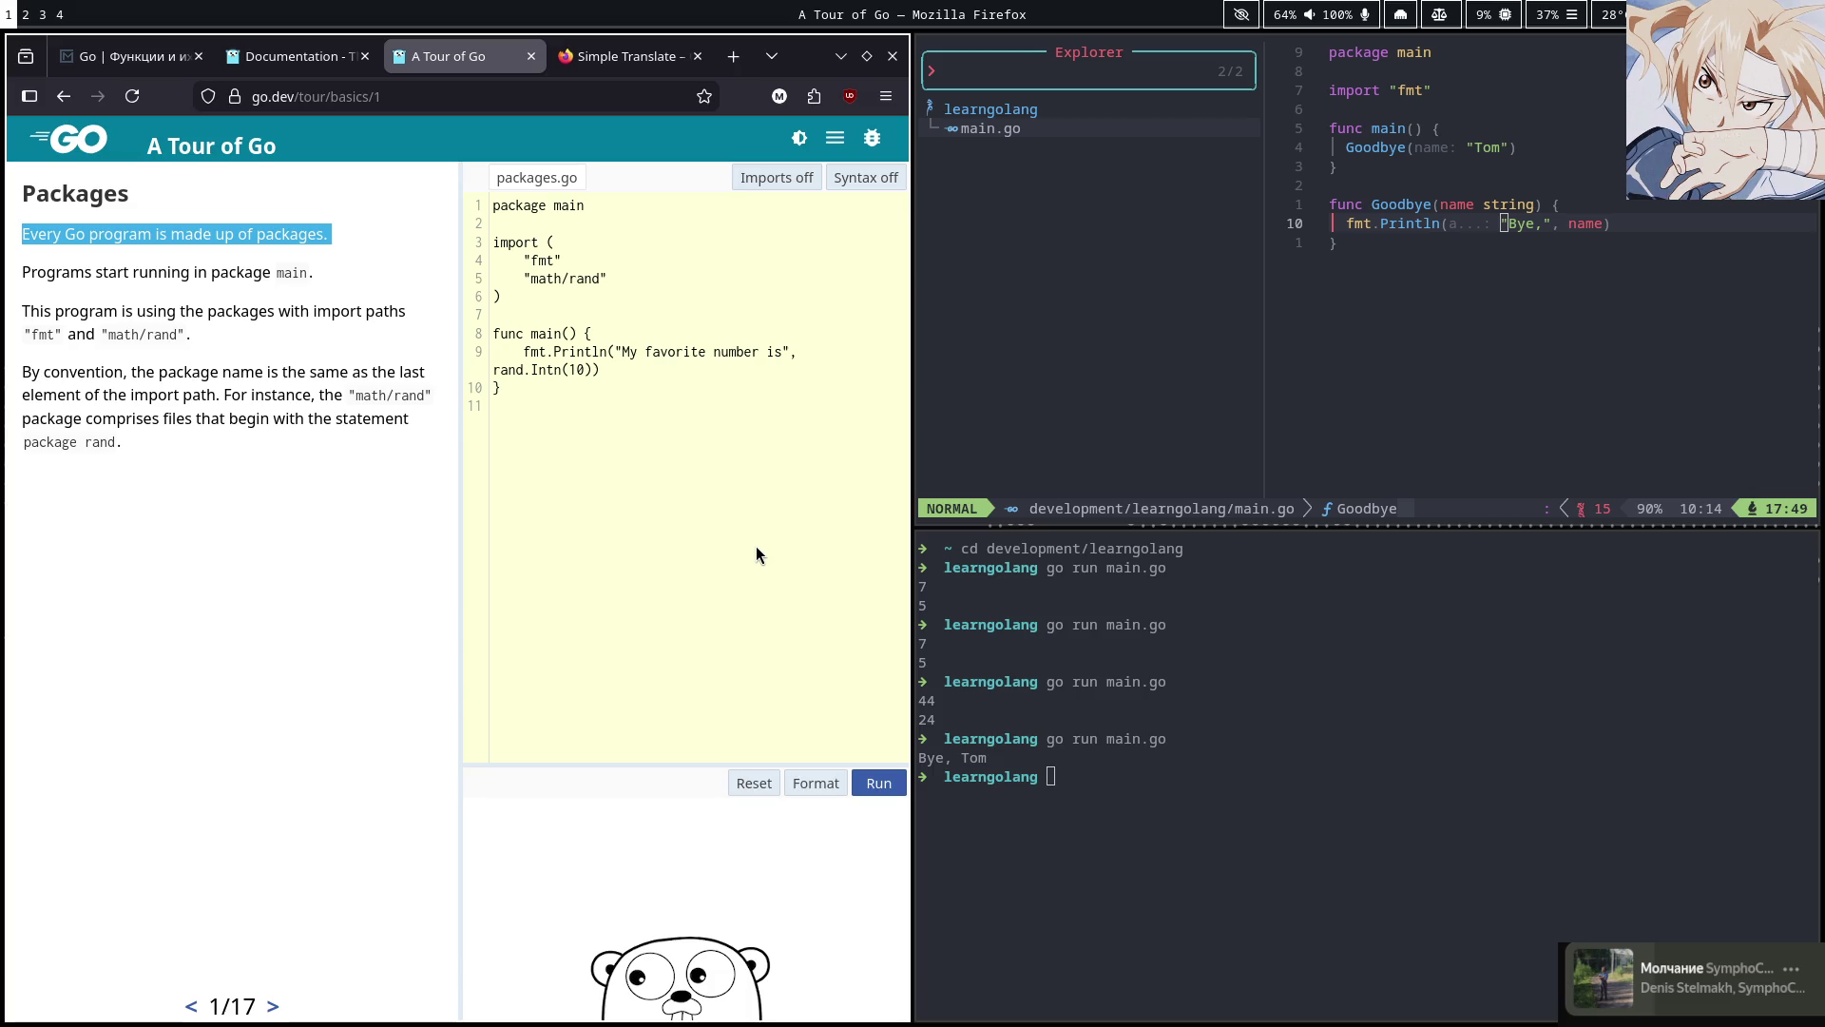
Write 'package main' as the first line of the Syntax code block
{"action": "key", "text": "super+2"}
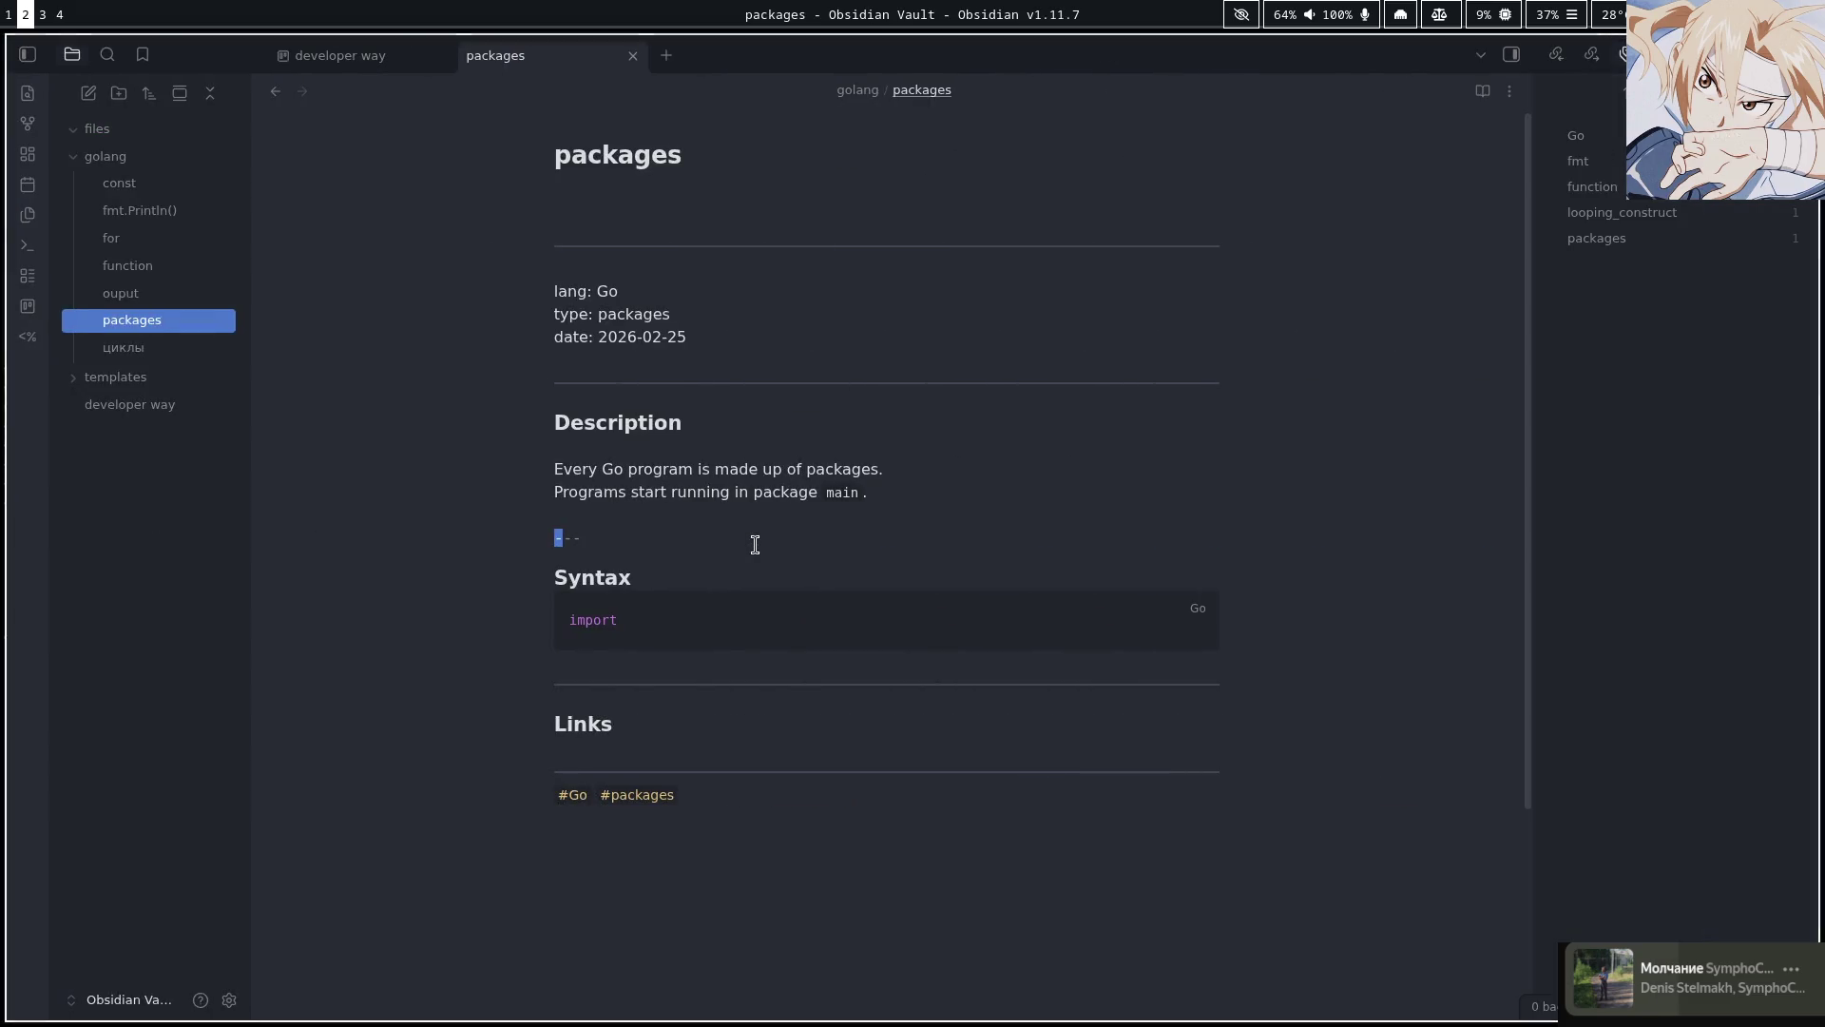
{"action": "key", "text": "j"}
{"action": "key", "text": "j"}
{"action": "key", "text": "j"}
{"action": "type", "text": "le"}
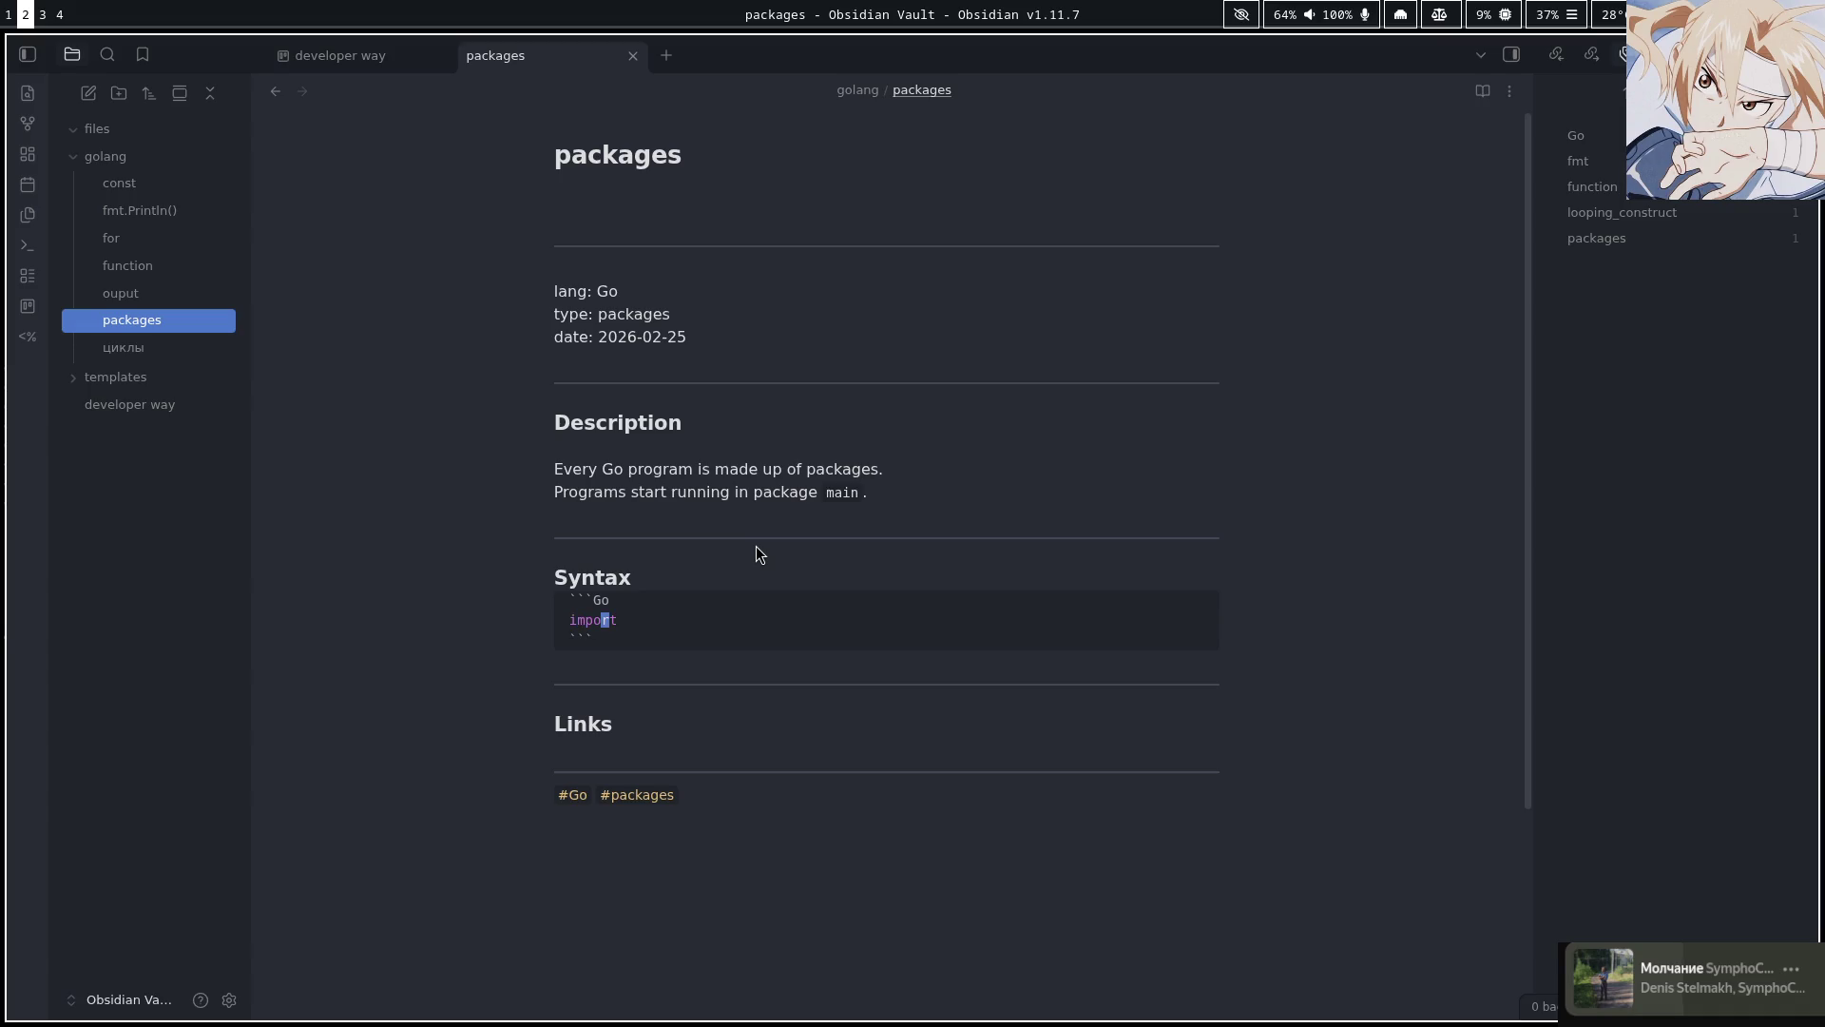
{"action": "type", "text": "shh"}
{"action": "key", "text": "BackSpace"}
{"action": "key", "text": "BackSpace"}
{"action": "key", "text": "BackSpace"}
{"action": "type", "text": "packga"}
{"action": "key", "text": "BackSpace"}
{"action": "key", "text": "BackSpace"}
{"action": "type", "text": "age main"}
Add the line import "fmt" below package main
{"action": "key", "text": "super+1"}
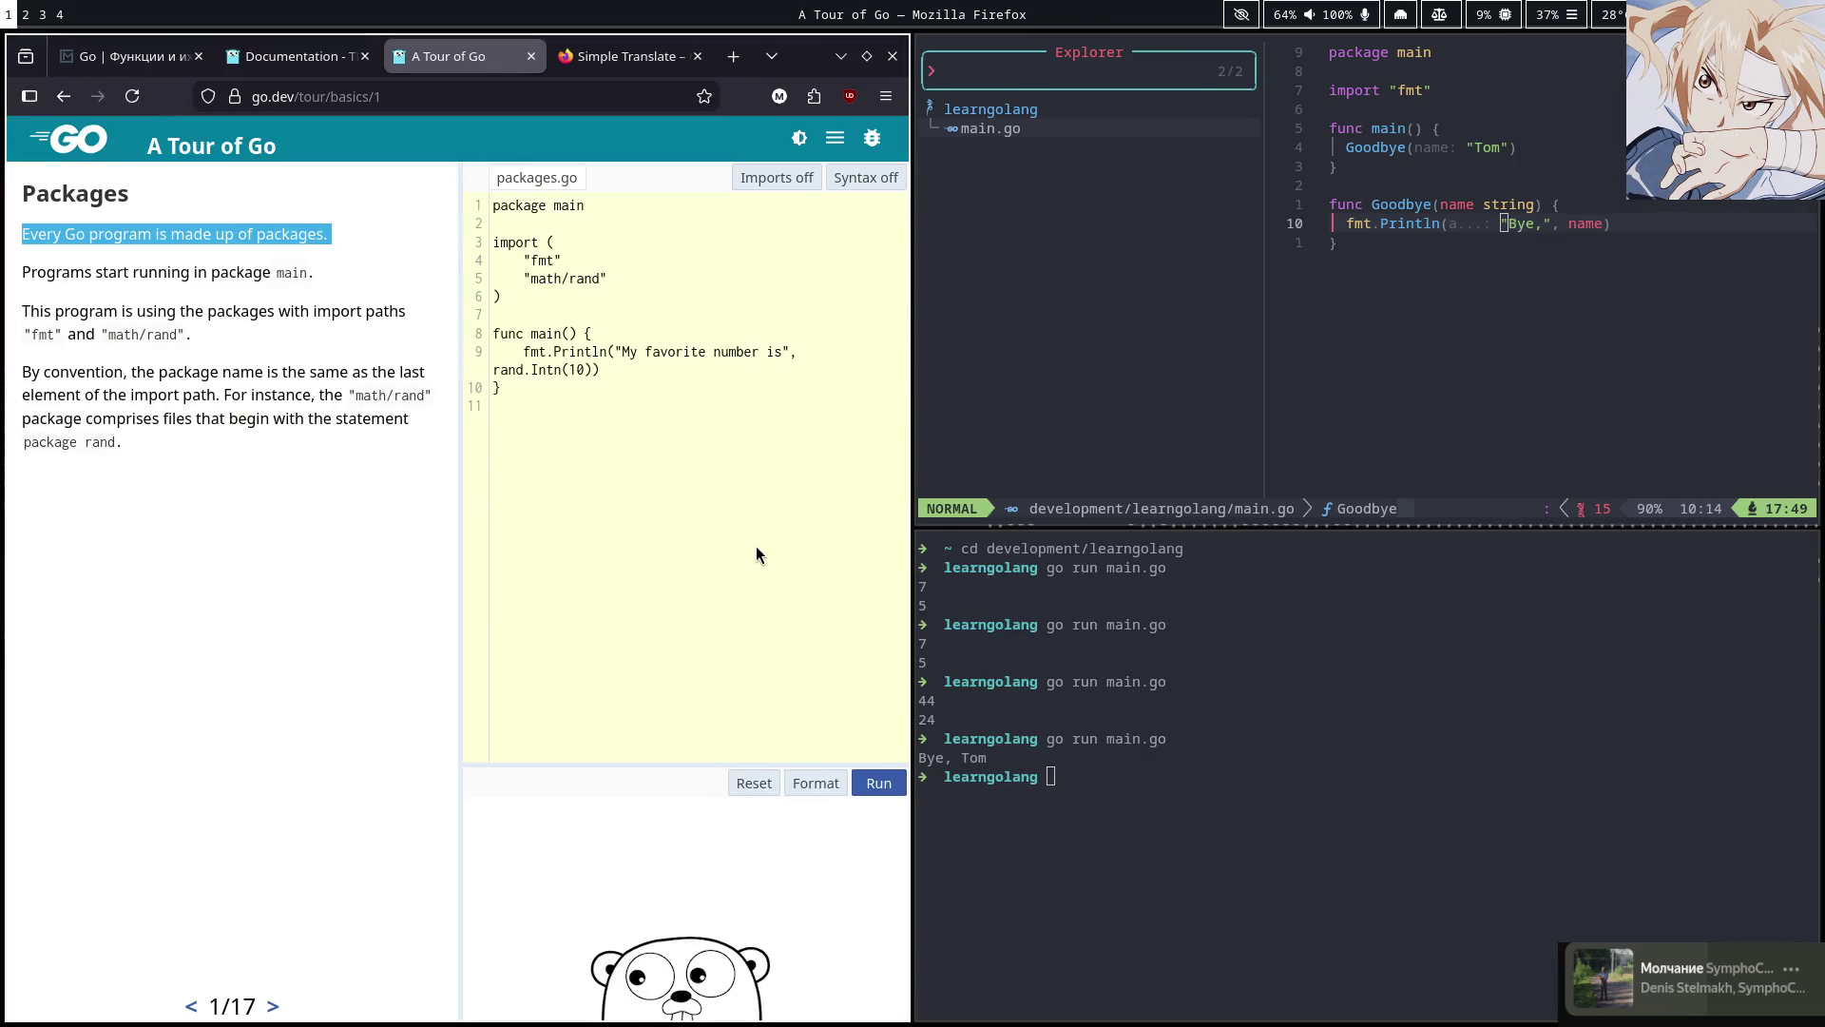
{"action": "key", "text": "super+2"}
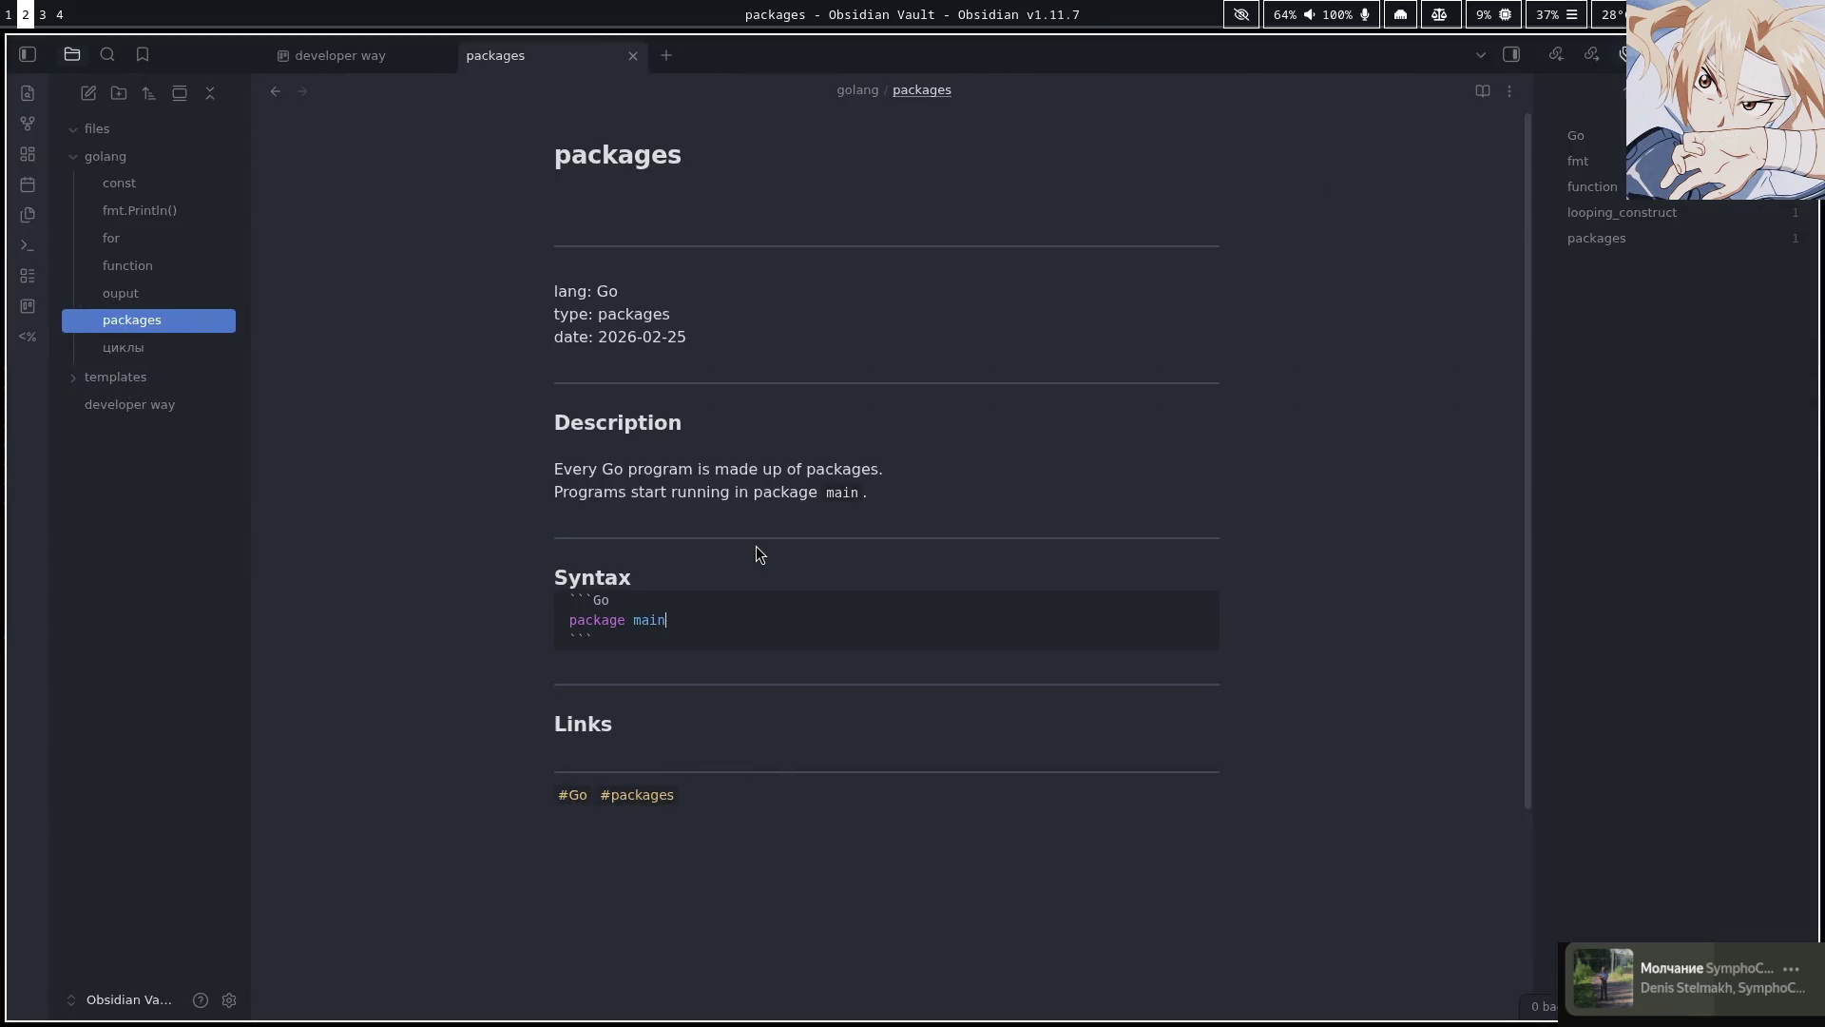
{"action": "key", "text": "Return"}
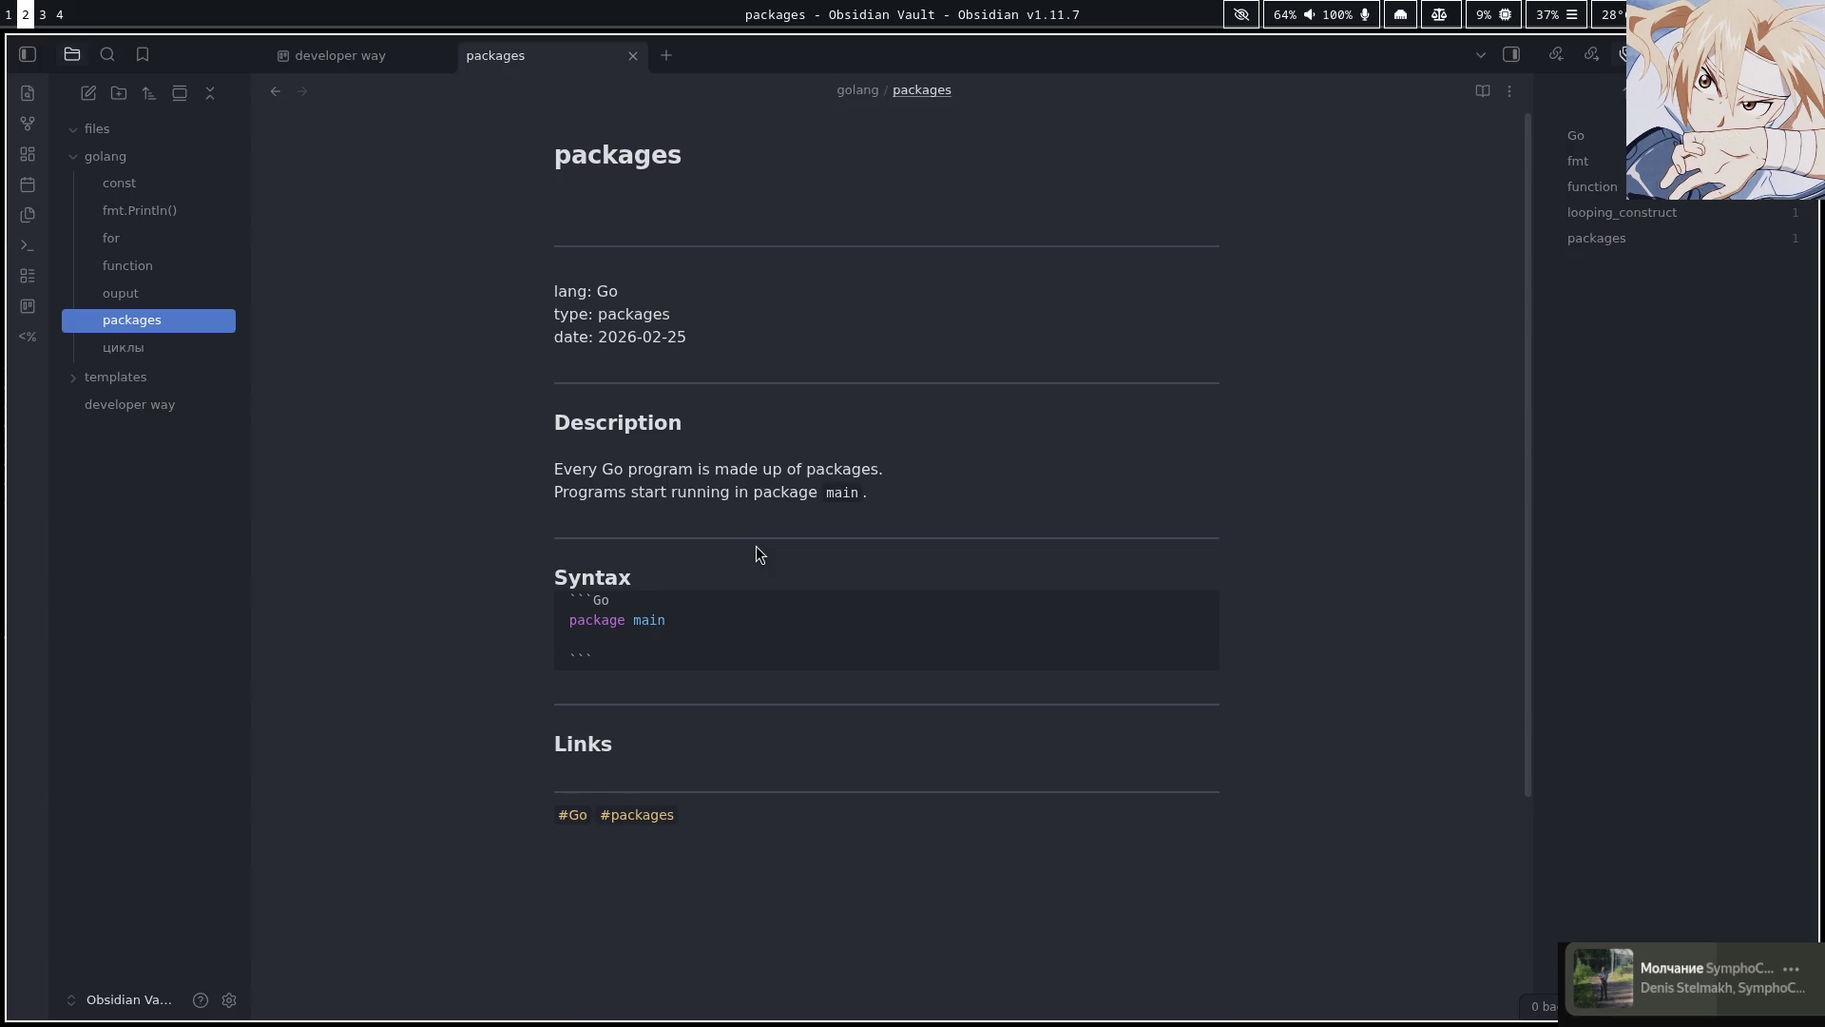
{"action": "type", "text": "impor"}
{"action": "type", "text": "t "}
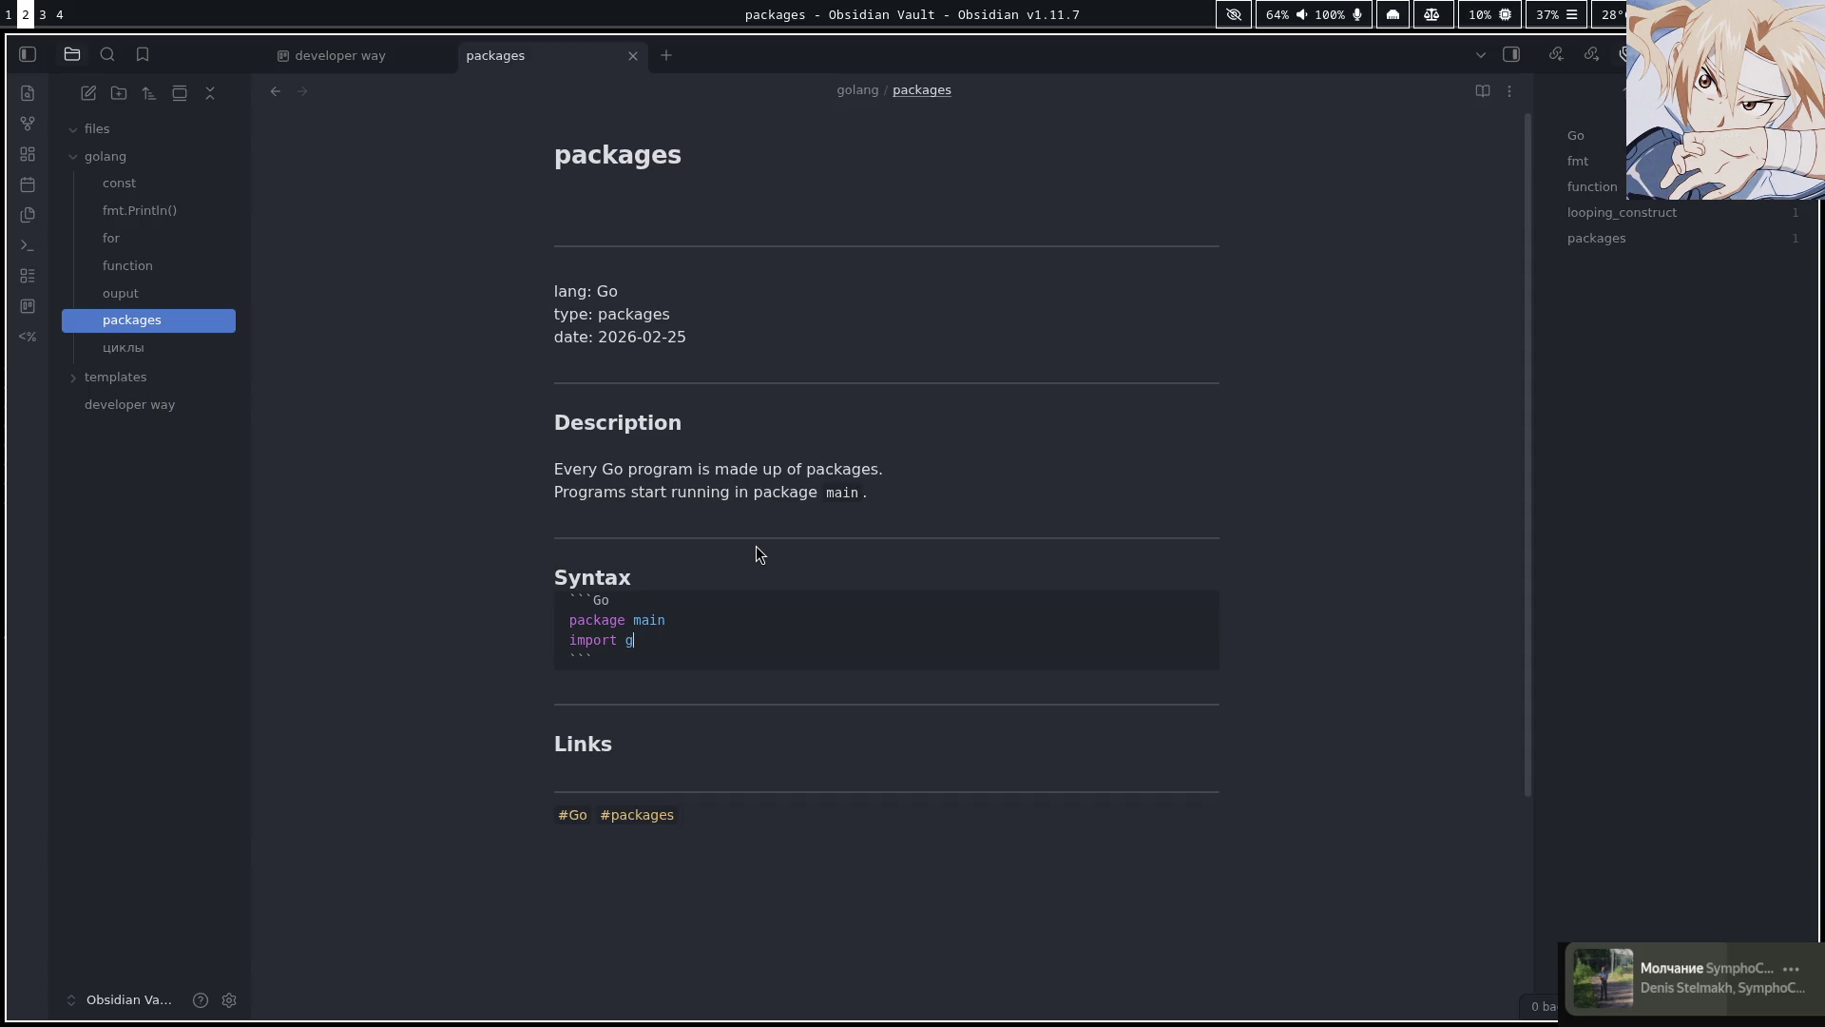
{"action": "type", "text": "fmt"}
{"action": "key", "text": "super+1"}
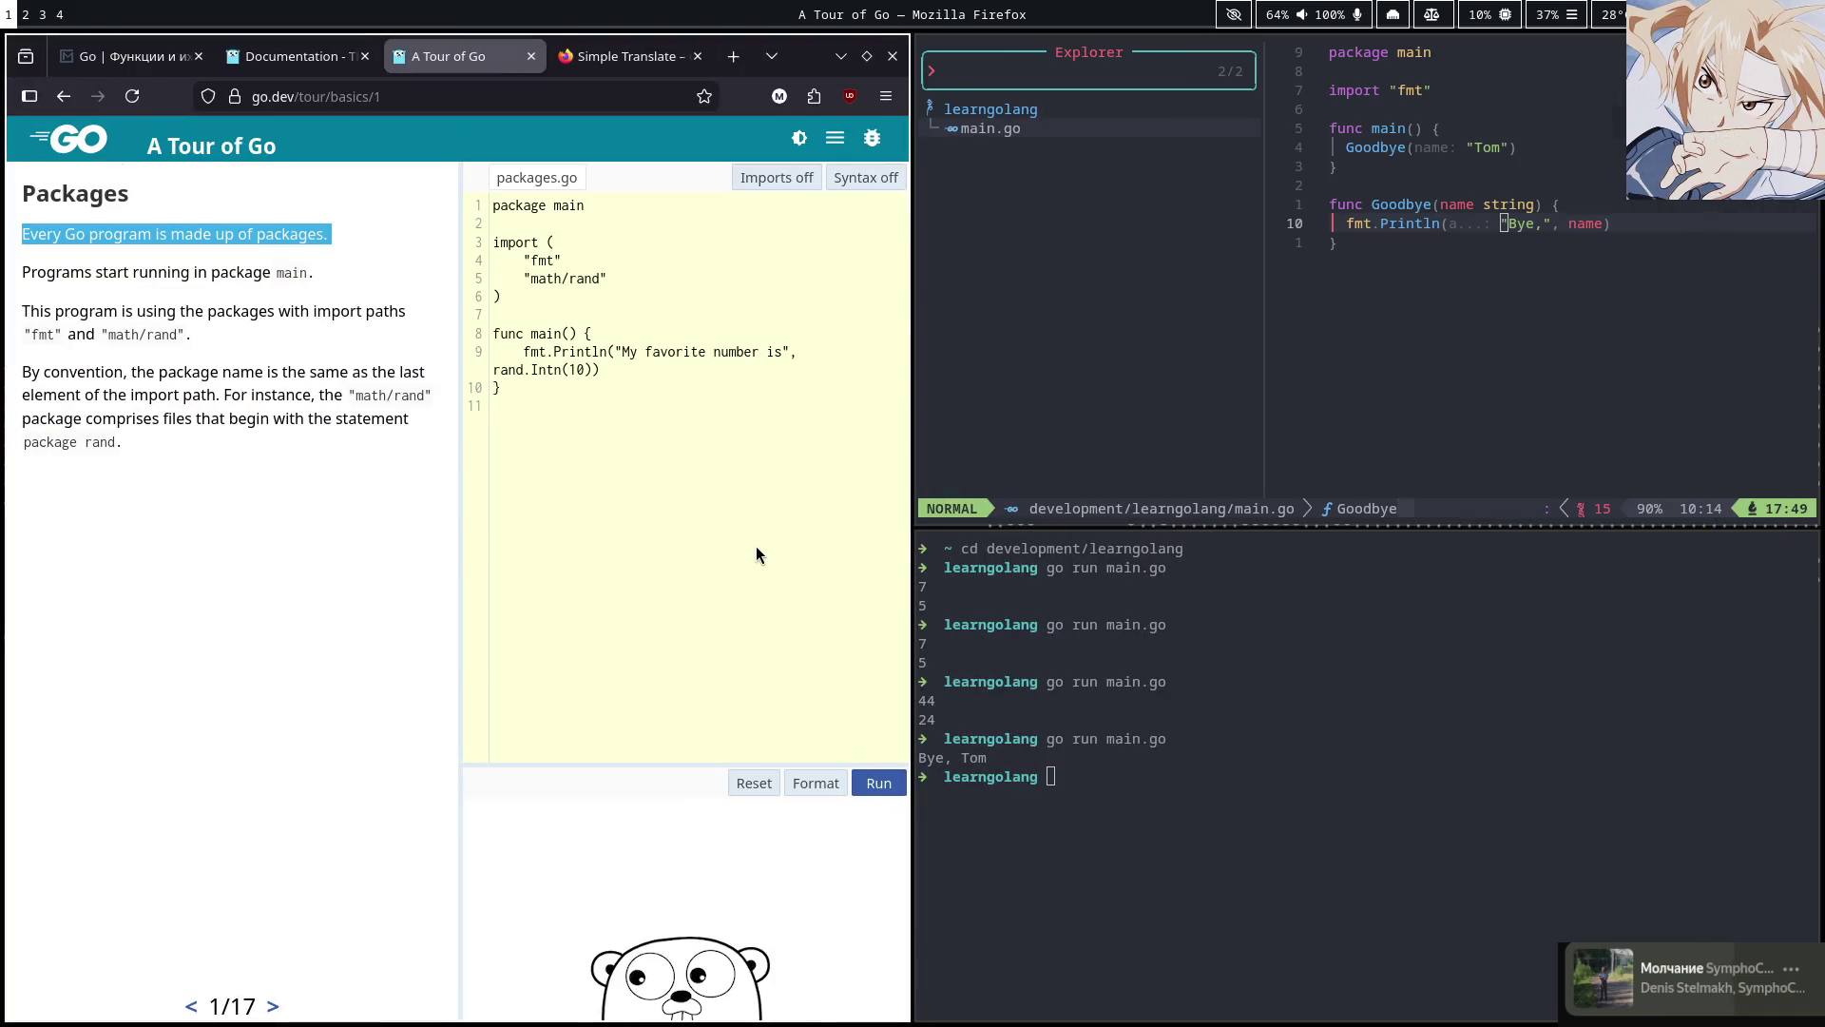
{"action": "key", "text": "super+2"}
{"action": "key", "text": "BackSpace"}
{"action": "key", "text": "BackSpace"}
{"action": "key", "text": "BackSpace"}
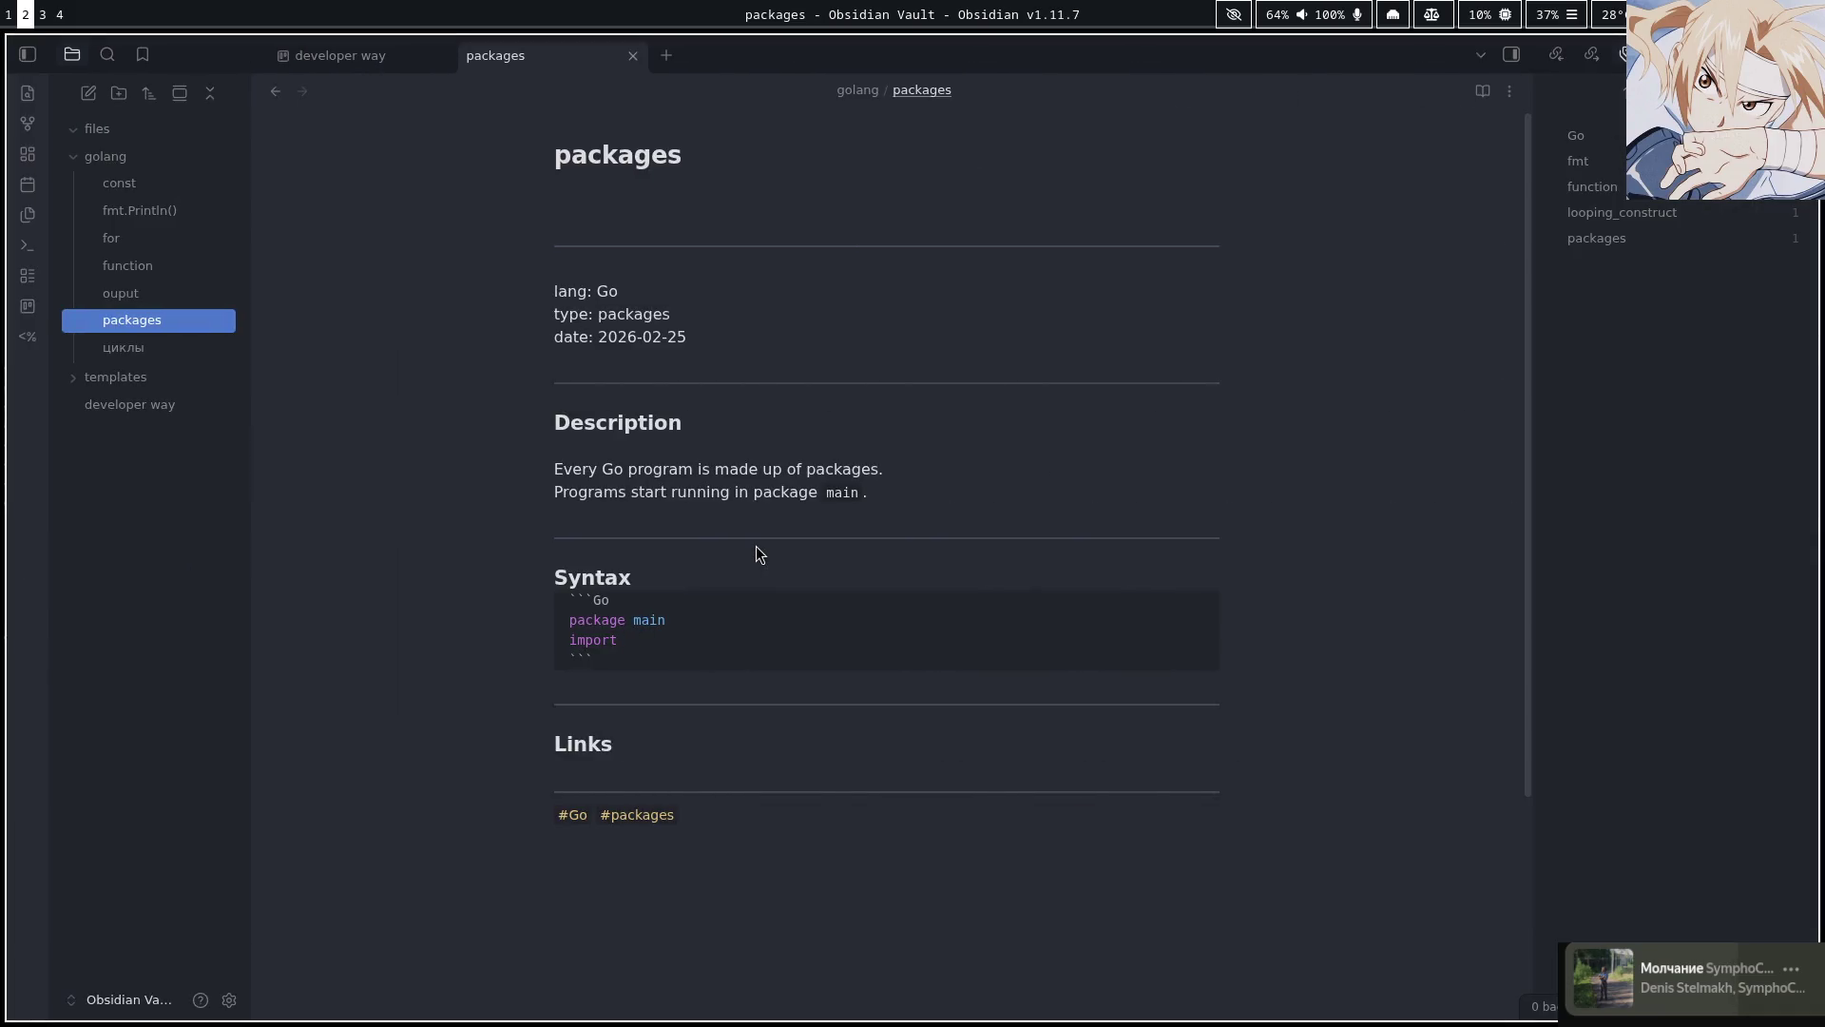
{"action": "type", "text": "\"fmt\""}
{"action": "key", "text": "BackSpace"}
Start a grouped import ( block containing math/rand, then switch back to Firefox
{"action": "key", "text": "Return"}
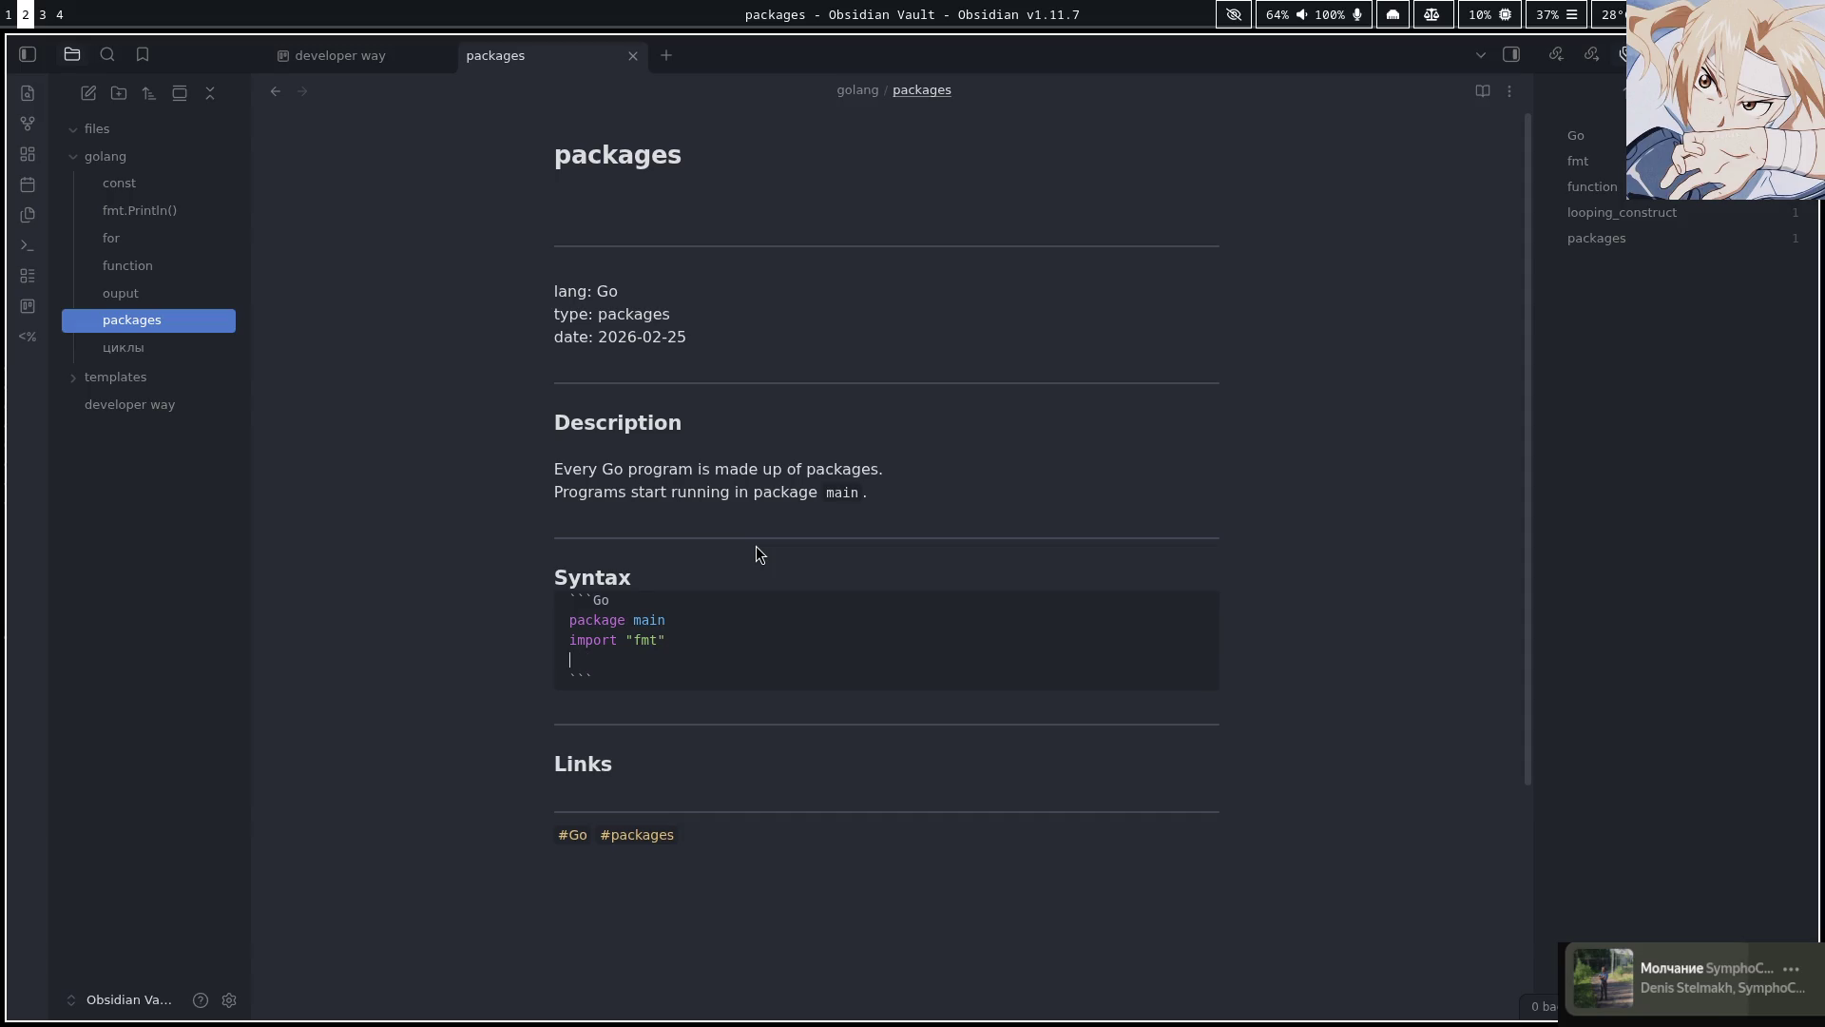
{"action": "type", "text": "impo"}
{"action": "type", "text": "rt "}
{"action": "type", "text": "("}
{"action": "key", "text": "super+1"}
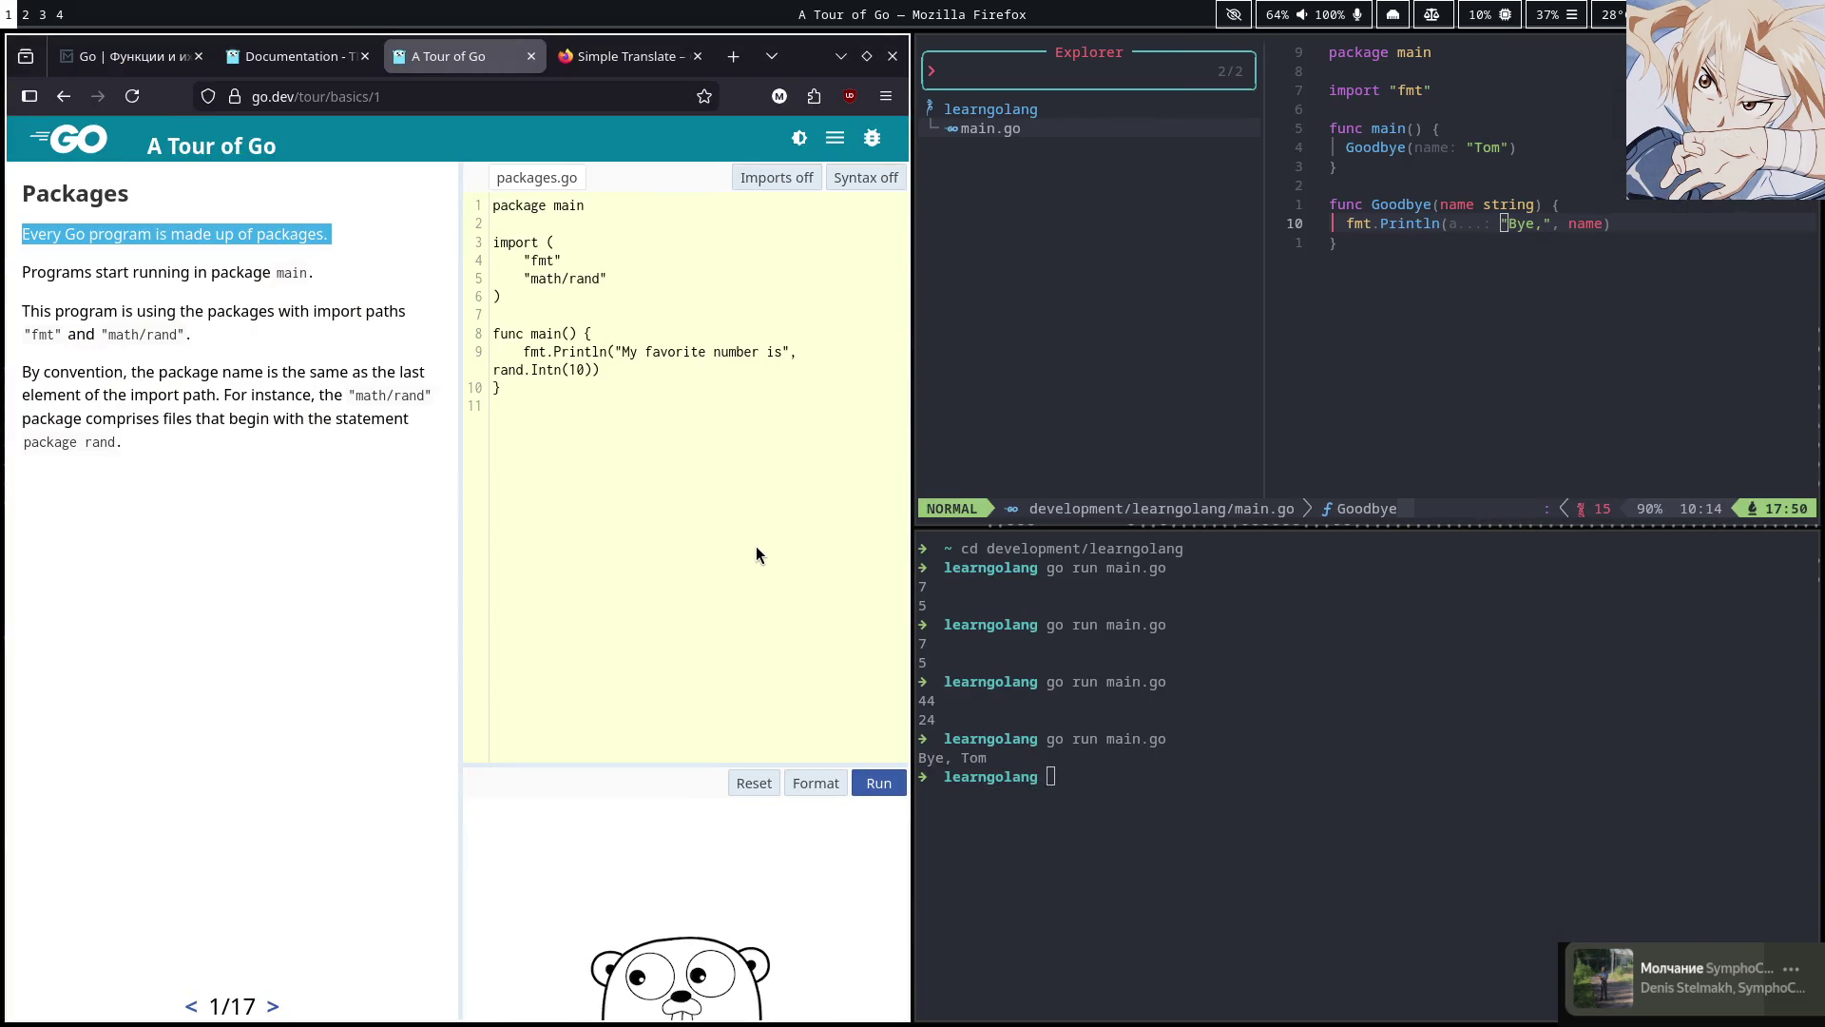
{"action": "key", "text": "super+2"}
{"action": "type", "text": "math."}
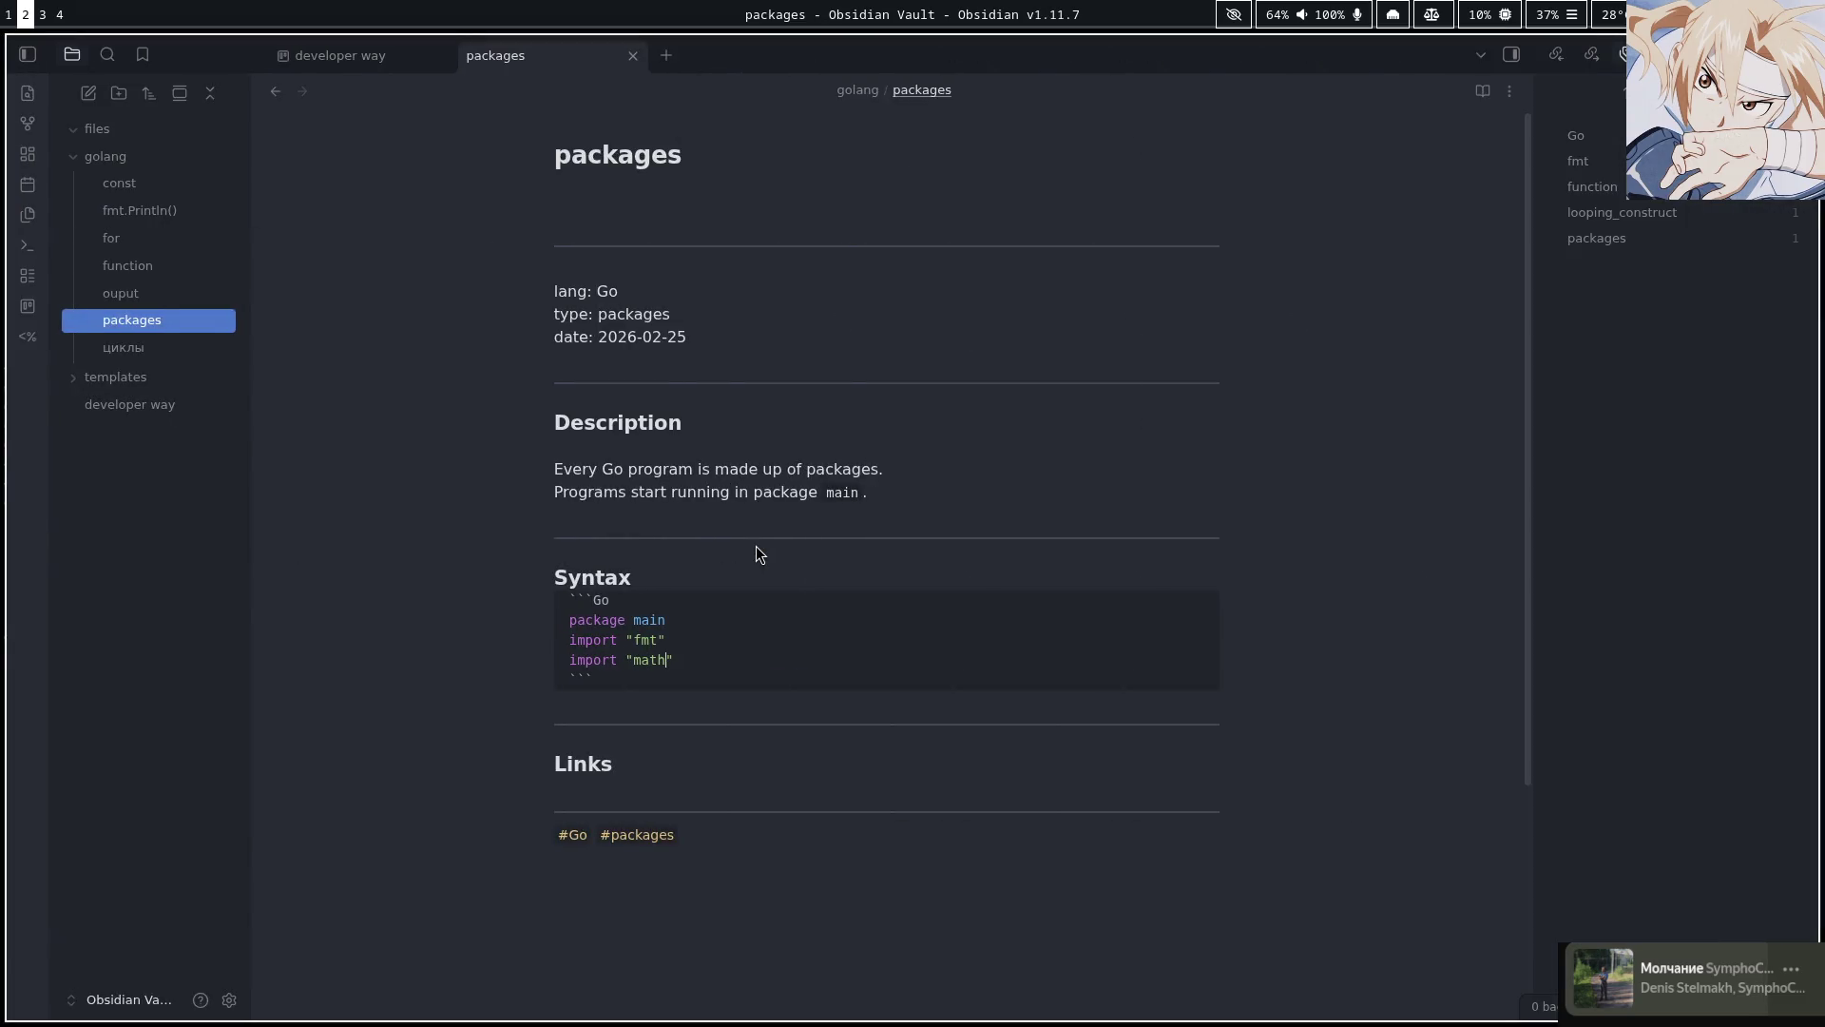
{"action": "type", "text": "ra"}
{"action": "key", "text": "BackSpace"}
{"action": "key", "text": "BackSpace"}
{"action": "key", "text": "BackSpace"}
{"action": "type", "text": "/rand"}
{"action": "key", "text": "super+1"}
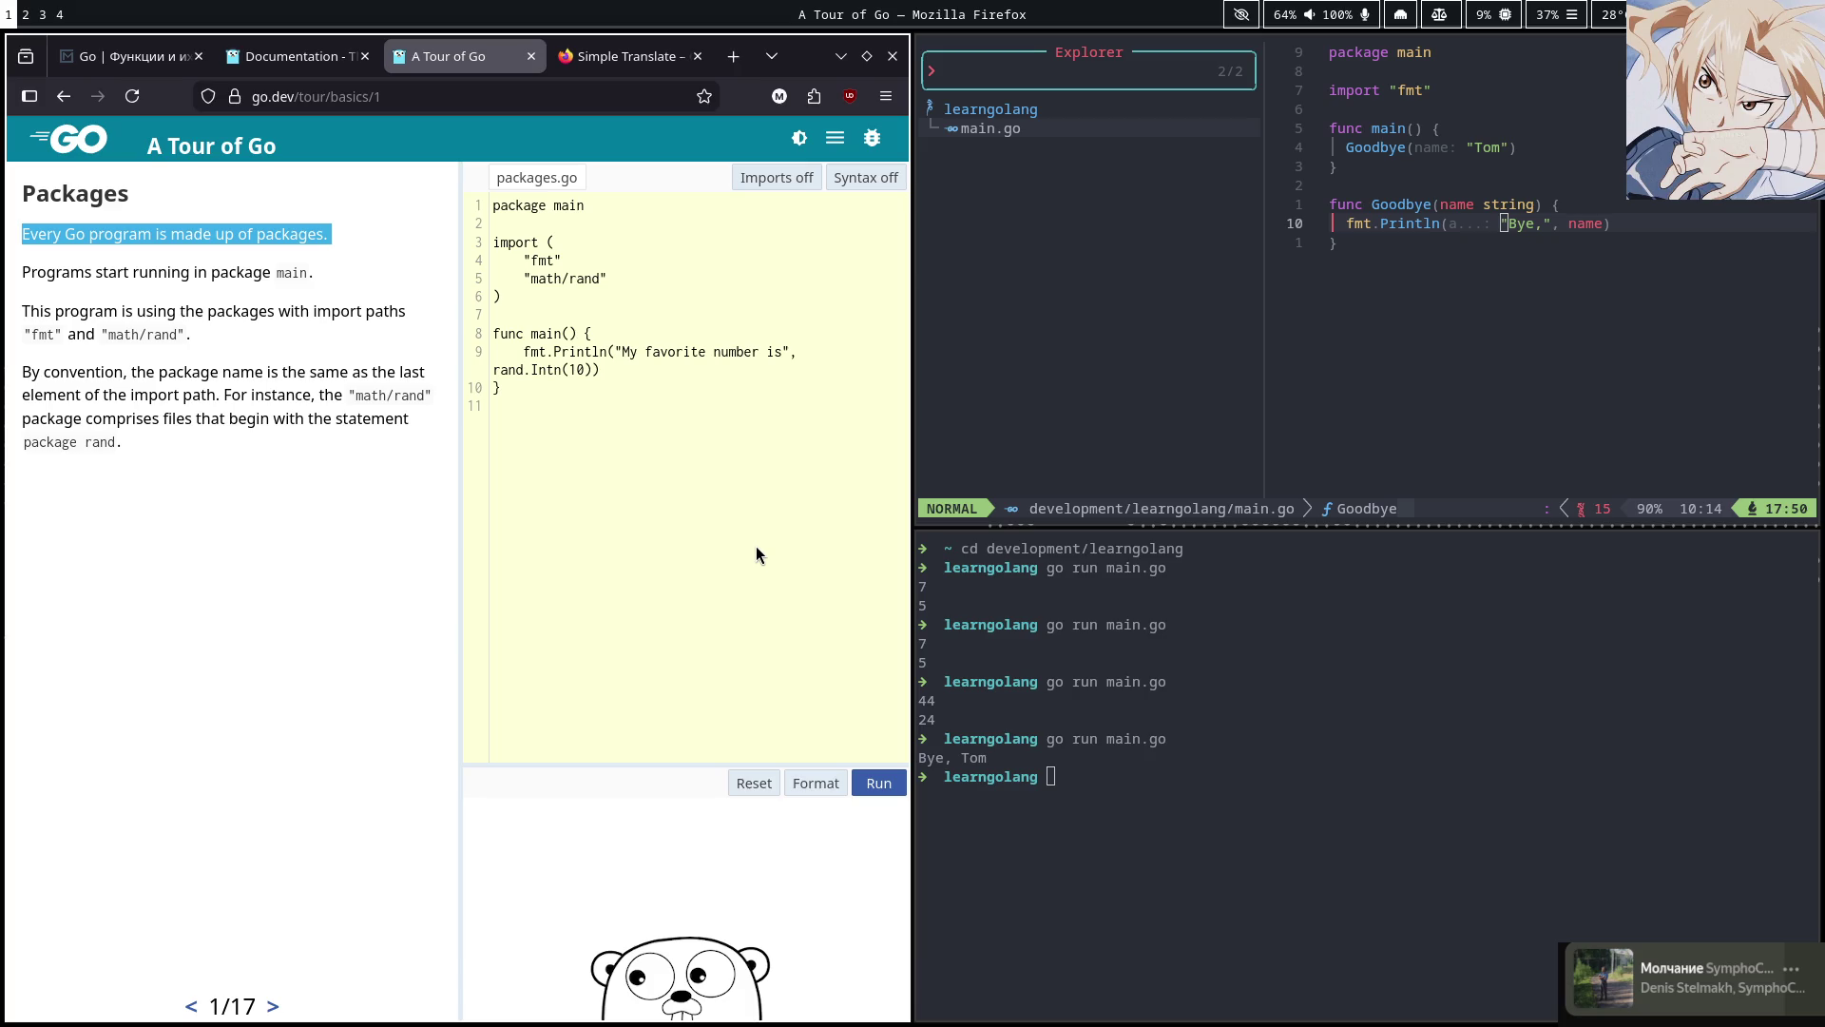
Copy the 'By convention' package-name sentence and paste it as a // comment after math/rand
{"action": "left_click", "coordinate": [22, 376]}
{"action": "left_click_drag", "start_coordinate": [23, 376], "coordinate": [218, 393]}
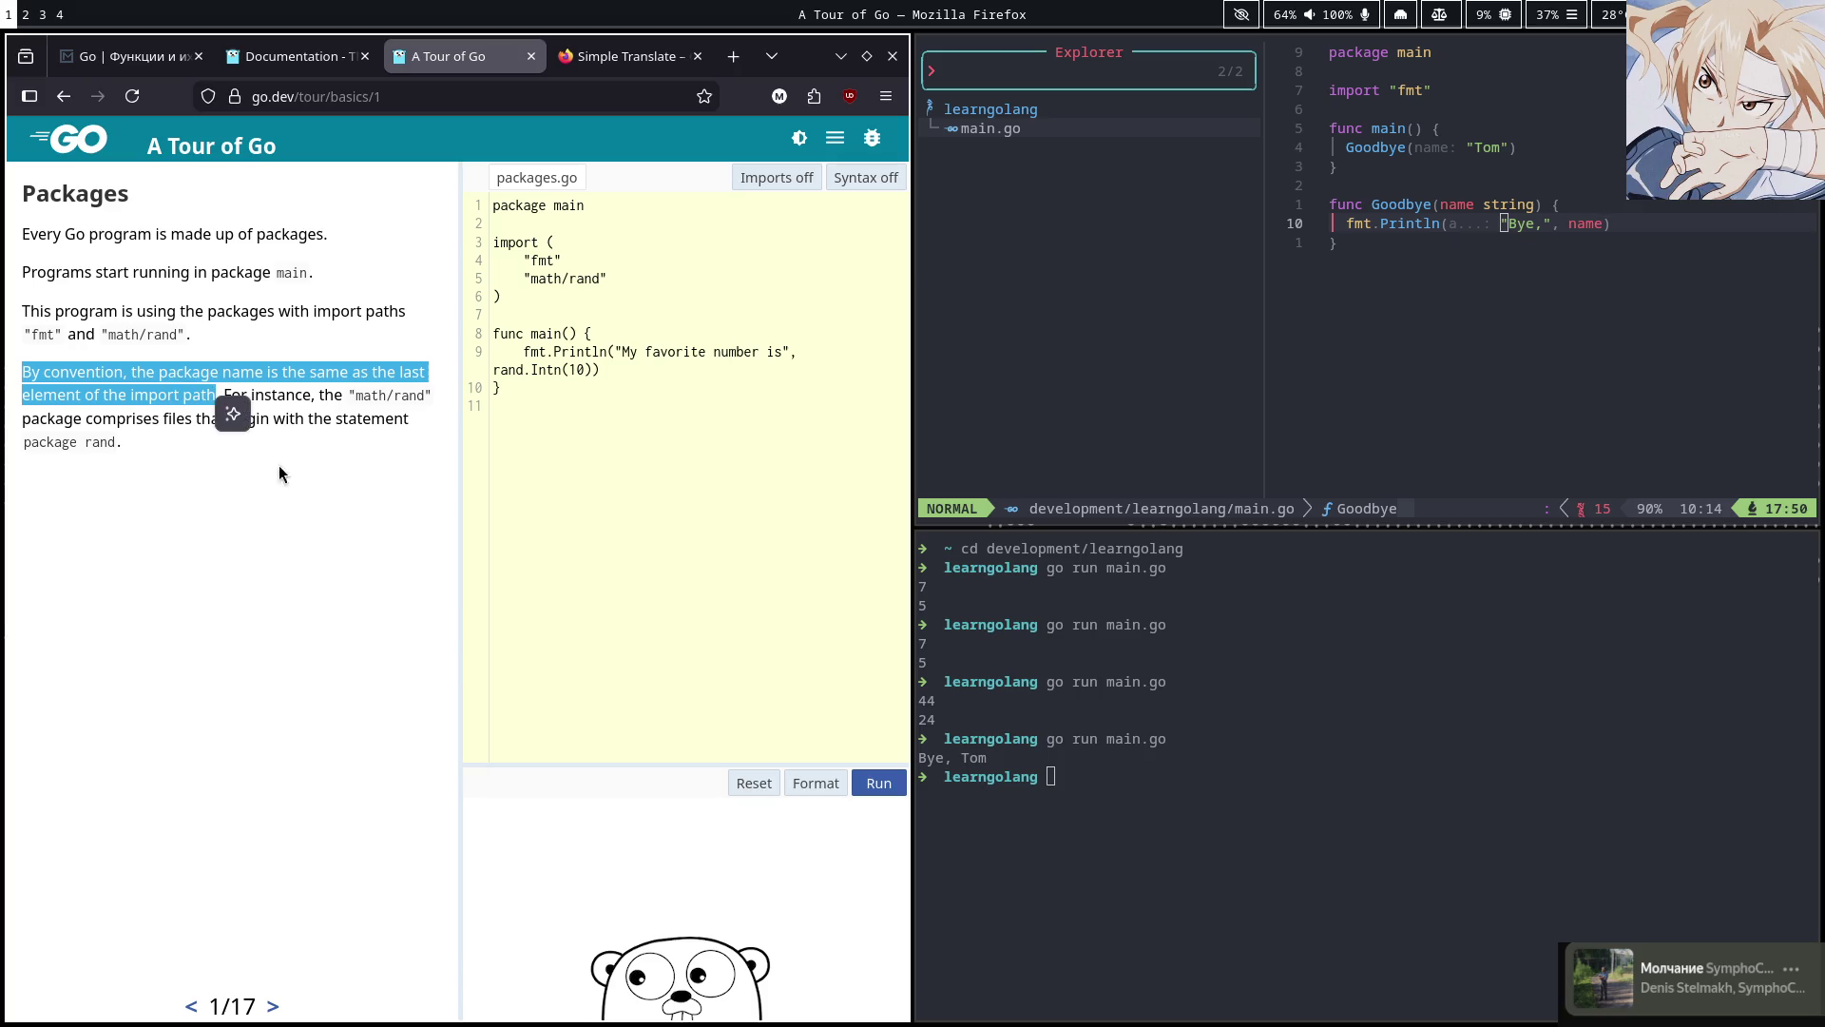
{"action": "key", "text": "super+o"}
{"action": "key", "text": "super+o"}
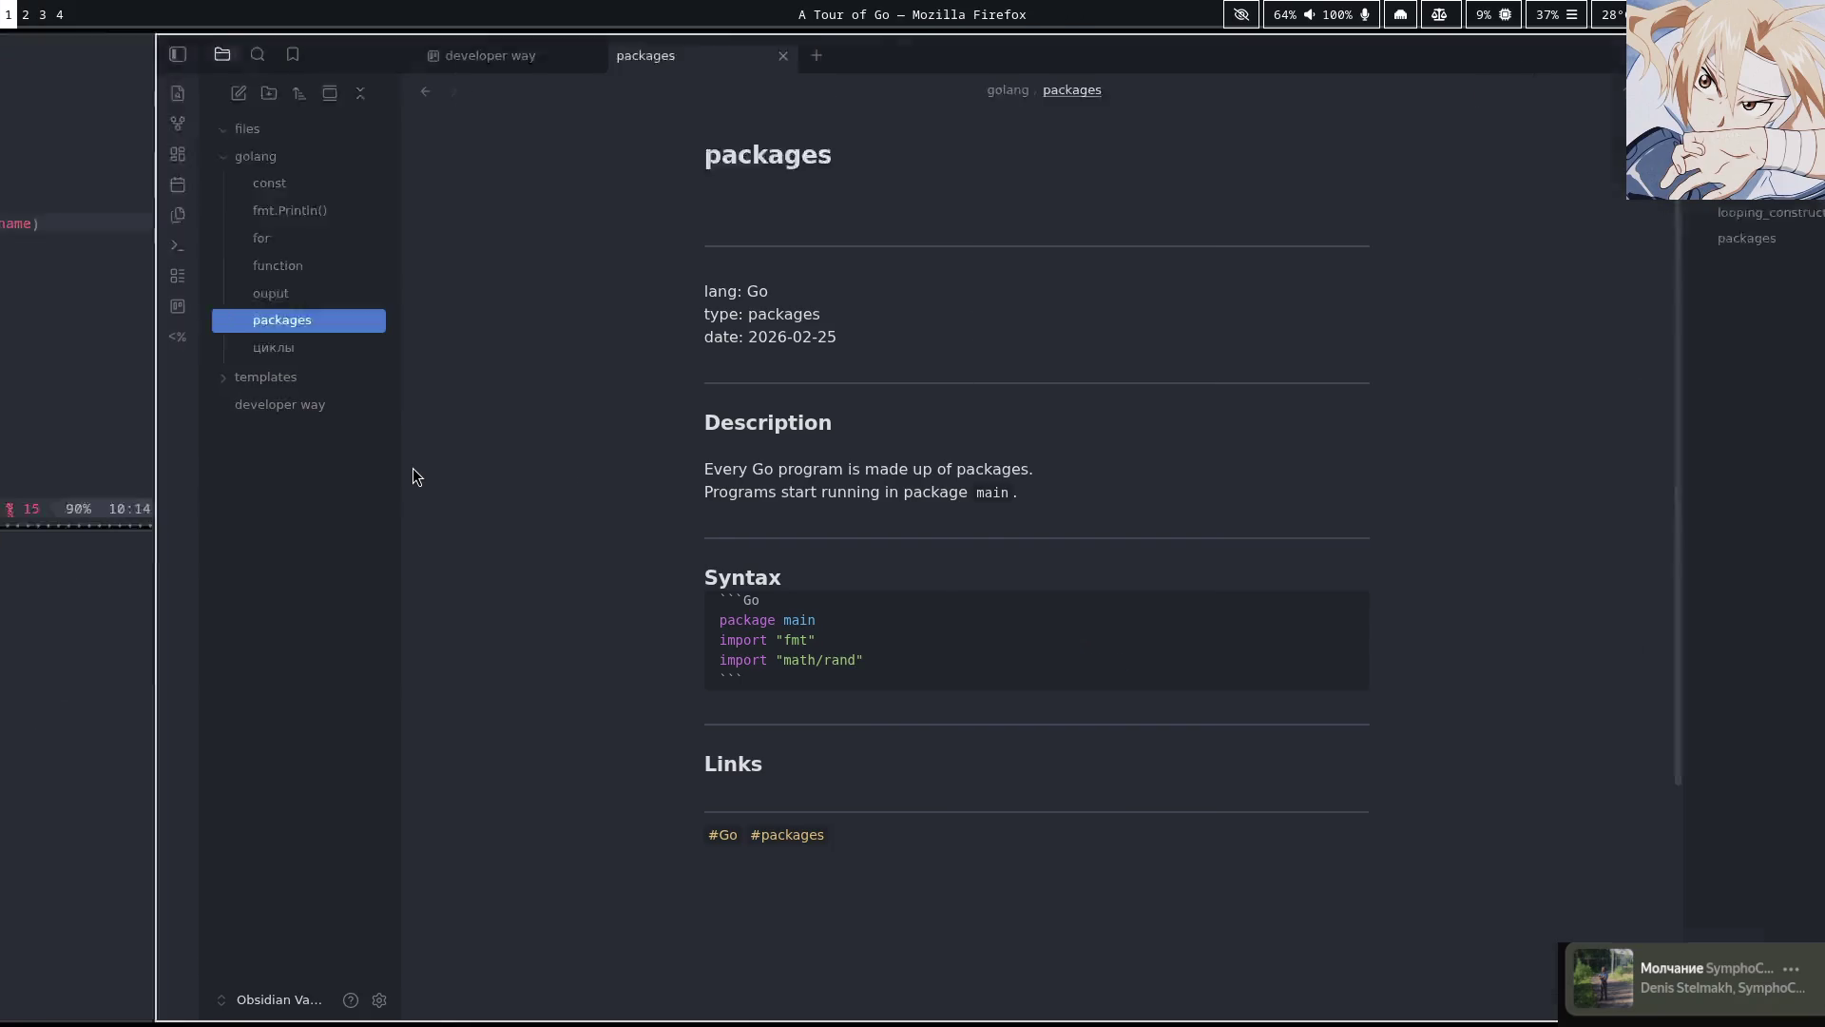
{"action": "key", "text": "super+2"}
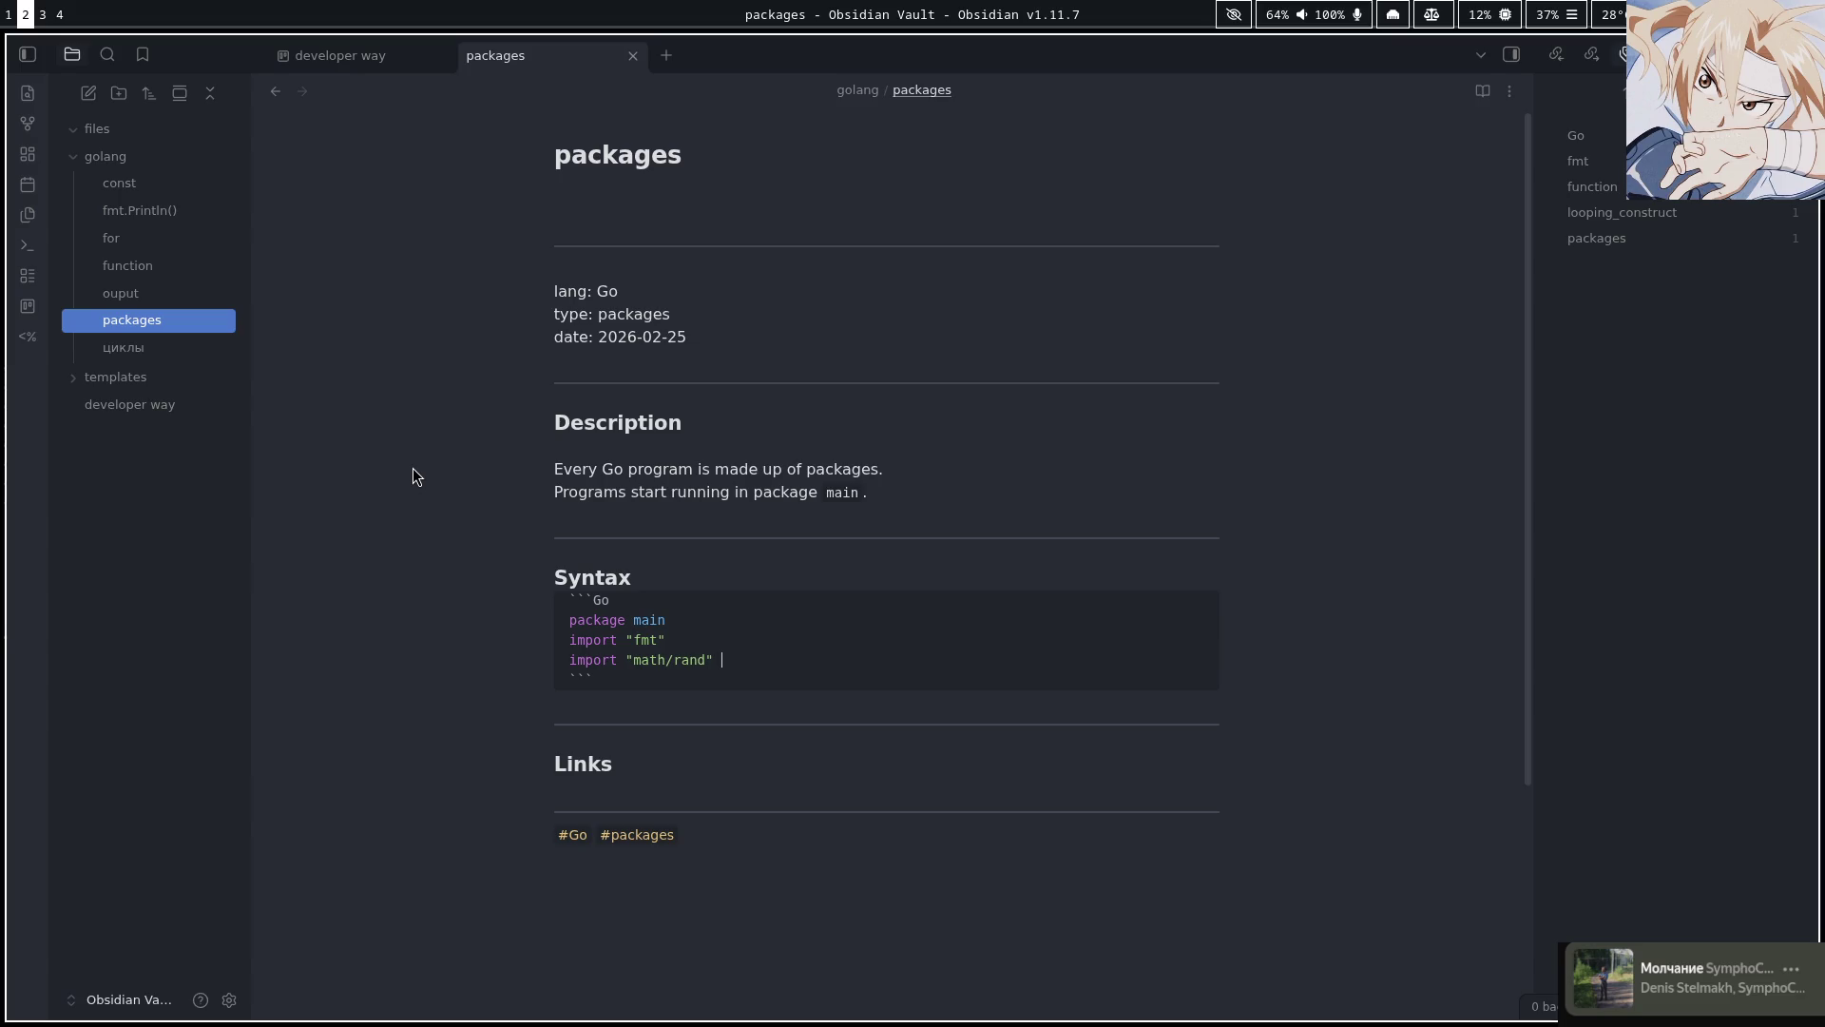
{"action": "type", "text": "//"}
{"action": "key", "text": "Escape"}
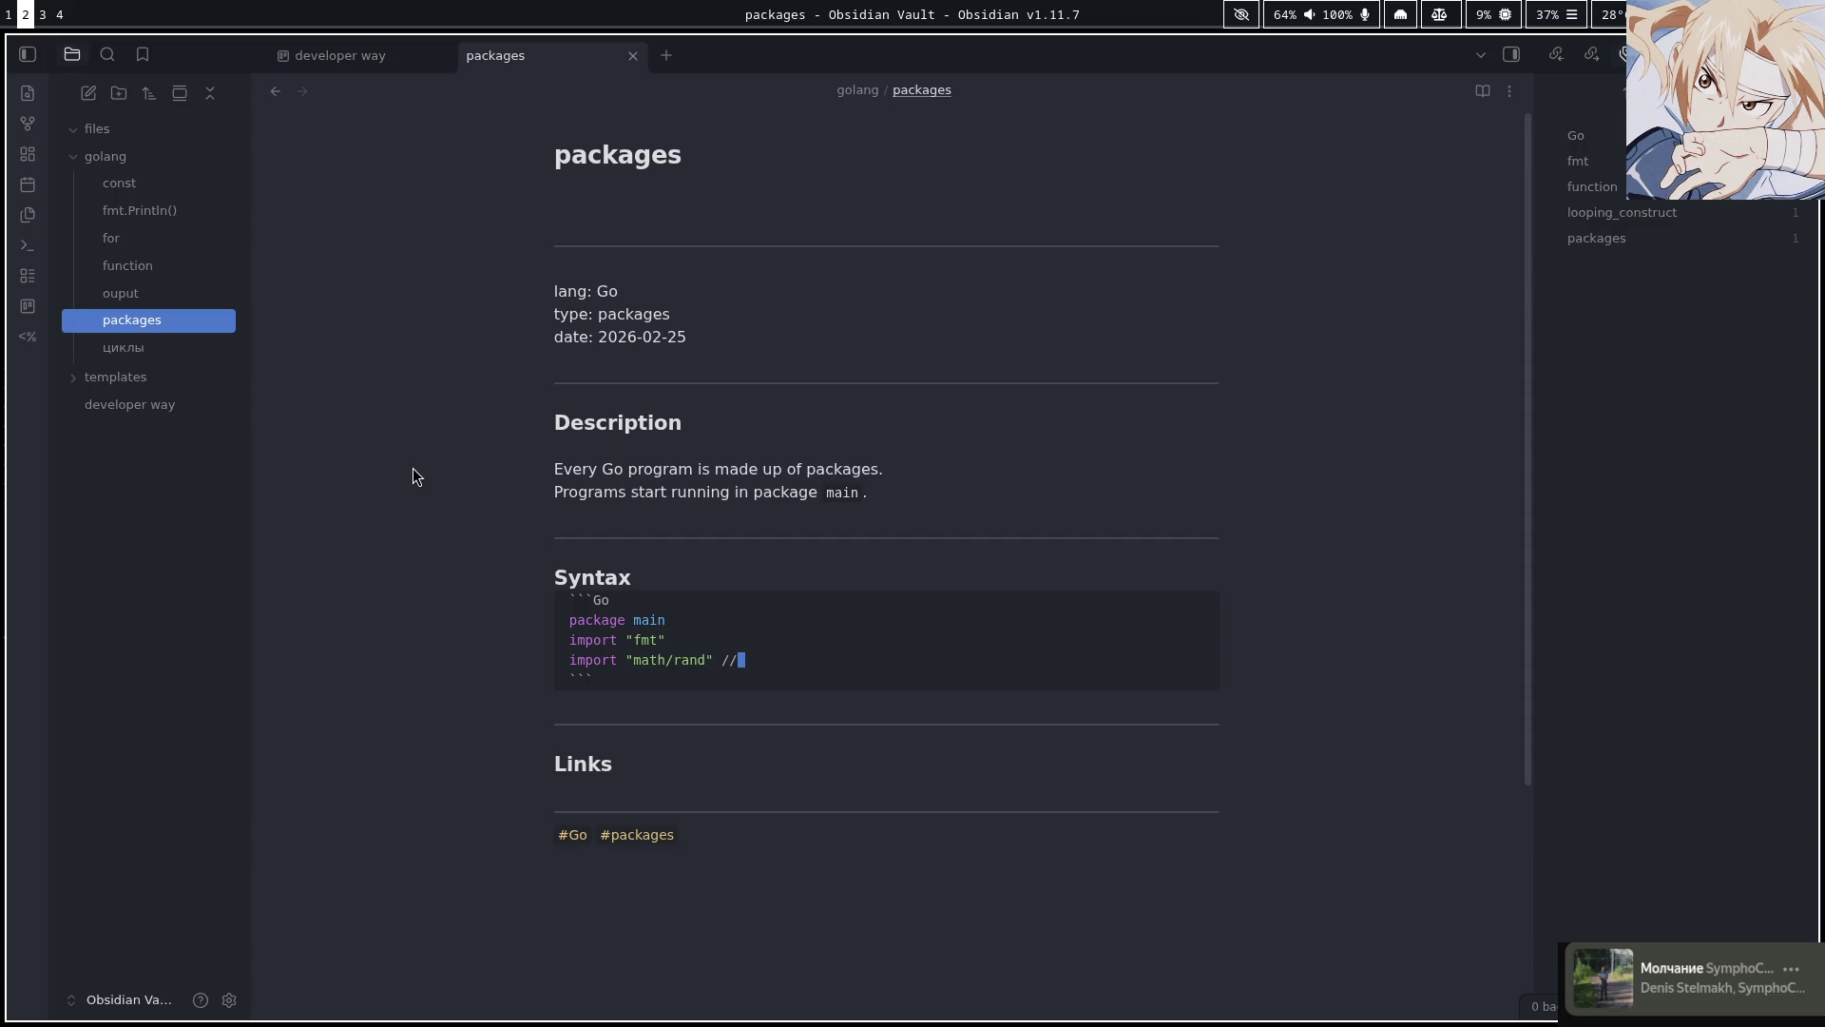
{"action": "key", "text": "p"}
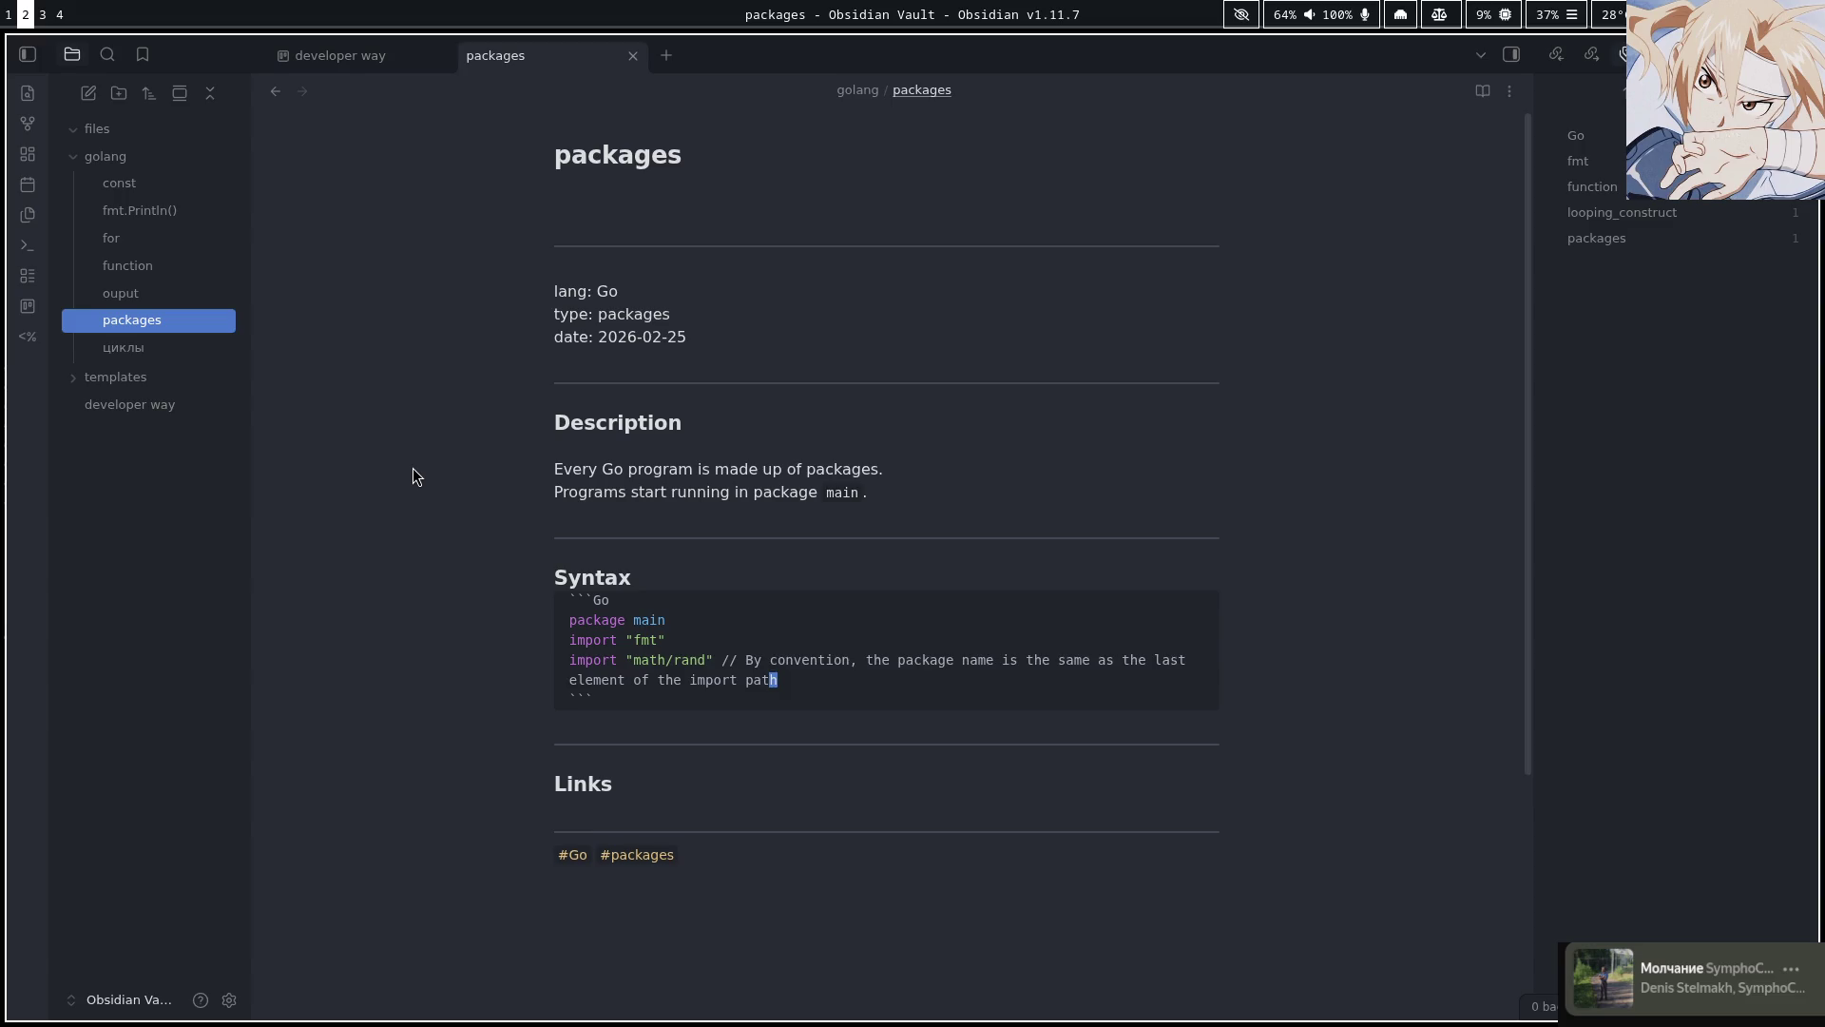
Change the // marker after math/rand into an opening /* block comment
{"action": "key", "text": "k"}
{"action": "key", "text": "k"}
{"action": "key", "text": "j"}
{"action": "key", "text": "j"}
{"action": "key", "text": "k"}
{"action": "key", "text": "j"}
{"action": "key", "text": "k"}
{"action": "key", "text": "j"}
{"action": "key", "text": "h"}
{"action": "key", "text": "h"}
{"action": "key", "text": "h"}
{"action": "key", "text": "h"}
{"action": "key", "text": "k"}
{"action": "key", "text": "j"}
{"action": "key", "text": "k"}
{"action": "key", "text": "j"}
{"action": "key", "text": "j"}
{"action": "key", "text": "k"}
{"action": "key", "text": "j"}
{"action": "key", "text": "b"}
{"action": "key", "text": "b"}
{"action": "key", "text": "b"}
{"action": "key", "text": "b"}
{"action": "key", "text": "b"}
{"action": "key", "text": "b"}
{"action": "key", "text": "l"}
{"action": "type", "text": "s"}
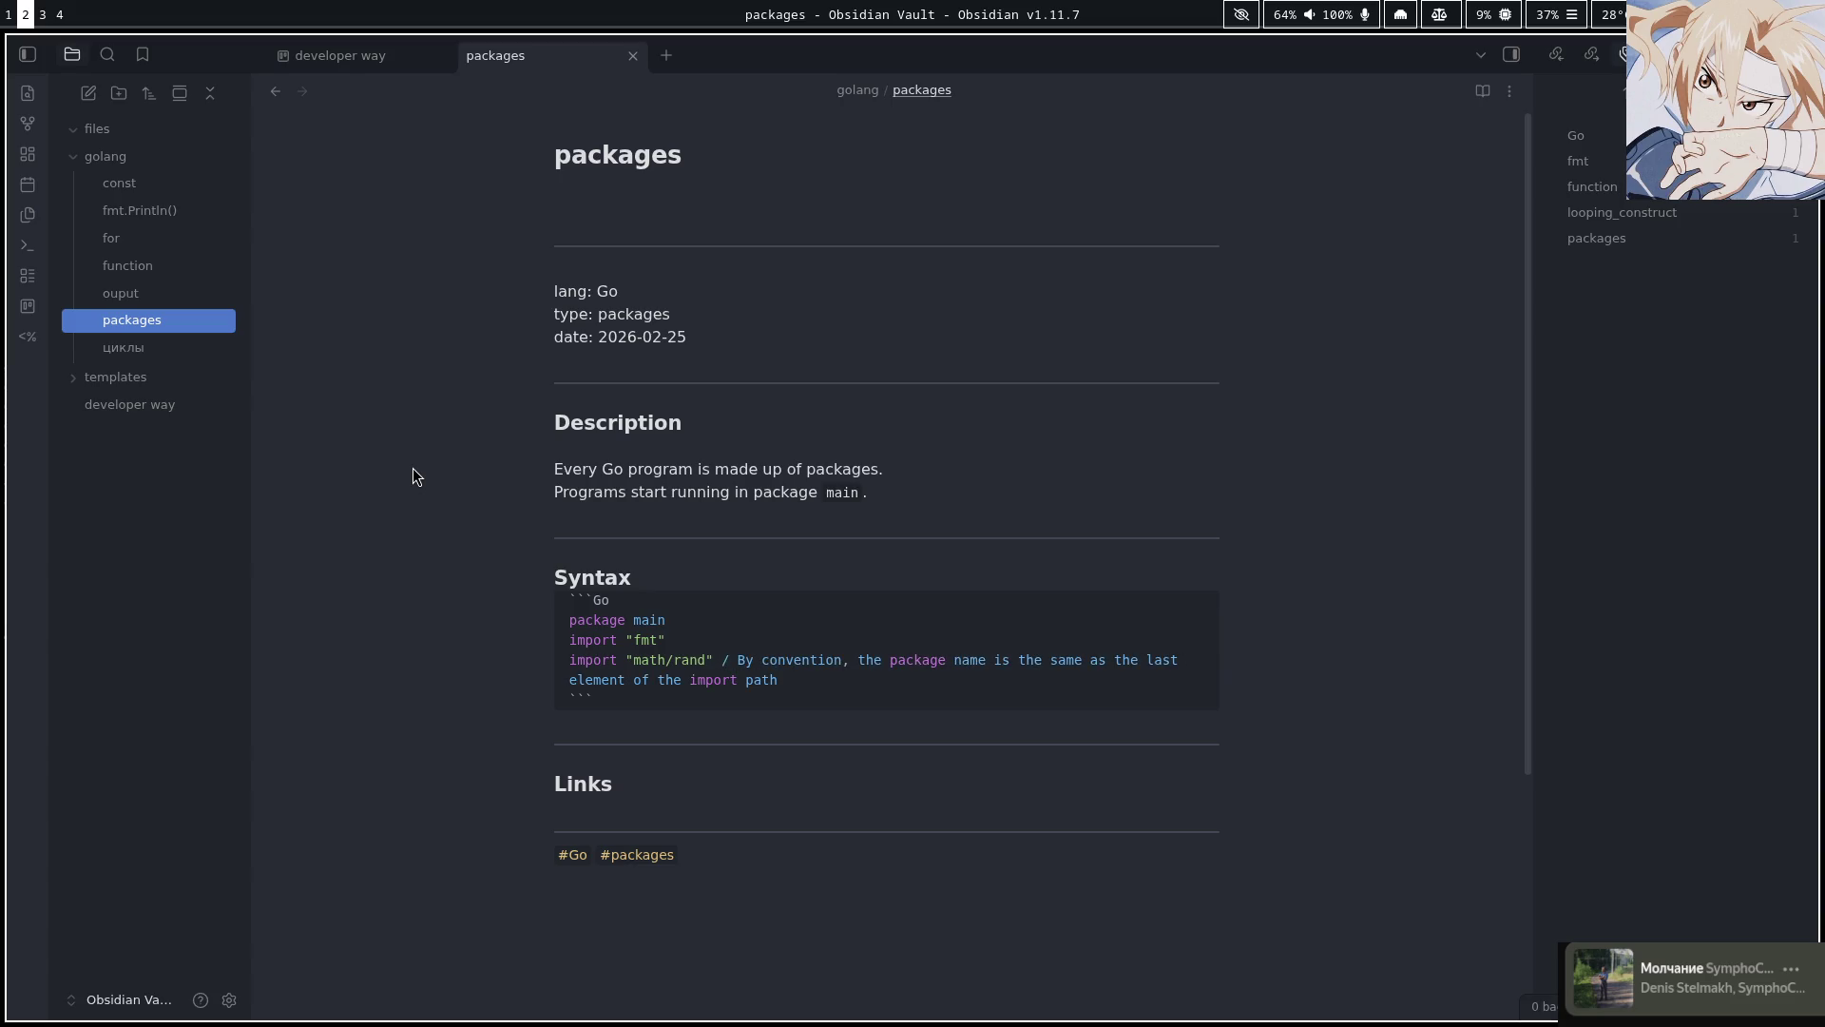
{"action": "type", "text": "*"}
{"action": "key", "text": "Escape"}
{"action": "key", "text": "j"}
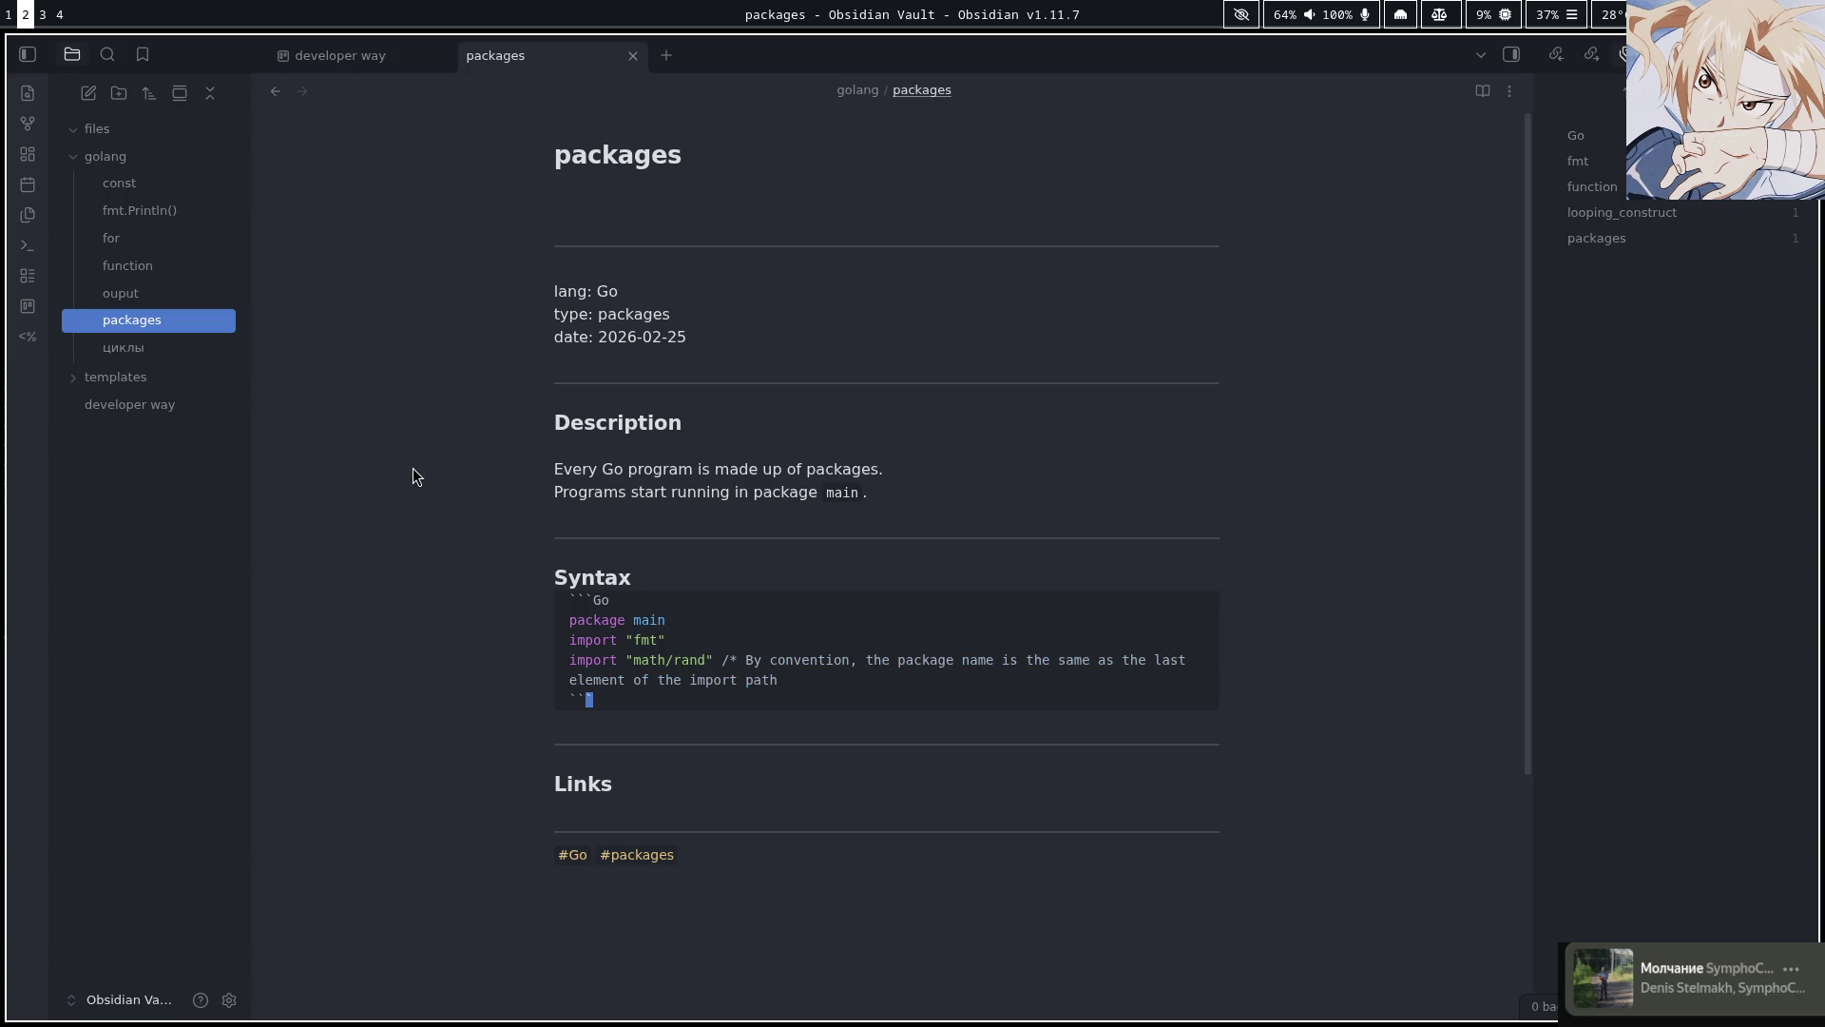
{"action": "key", "text": "k"}
{"action": "key", "text": "l"}
Close the block comment at the end of the math/rand import line
{"action": "key", "text": "j"}
{"action": "key", "text": "h"}
{"action": "key", "text": "h"}
{"action": "key", "text": "k"}
{"action": "key", "text": "j"}
{"action": "key", "text": "k"}
{"action": "key", "text": "l"}
{"action": "key", "text": "l"}
{"action": "key", "text": "l"}
{"action": "key", "text": "0"}
{"action": "key", "text": "k"}
{"action": "key", "text": "dollar"}
{"action": "key", "text": "b"}
{"action": "key", "text": "h"}
{"action": "key", "text": "dollar"}
{"action": "key", "text": "e"}
{"action": "key", "text": "w"}
{"action": "key", "text": "shift+e"}
{"action": "key", "text": "shift+e"}
{"action": "key", "text": "shift+e"}
{"action": "key", "text": "shift+e"}
{"action": "key", "text": "shift+e"}
{"action": "key", "text": "shift+e"}
{"action": "key", "text": "shift+e"}
{"action": "key", "text": "shift+e"}
{"action": "key", "text": "shift+e"}
{"action": "key", "text": "shift+e"}
{"action": "key", "text": "shift+e"}
{"action": "type", "text": "and\" "}
{"action": "type", "text": "/"}
{"action": "type", "text": "*"}
{"action": "key", "text": "Escape"}
Remove the extra empty line from the code block, review the note, and return to the Tour of Go
{"action": "key", "text": "o"}
{"action": "key", "text": "BackSpace"}
{"action": "key", "text": "Escape"}
{"action": "key", "text": "j"}
{"action": "key", "text": "j"}
{"action": "key", "text": "k"}
{"action": "key", "text": "k"}
{"action": "key", "text": "k"}
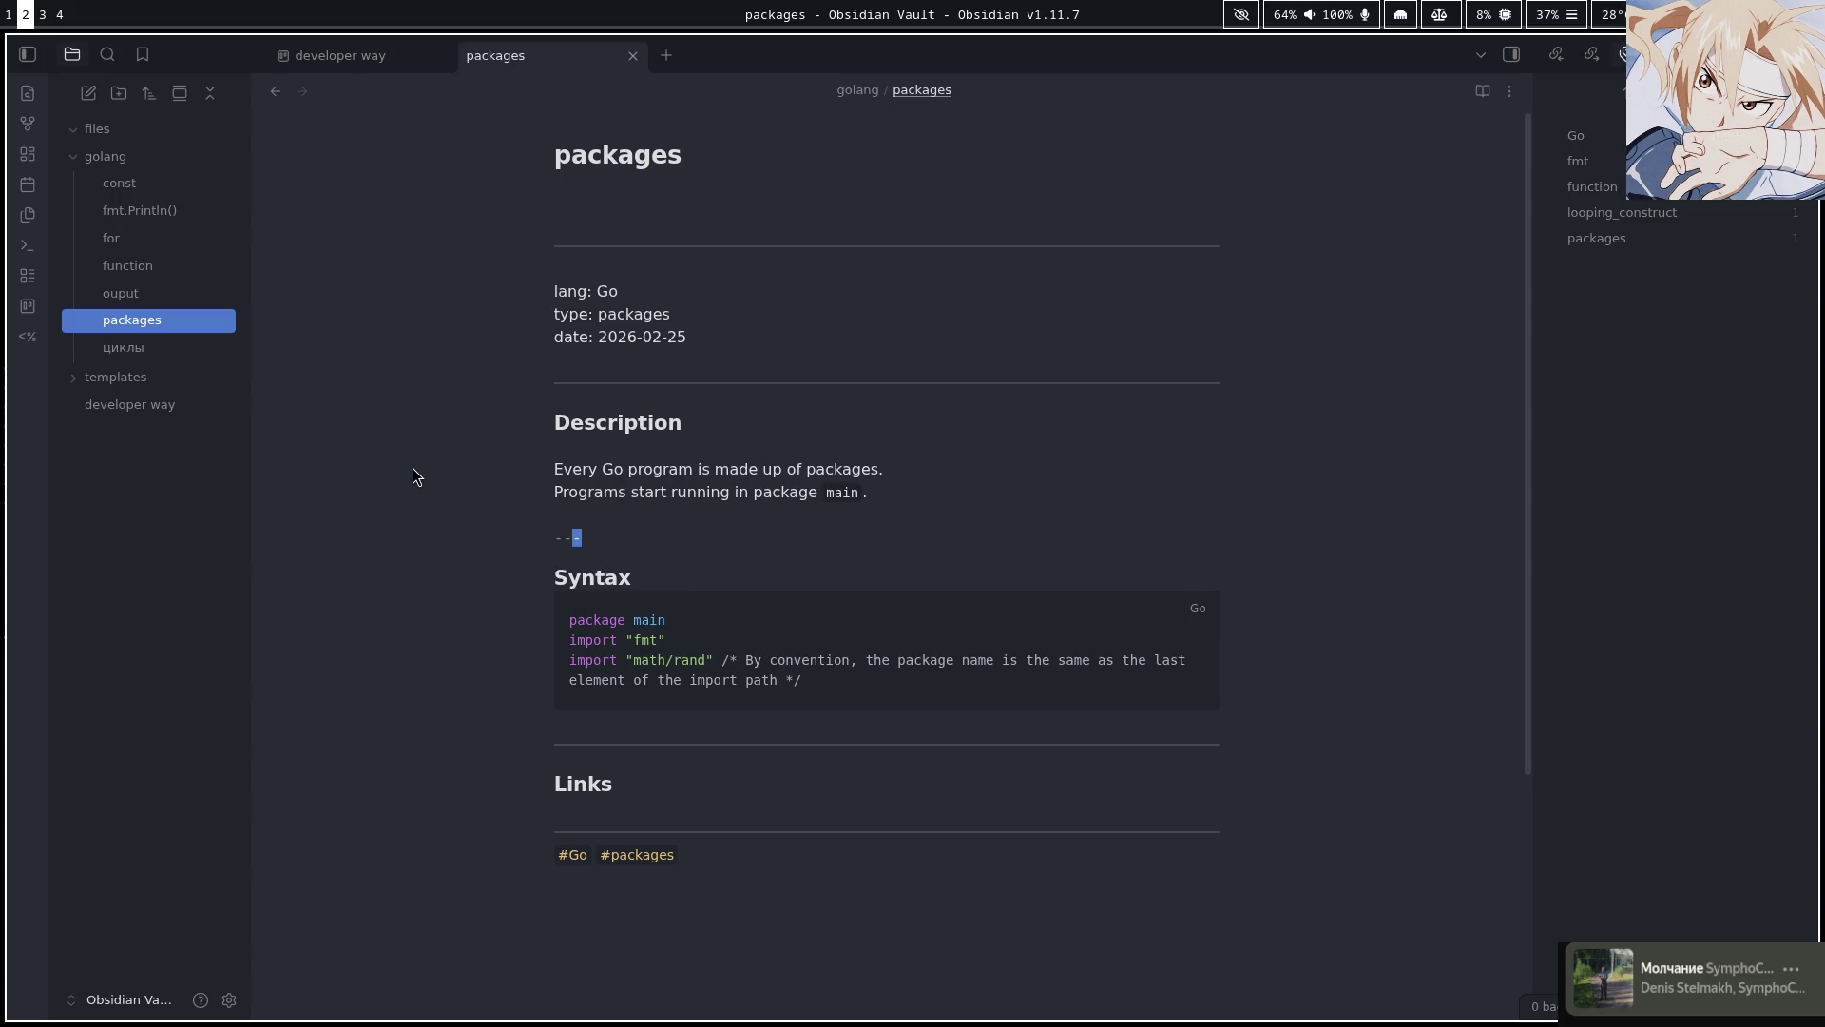
{"action": "key", "text": "k"}
{"action": "key", "text": "k"}
{"action": "key", "text": "k"}
{"action": "key", "text": "j"}
{"action": "key", "text": "j"}
{"action": "key", "text": "j"}
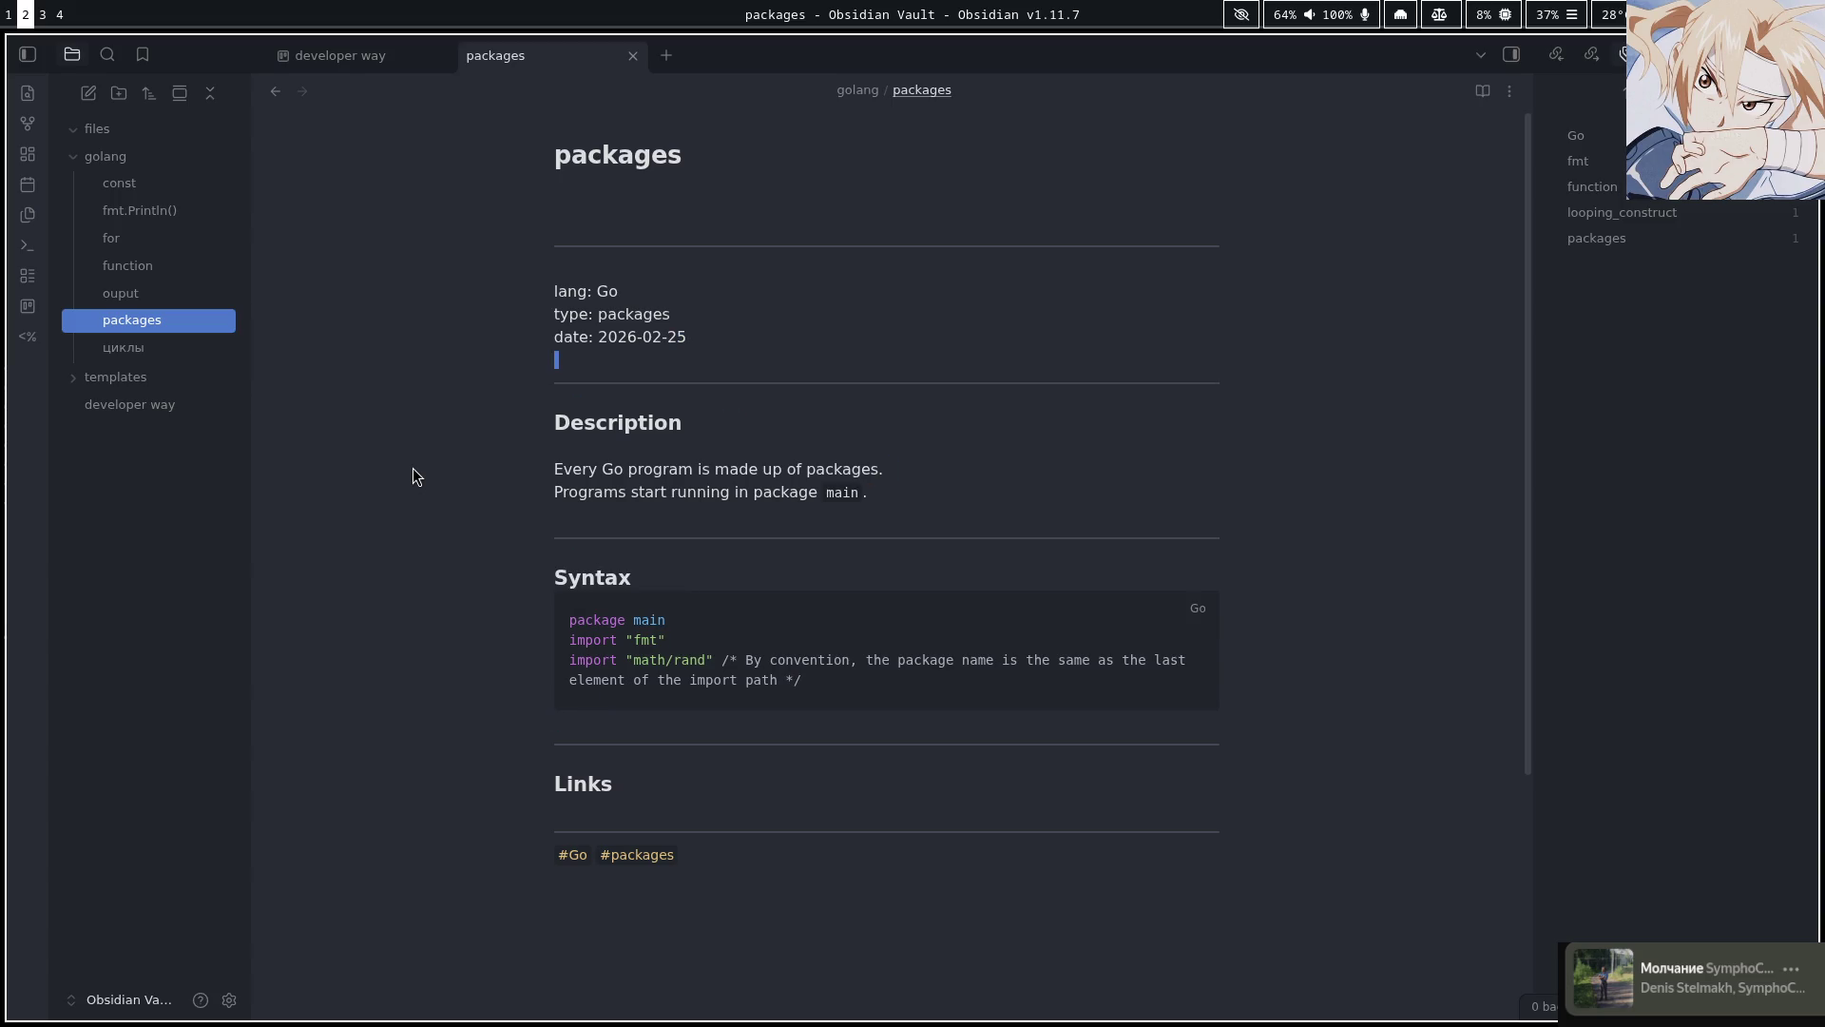
{"action": "key", "text": "j"}
{"action": "key", "text": "j"}
{"action": "key", "text": "j"}
{"action": "key", "text": "super+1"}
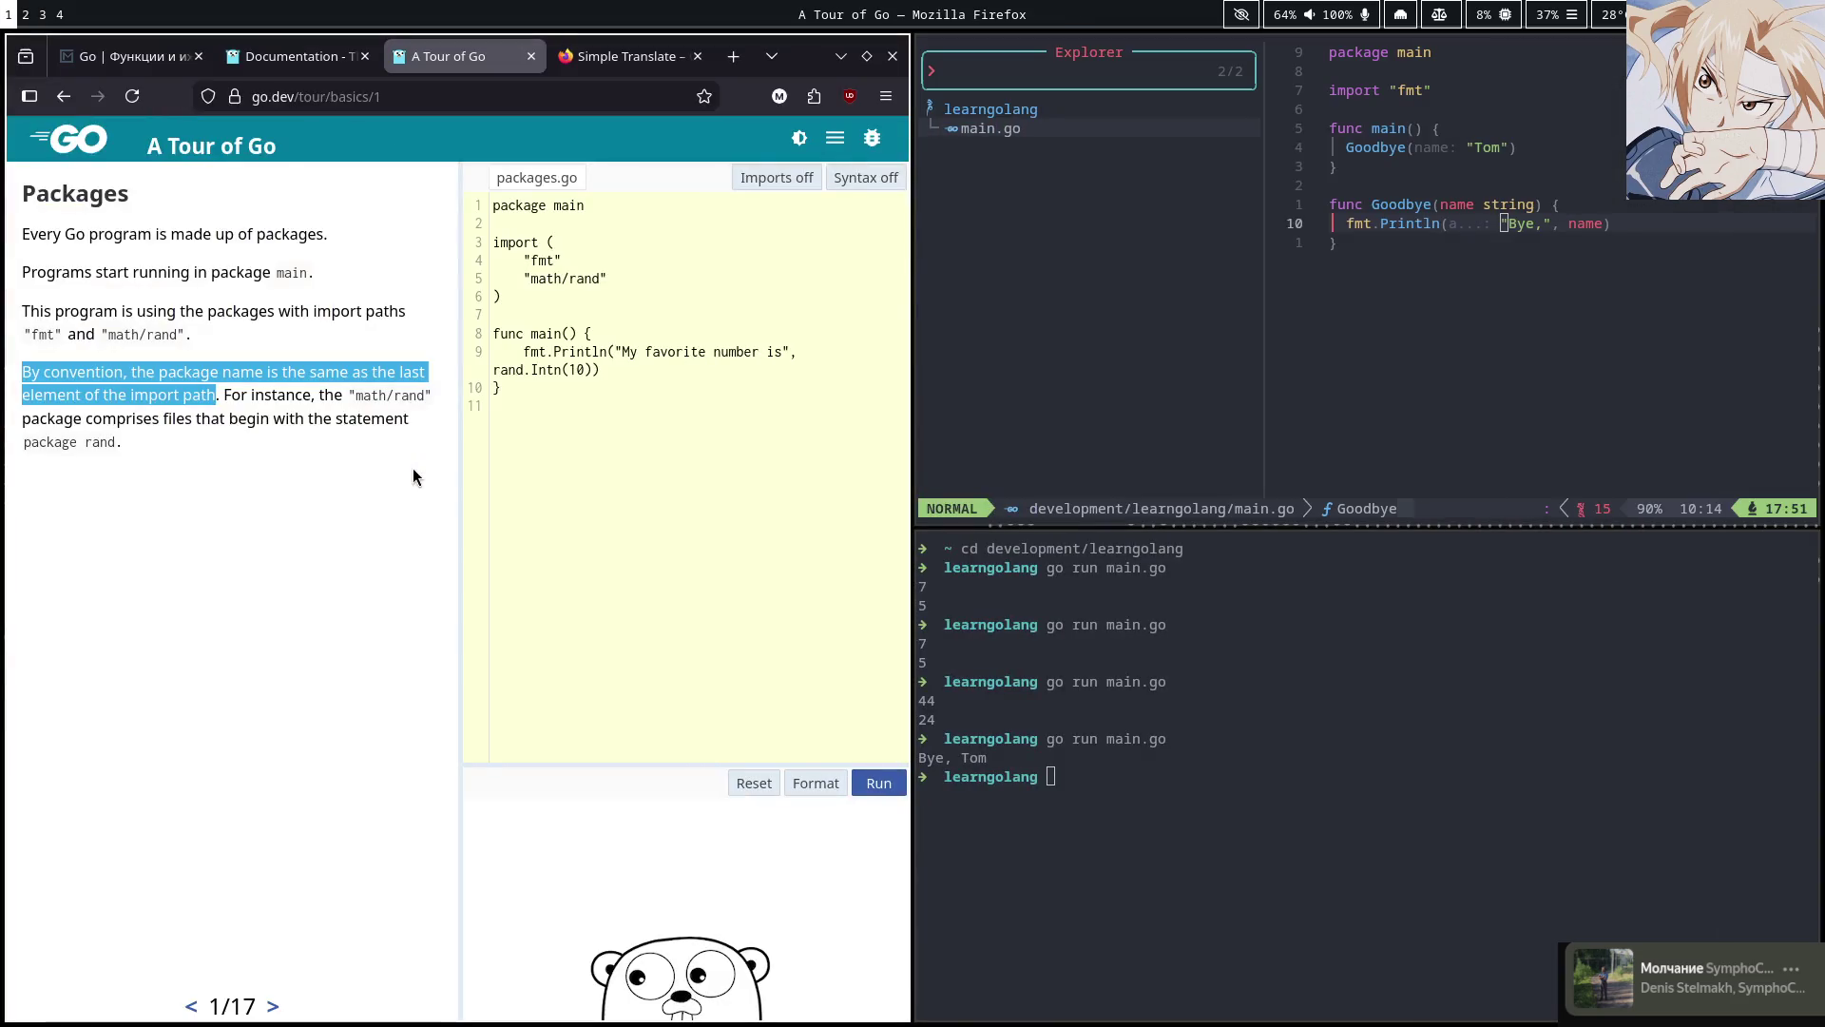
Advance to the Imports lesson (page 2 of 17), then switch back to the Obsidian packages note
{"action": "left_click", "coordinate": [335, 518]}
{"action": "left_click", "coordinate": [272, 1006]}
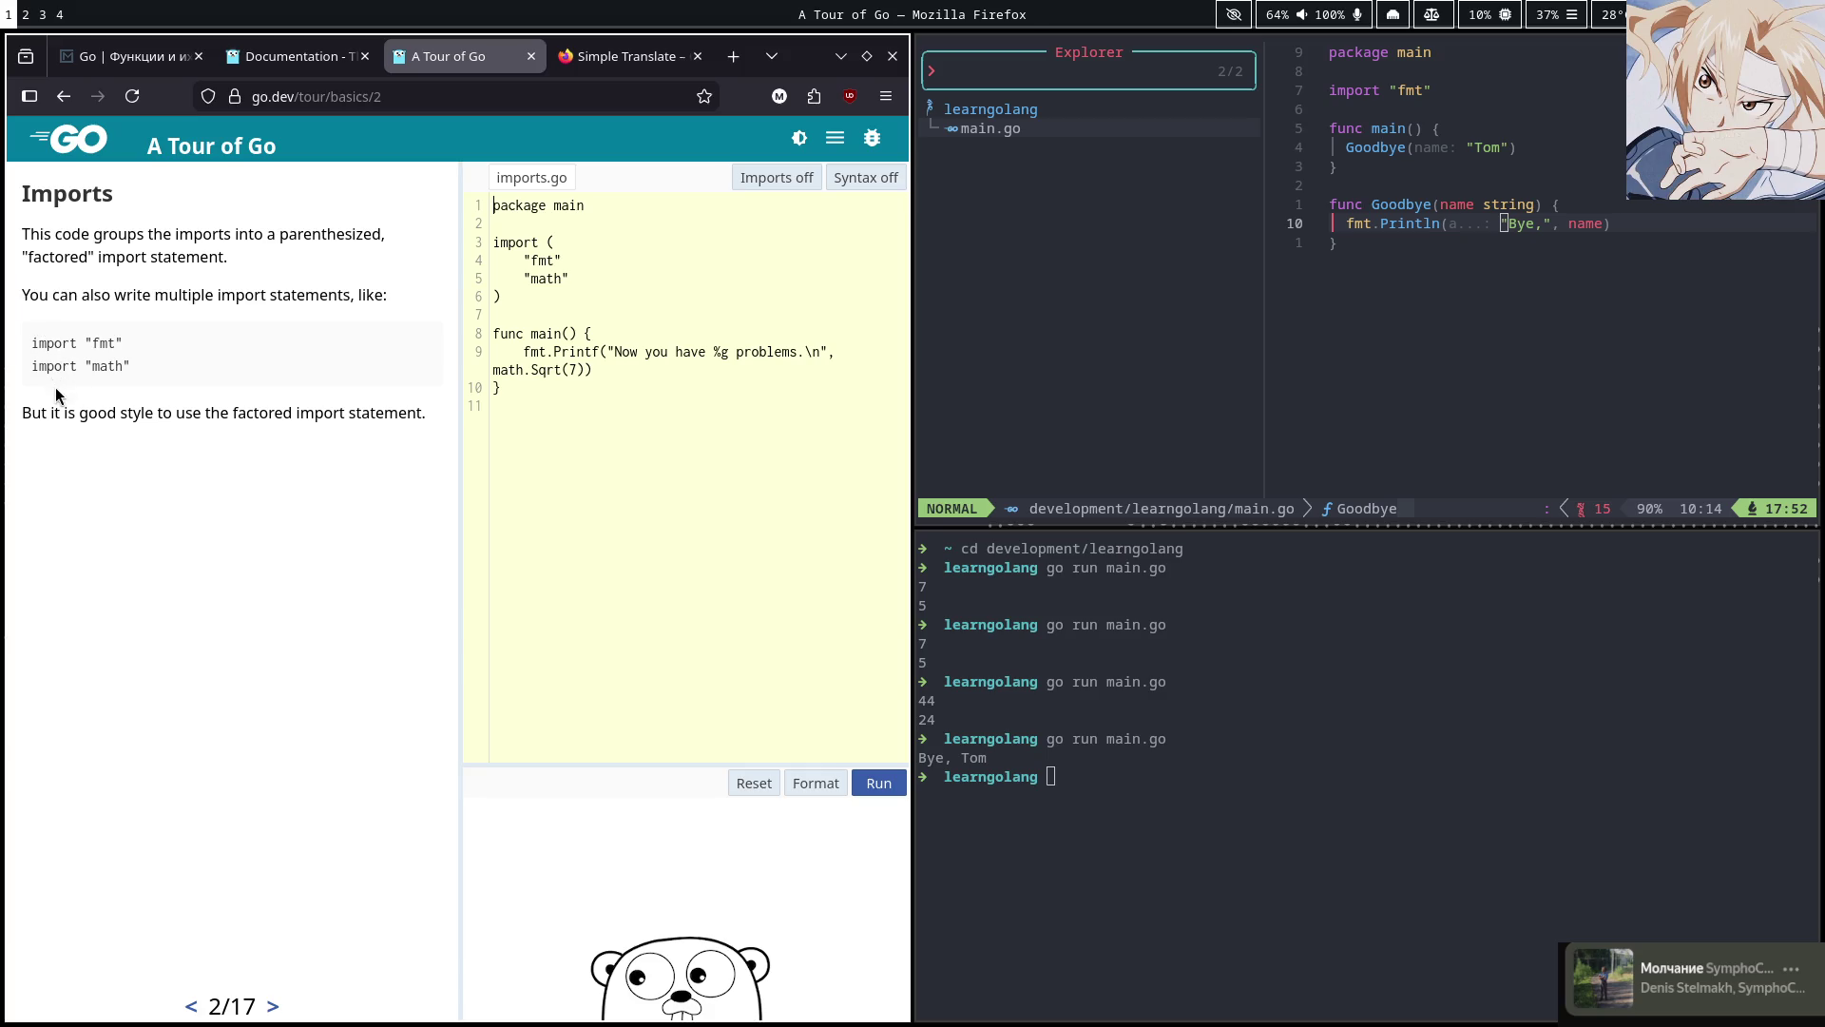
{"action": "key", "text": "super+2"}
Start a new Go code block below the block comment with the line package main
{"action": "key", "text": "Up"}
{"action": "key", "text": "Up"}
{"action": "key", "text": "Up"}
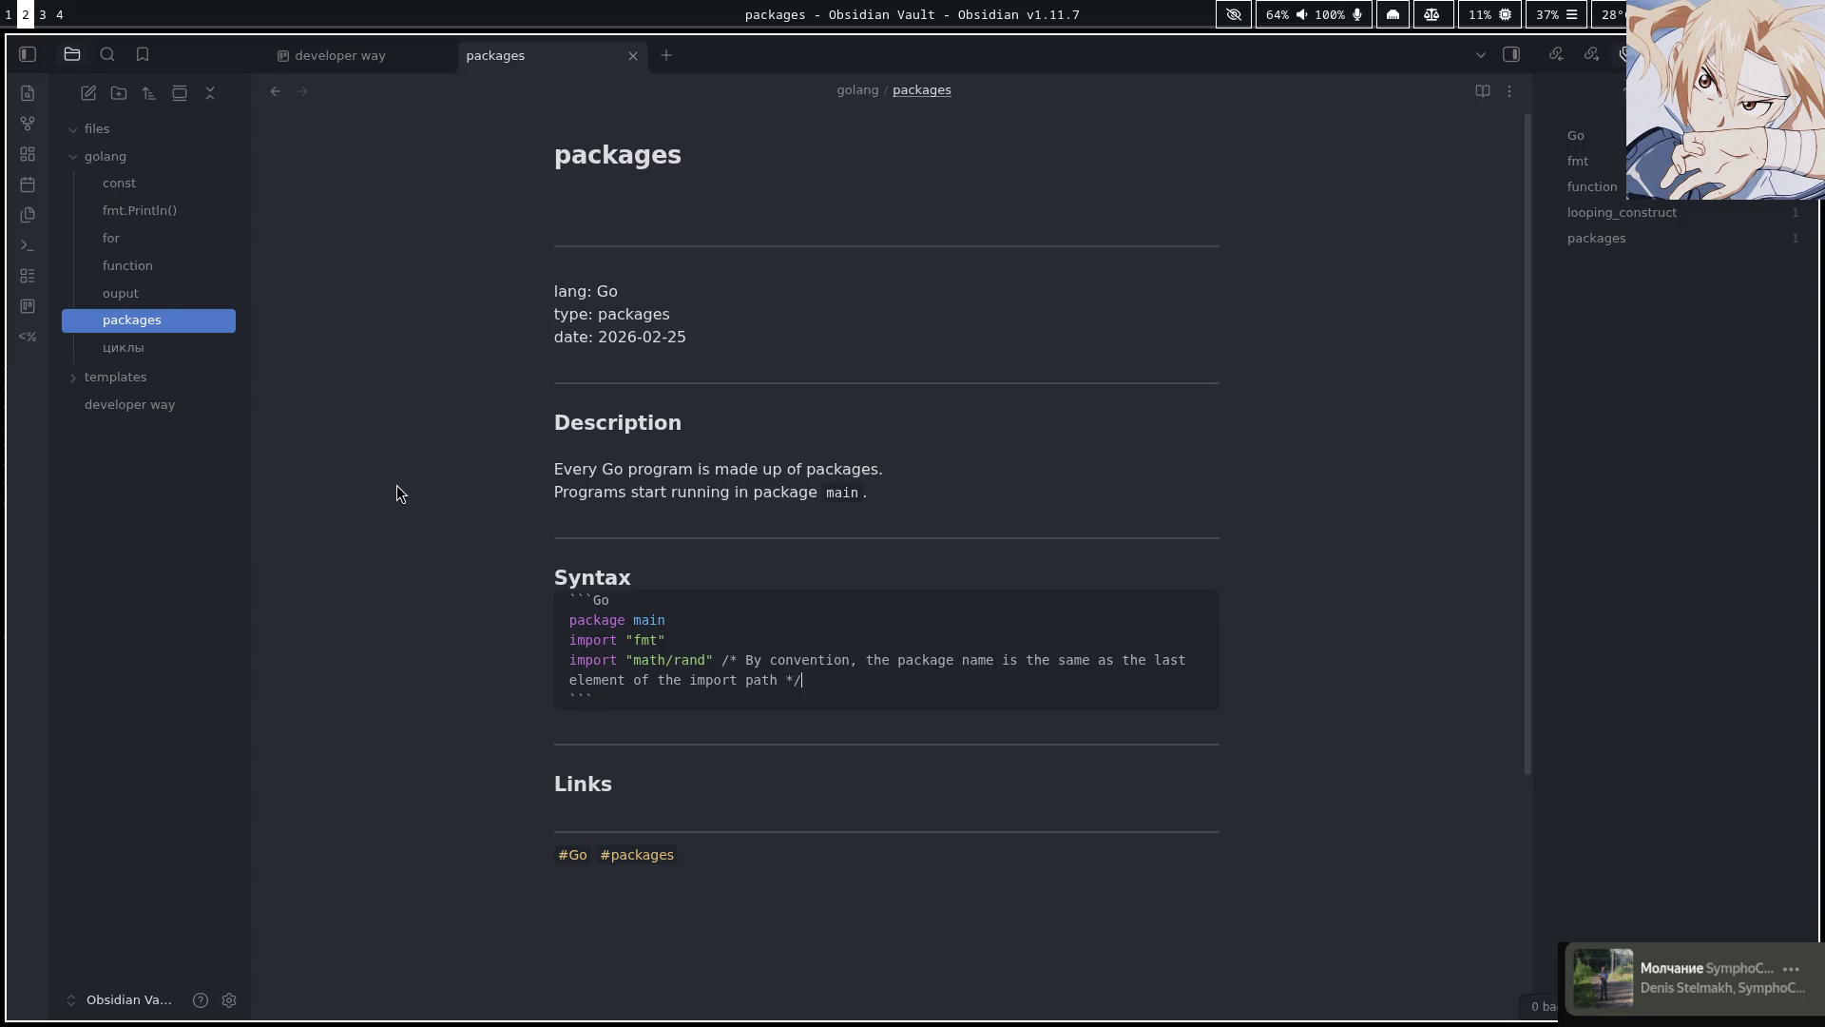
{"action": "key", "text": "o"}
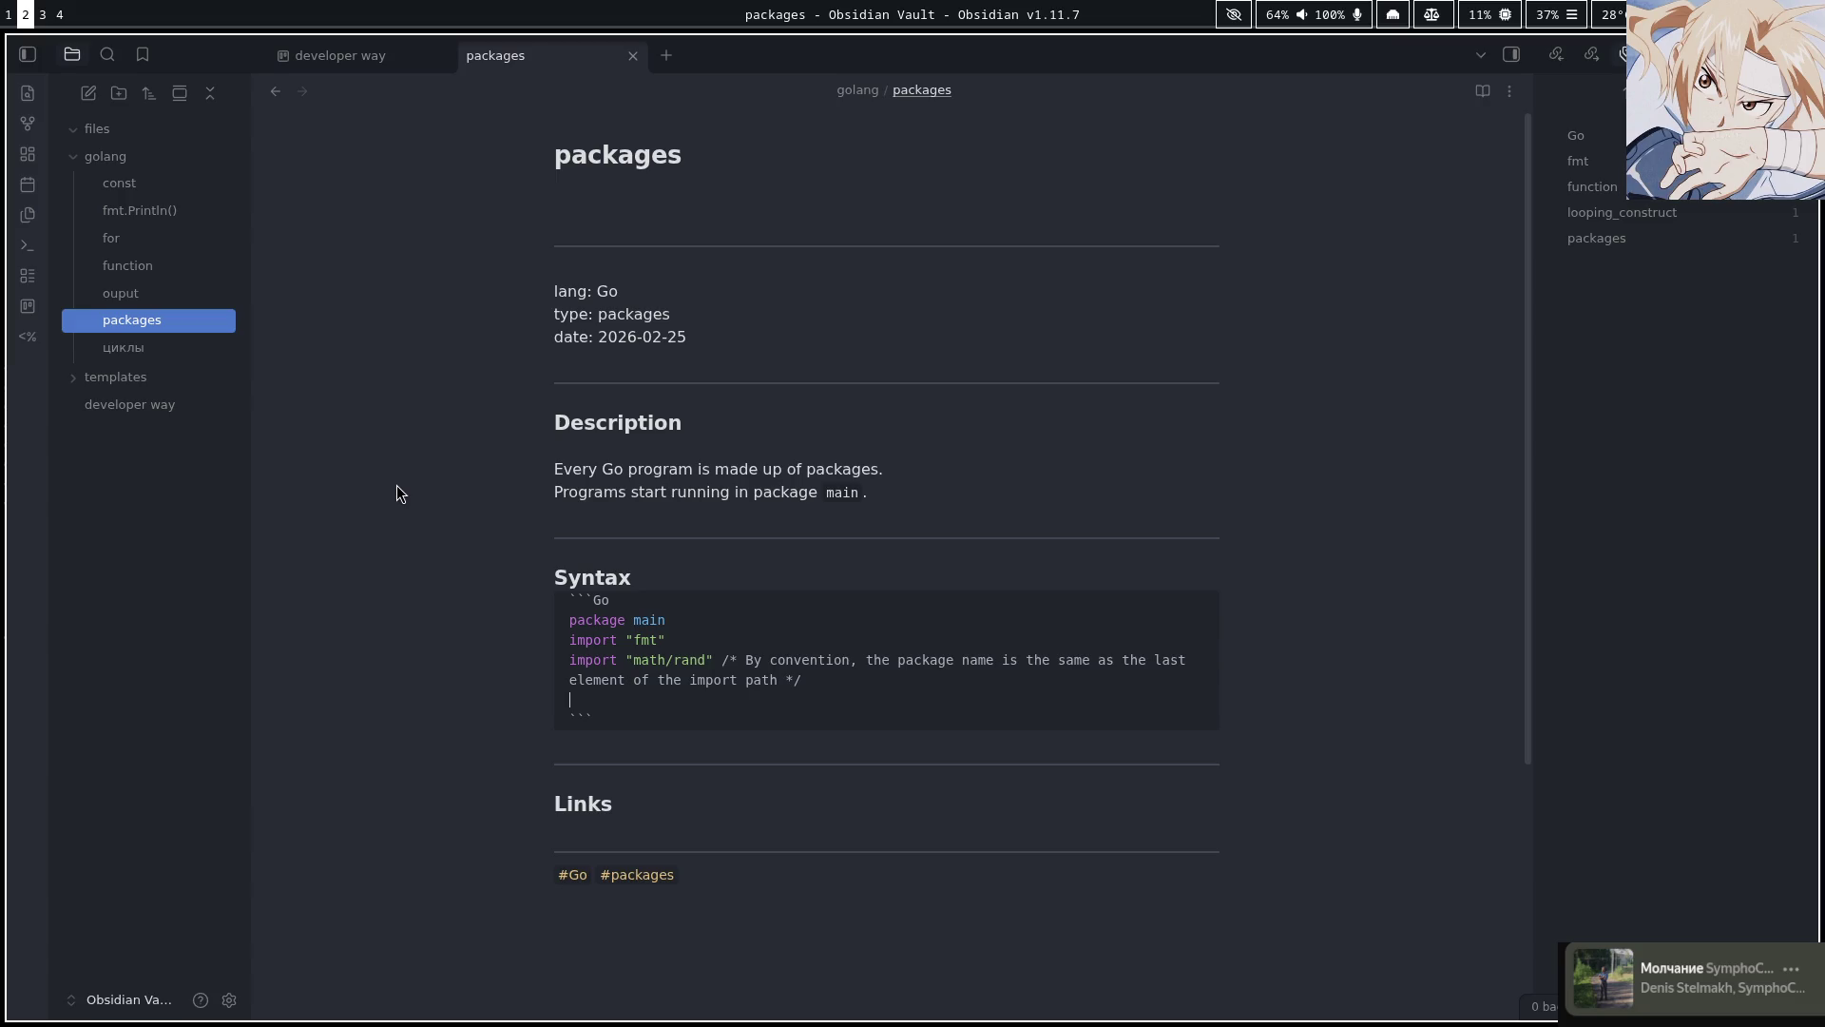
{"action": "key", "text": "BackSpace"}
{"action": "key", "text": "Down"}
{"action": "key", "text": "Down"}
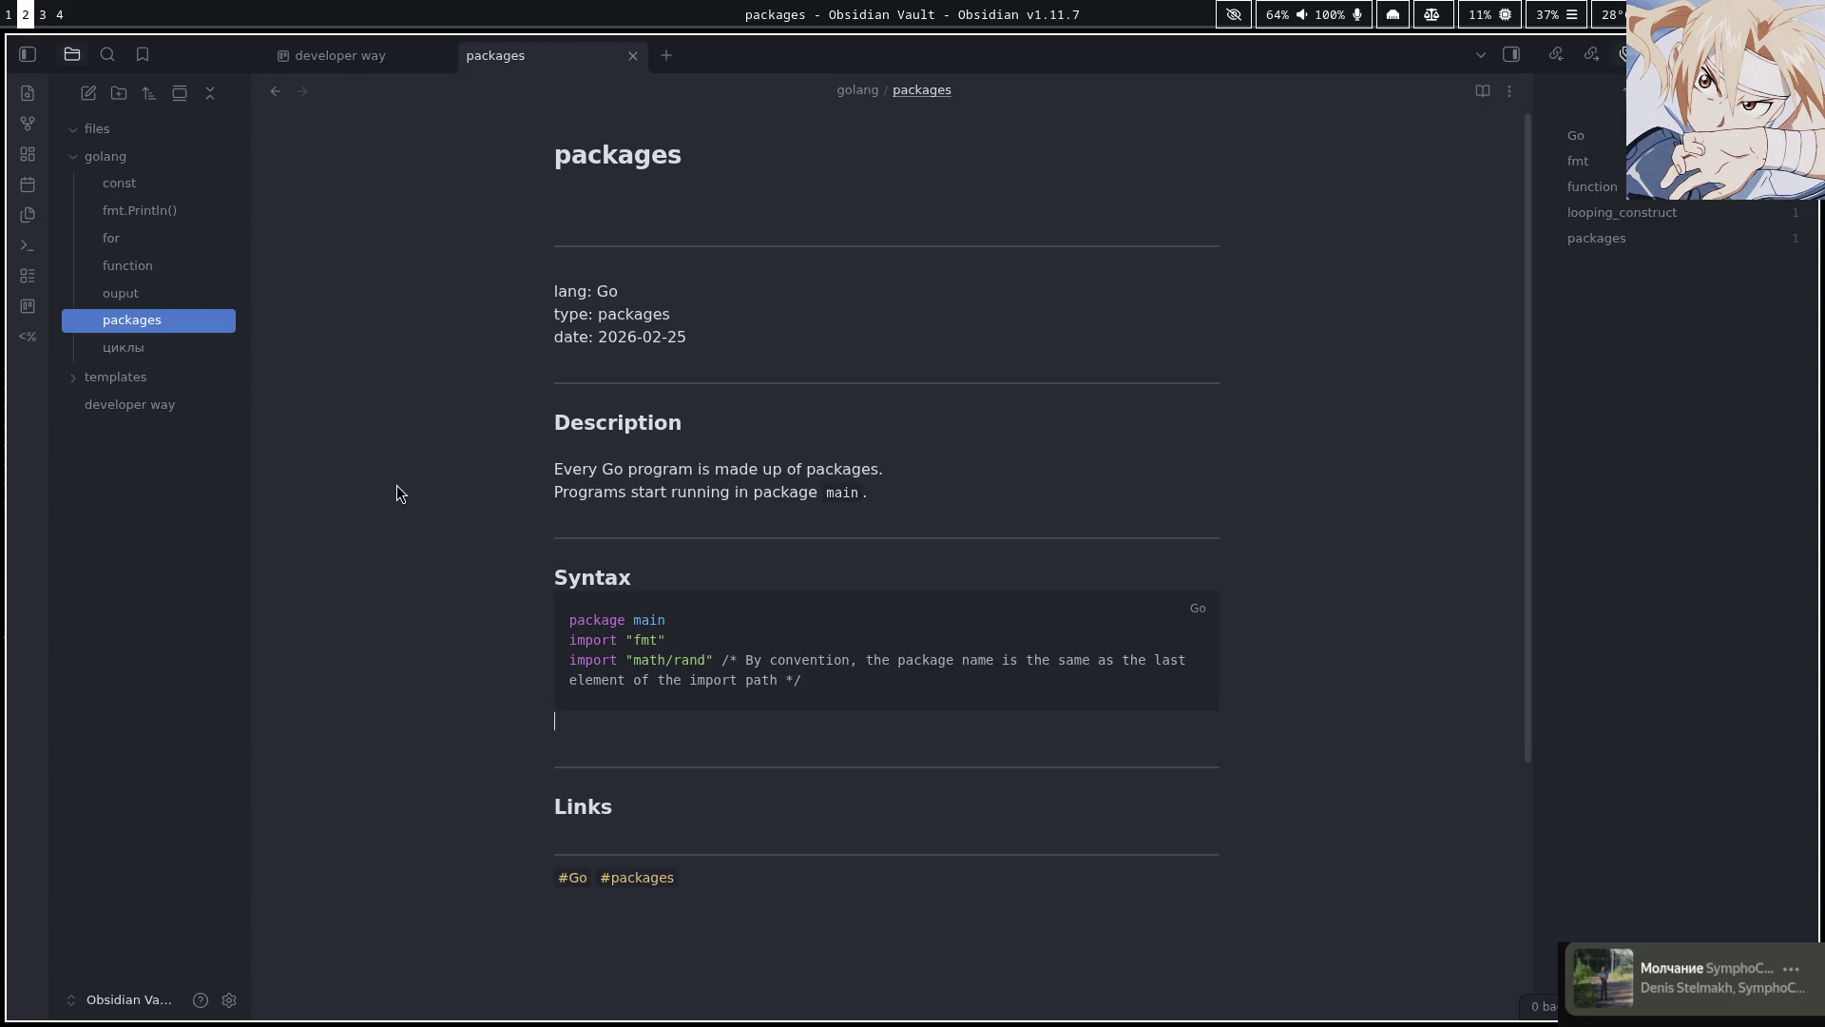
{"action": "type", "text": "`"}
{"action": "type", "text": "Go"}
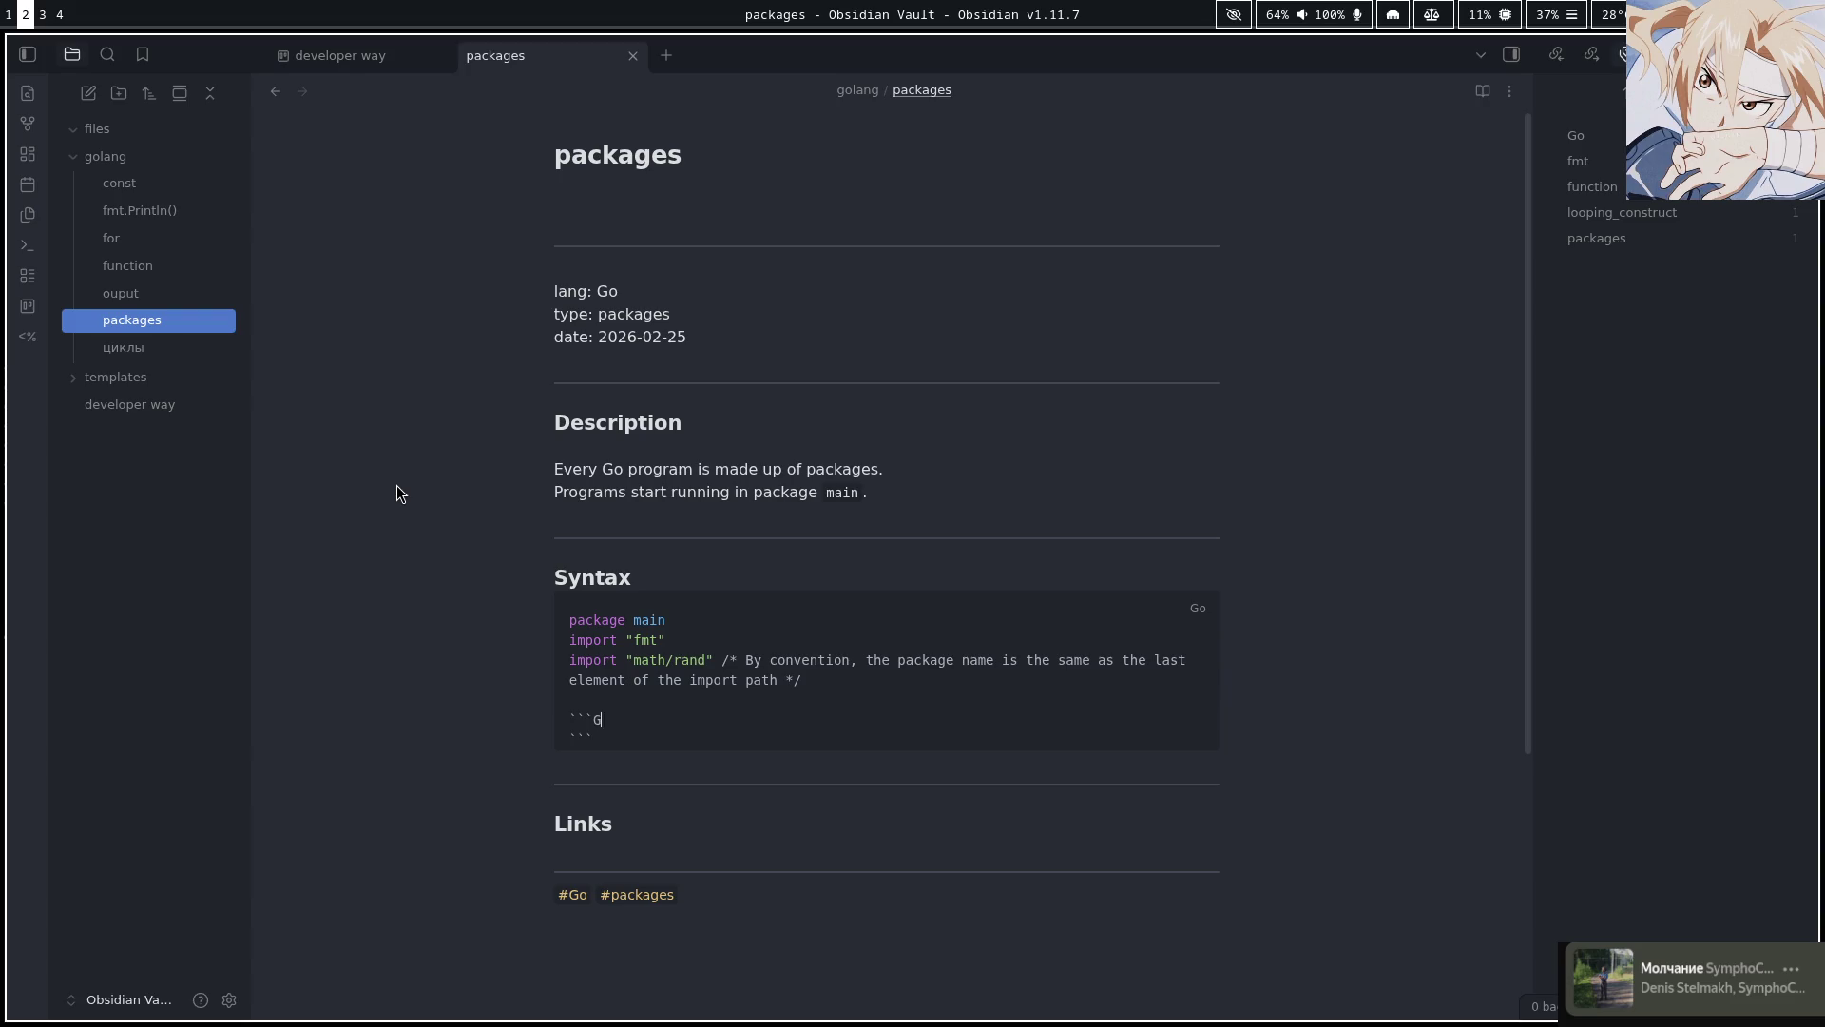
{"action": "key", "text": "Return"}
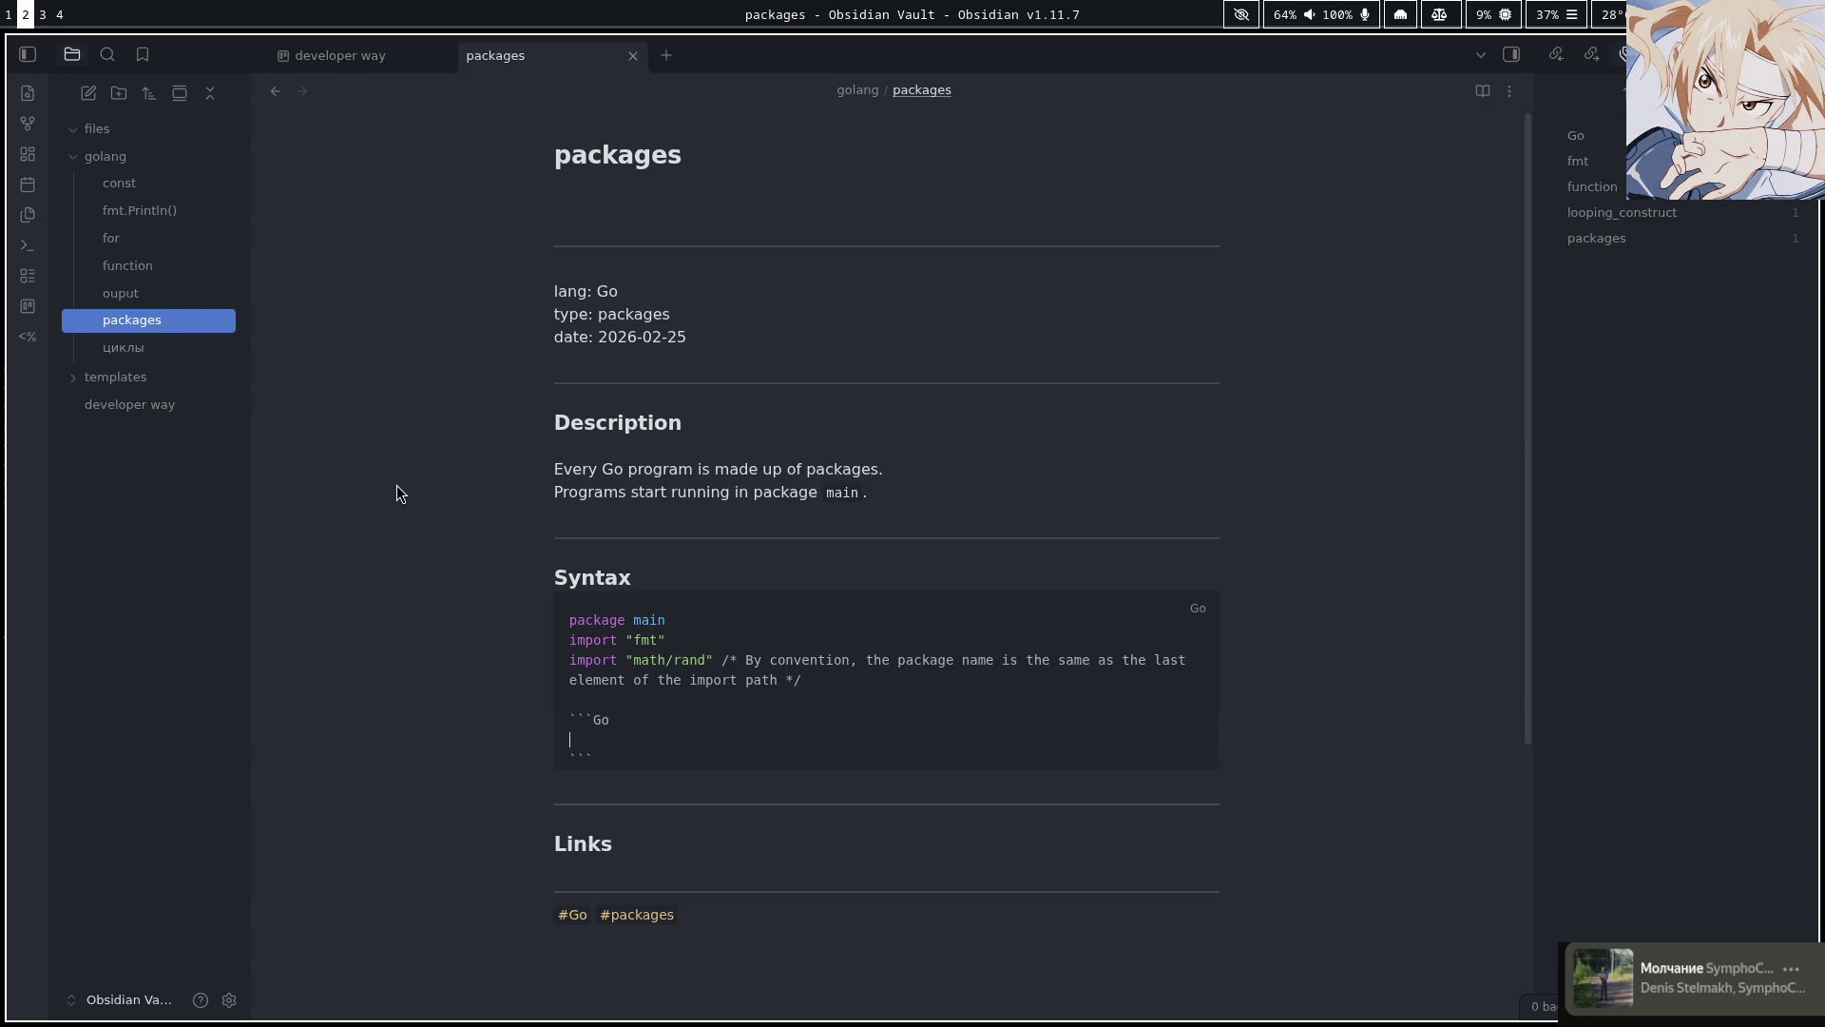
{"action": "type", "text": "im"}
{"action": "key", "text": "BackSpace"}
{"action": "key", "text": "BackSpace"}
{"action": "type", "text": "packa"}
{"action": "type", "text": "ge main"}
{"action": "key", "text": "Return"}
Add an import ( ) statement with the closing parenthesis on its own line
{"action": "type", "text": "impro"}
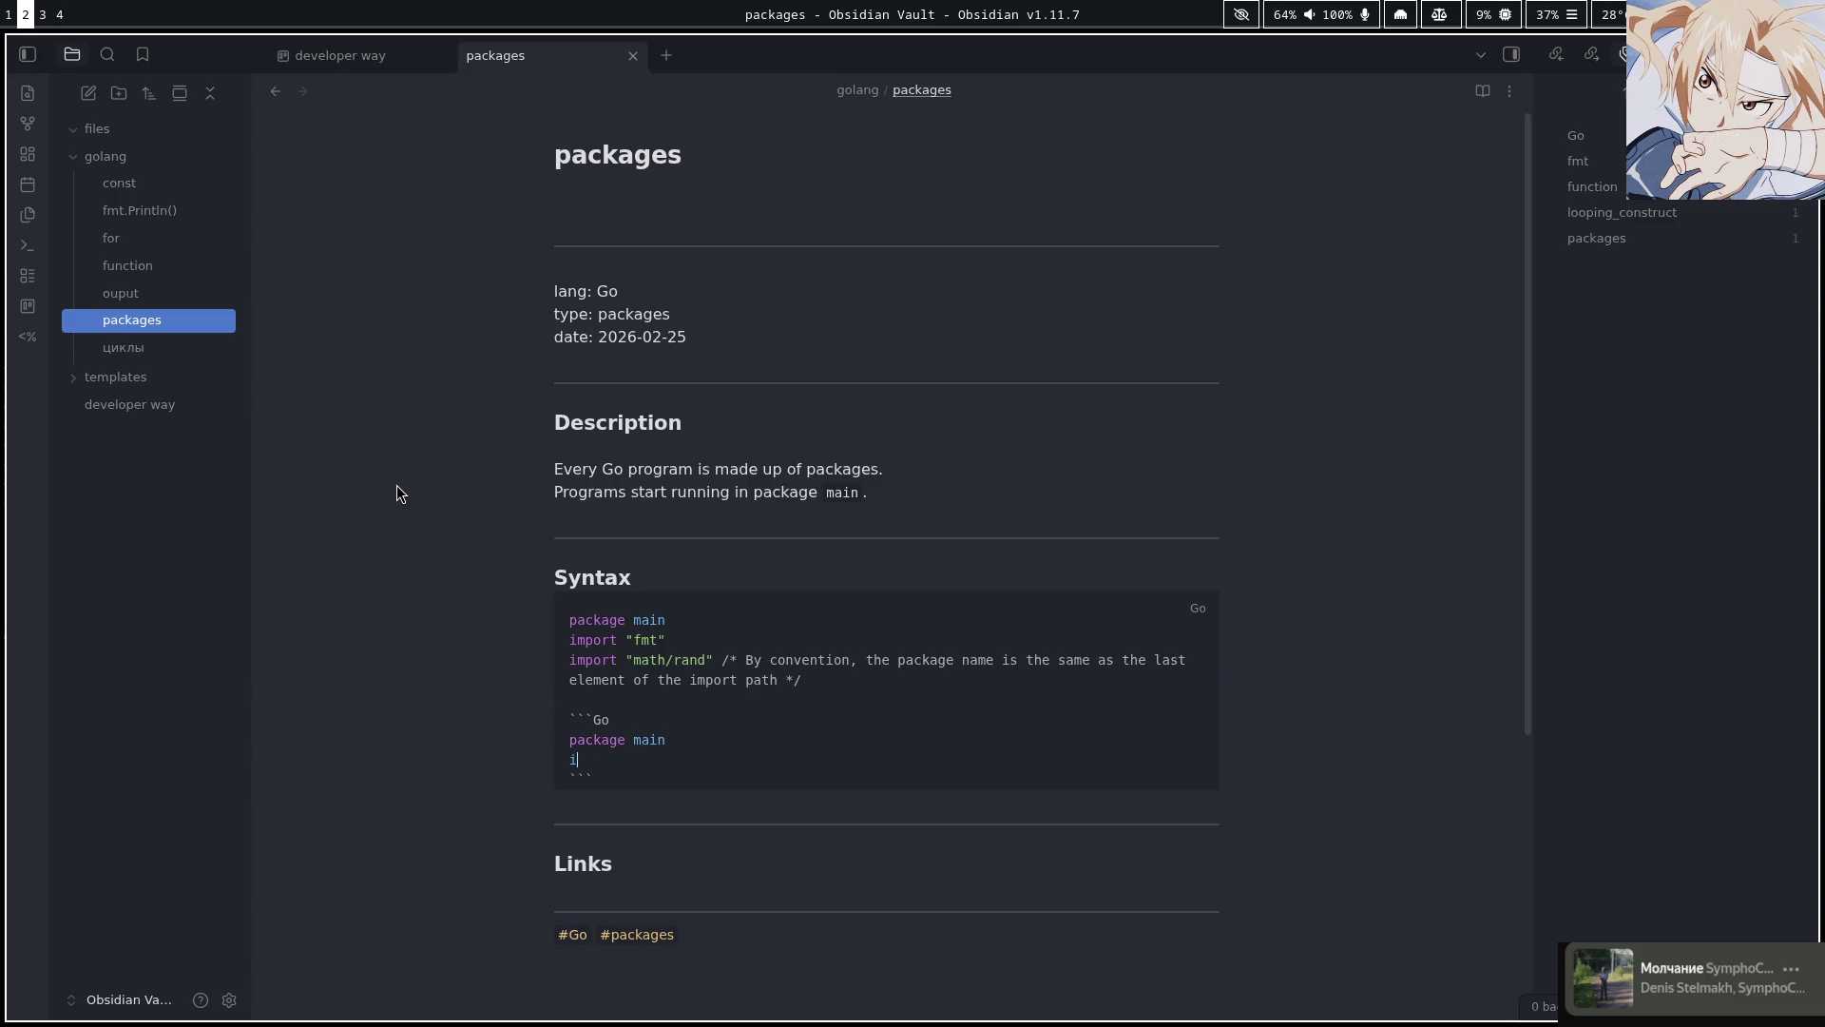
{"action": "key", "text": "BackSpace"}
{"action": "key", "text": "BackSpace"}
{"action": "type", "text": "ort "}
{"action": "type", "text": "("}
{"action": "key", "text": "Return"}
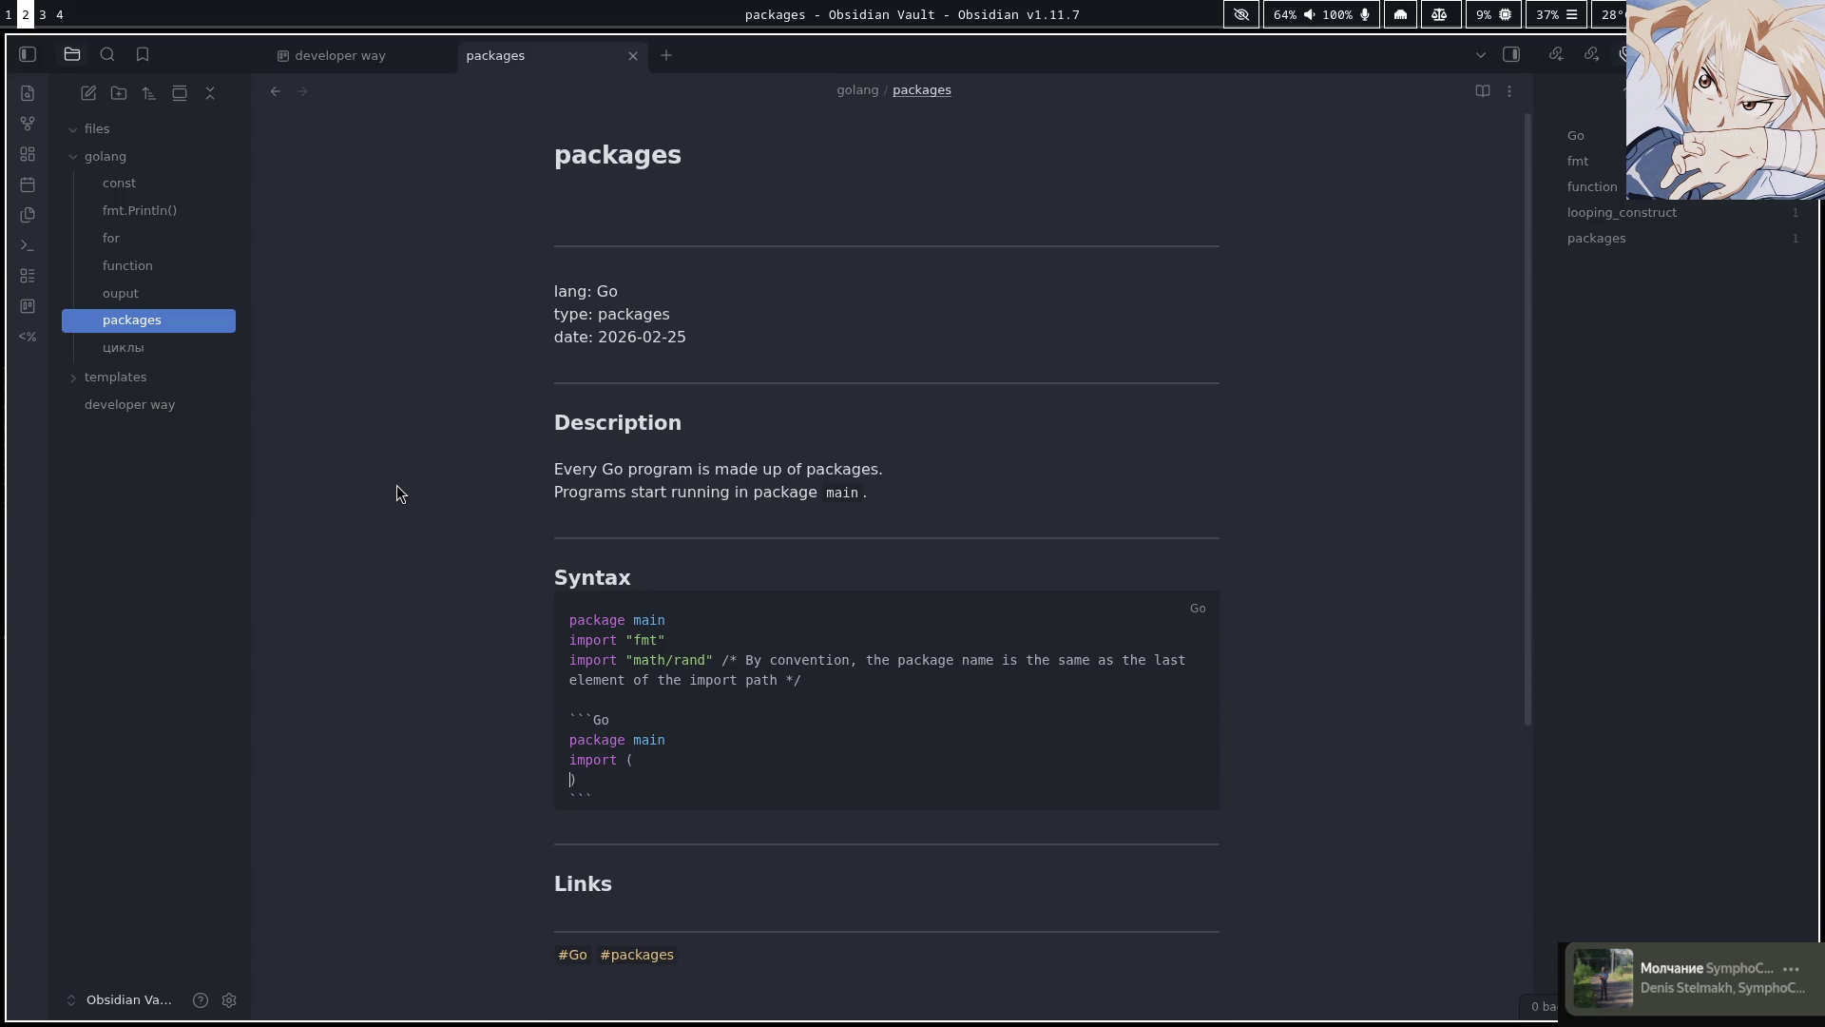
{"action": "key", "text": "Up"}
{"action": "key", "text": "Right"}
{"action": "key", "text": "Right"}
{"action": "key", "text": "End"}
{"action": "key", "text": "Return"}
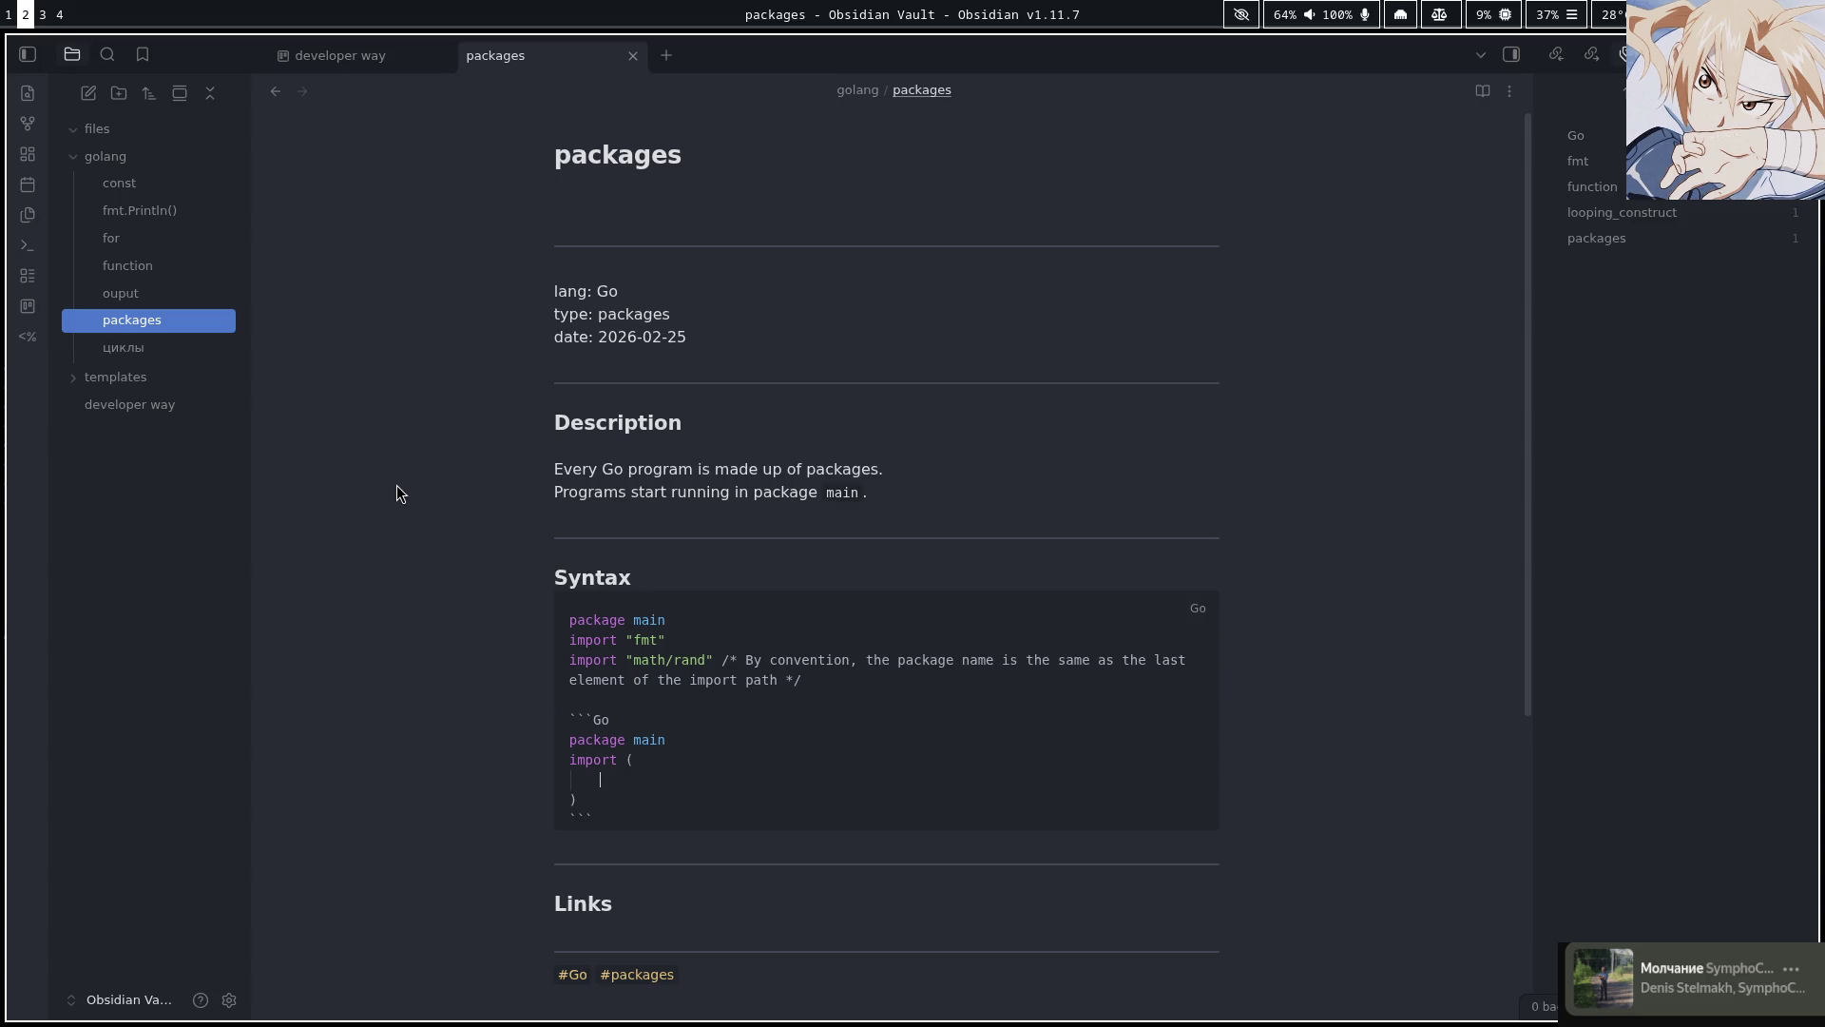
List "fmt" and "math/rand" on separate lines inside the import parentheses
{"action": "type", "text": "\"fmt"}
{"action": "key", "text": "End"}
{"action": "key", "text": "Return"}
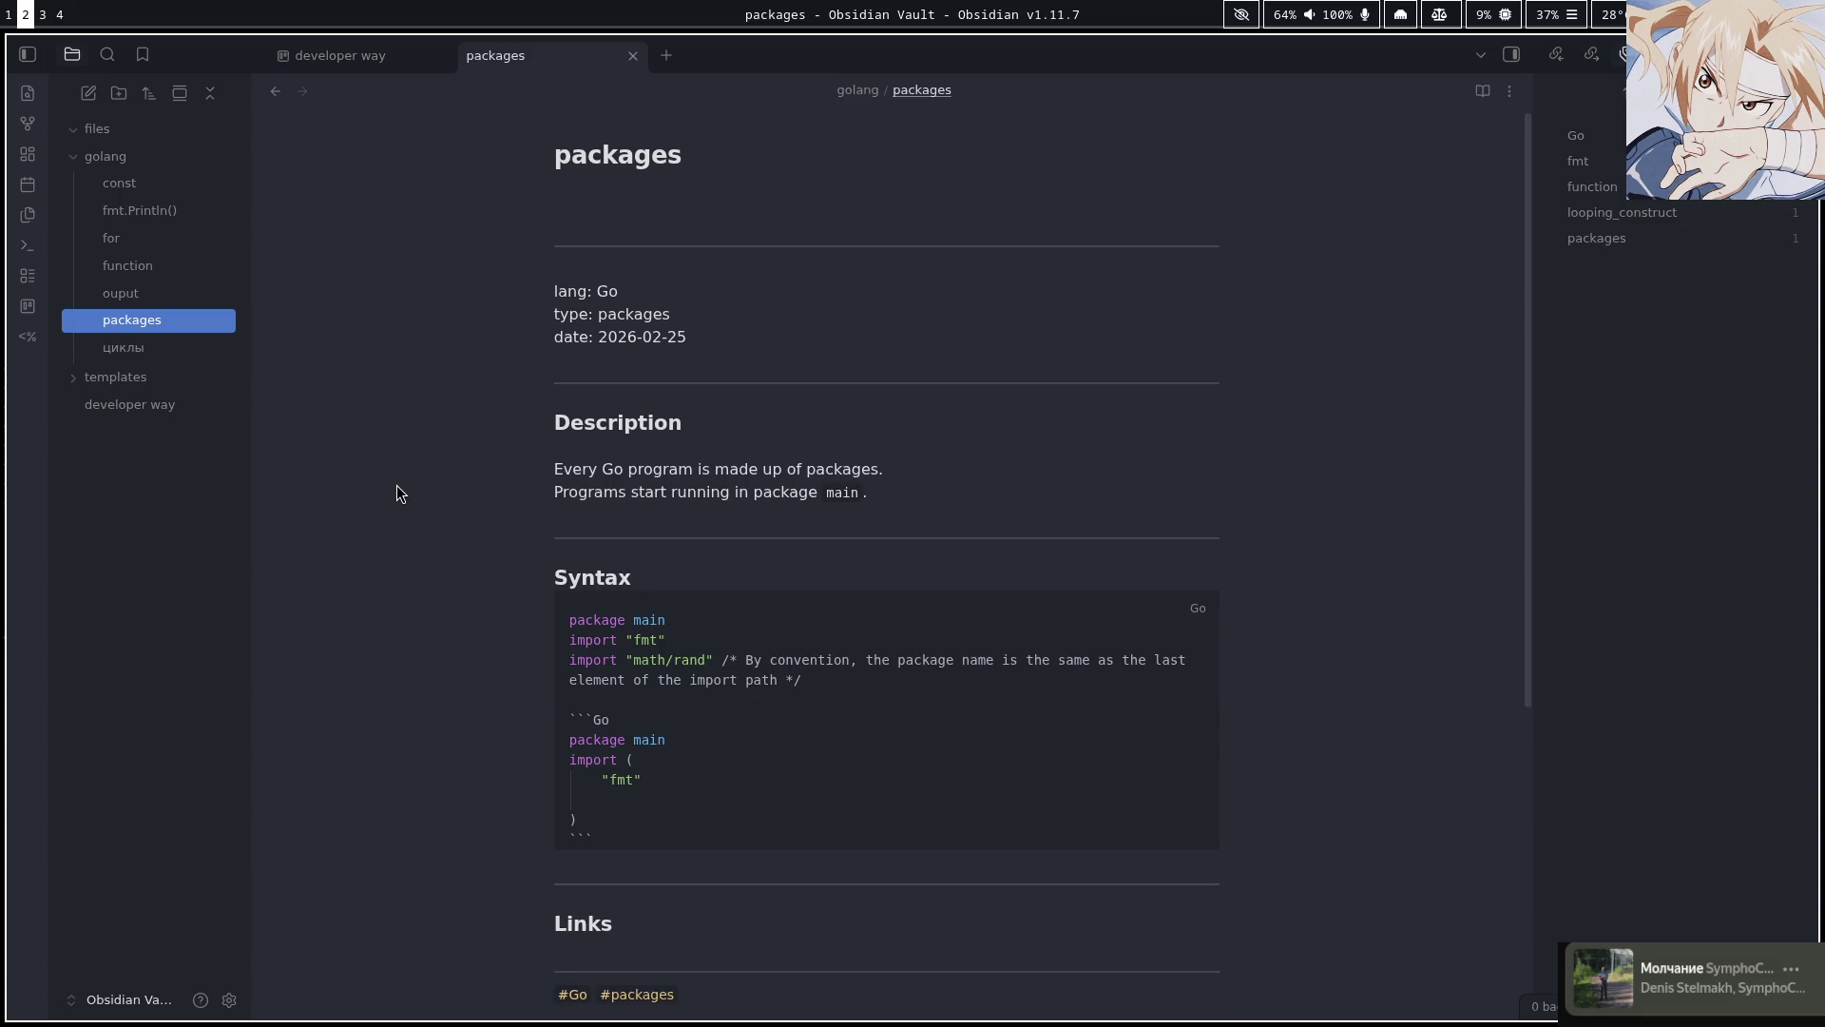
{"action": "key", "text": "super+1"}
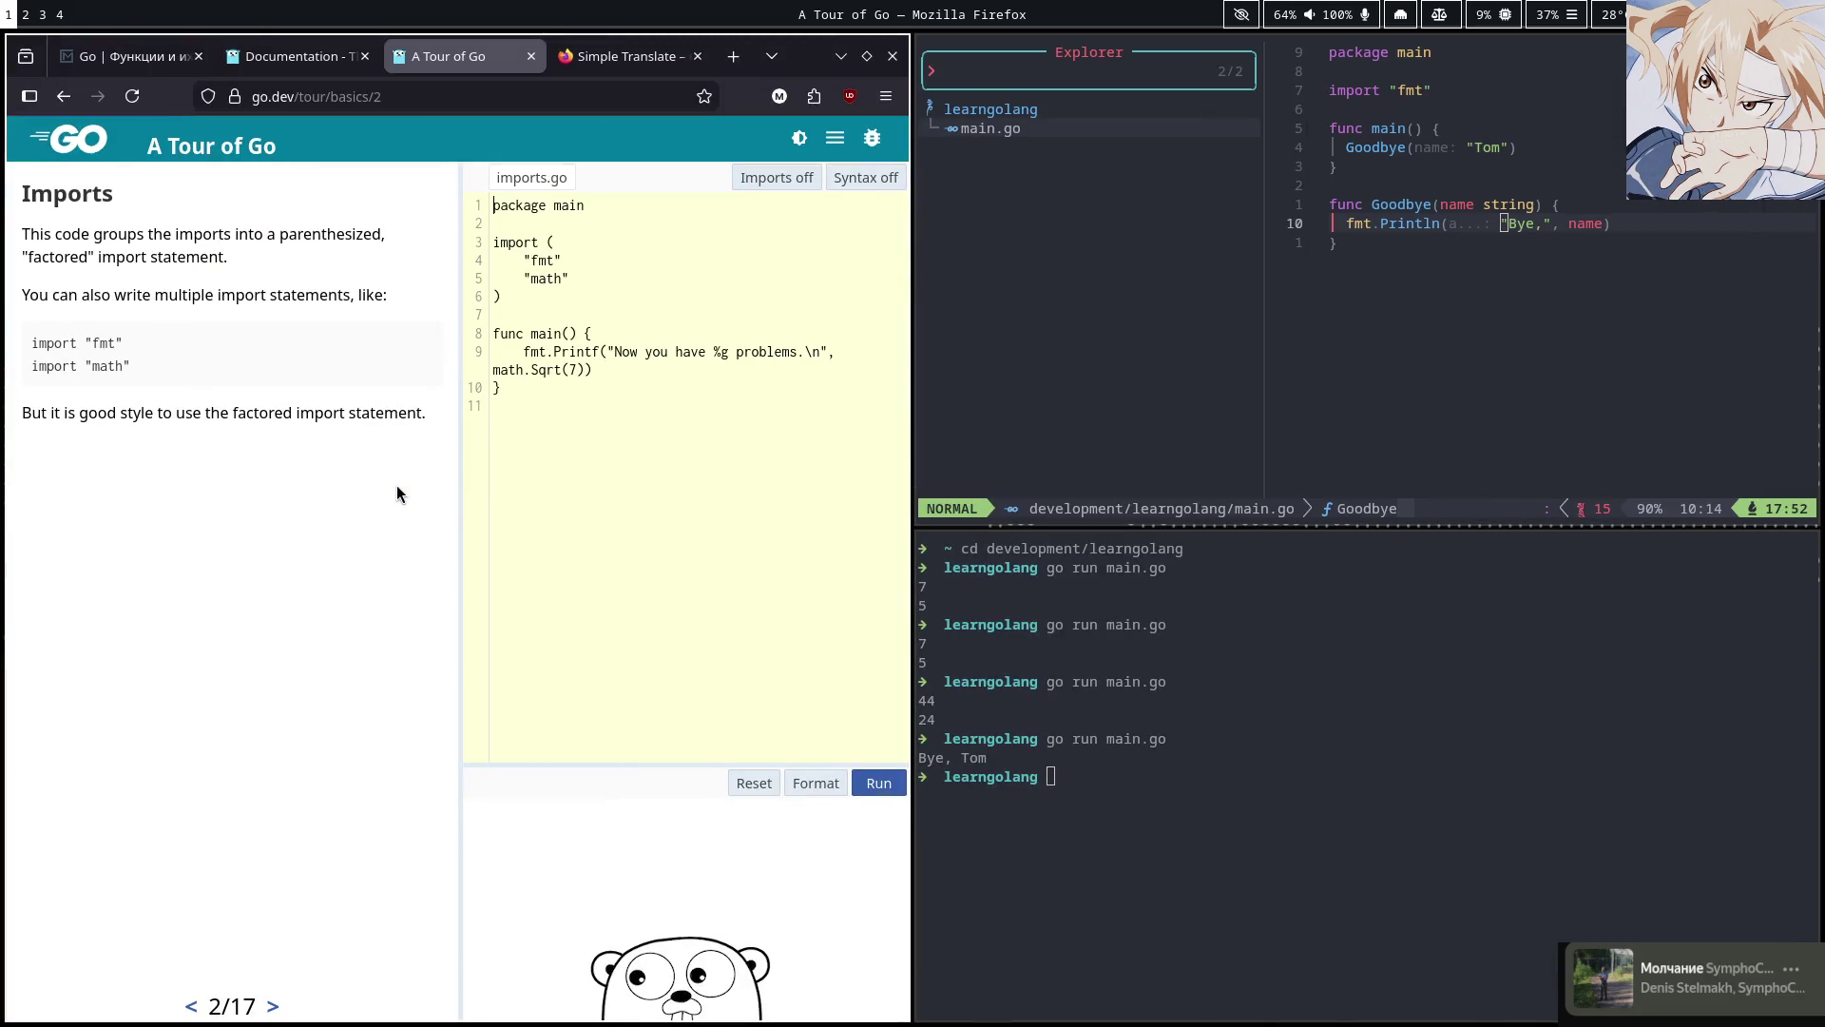
{"action": "key", "text": "super+2"}
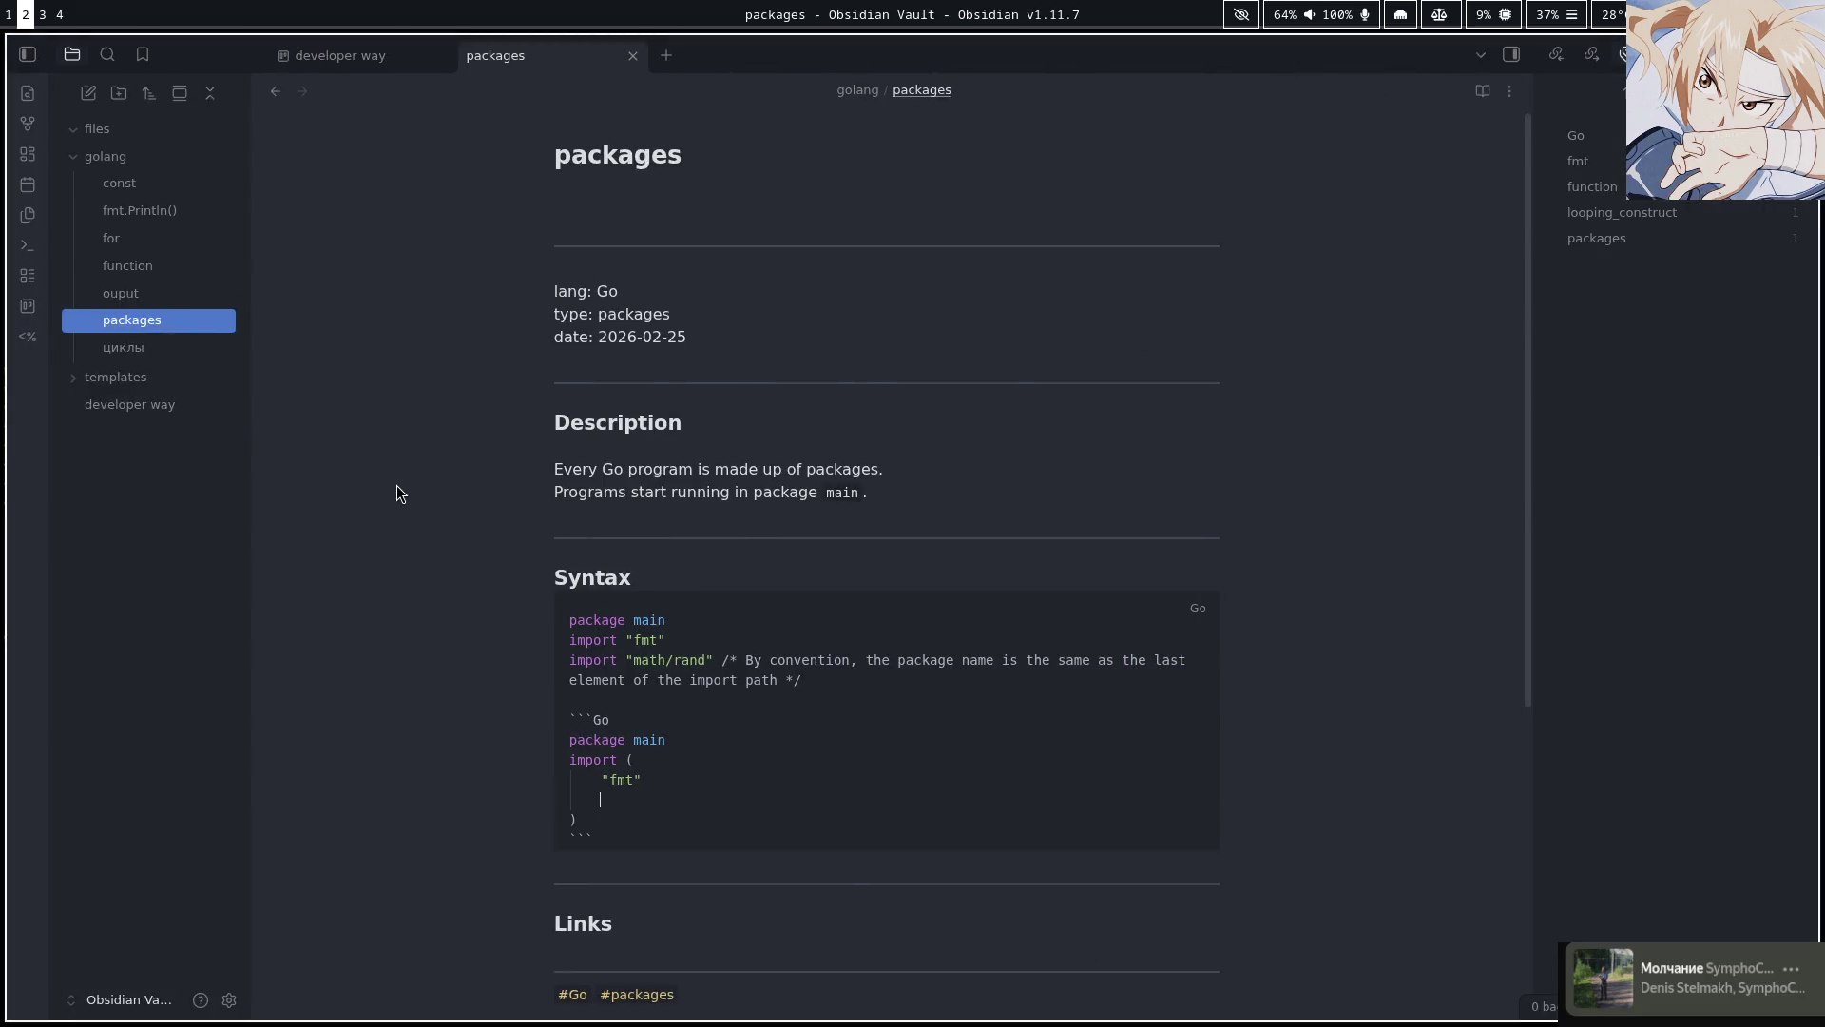
{"action": "type", "text": "\""}
{"action": "type", "text": "math"}
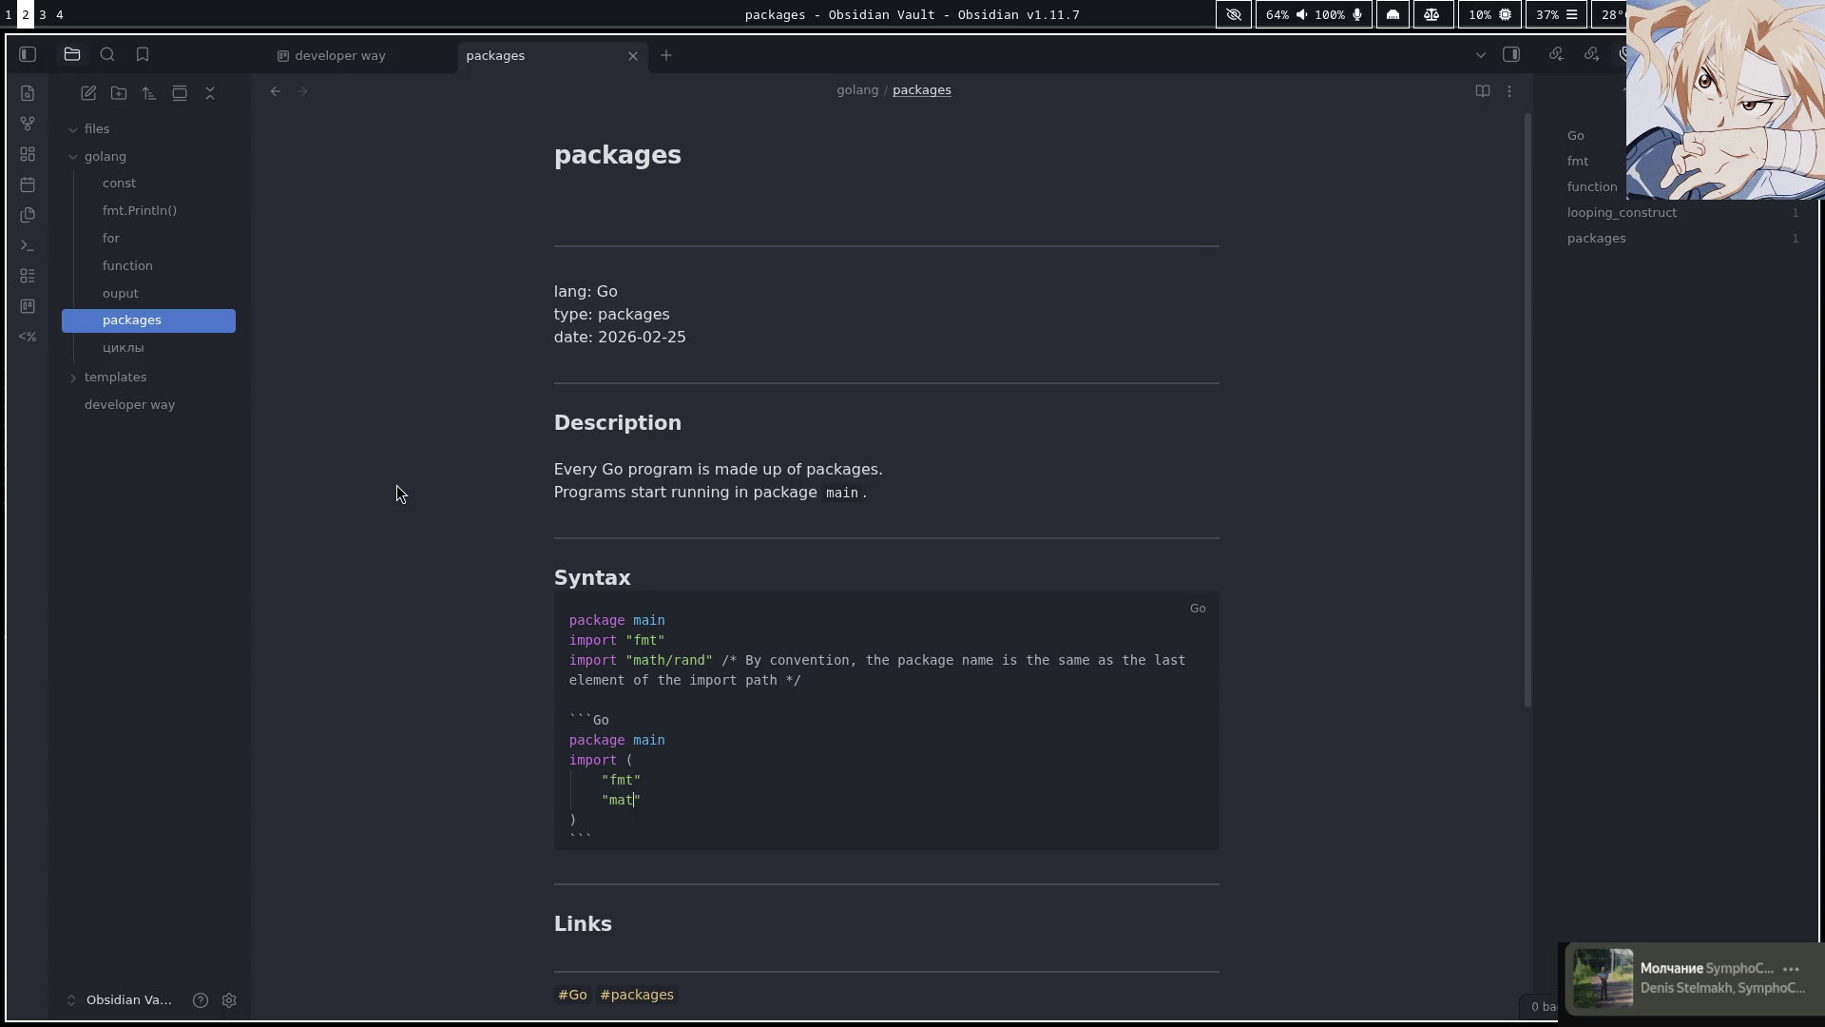
{"action": "type", "text": "/rand"}
{"action": "key", "text": "super+1"}
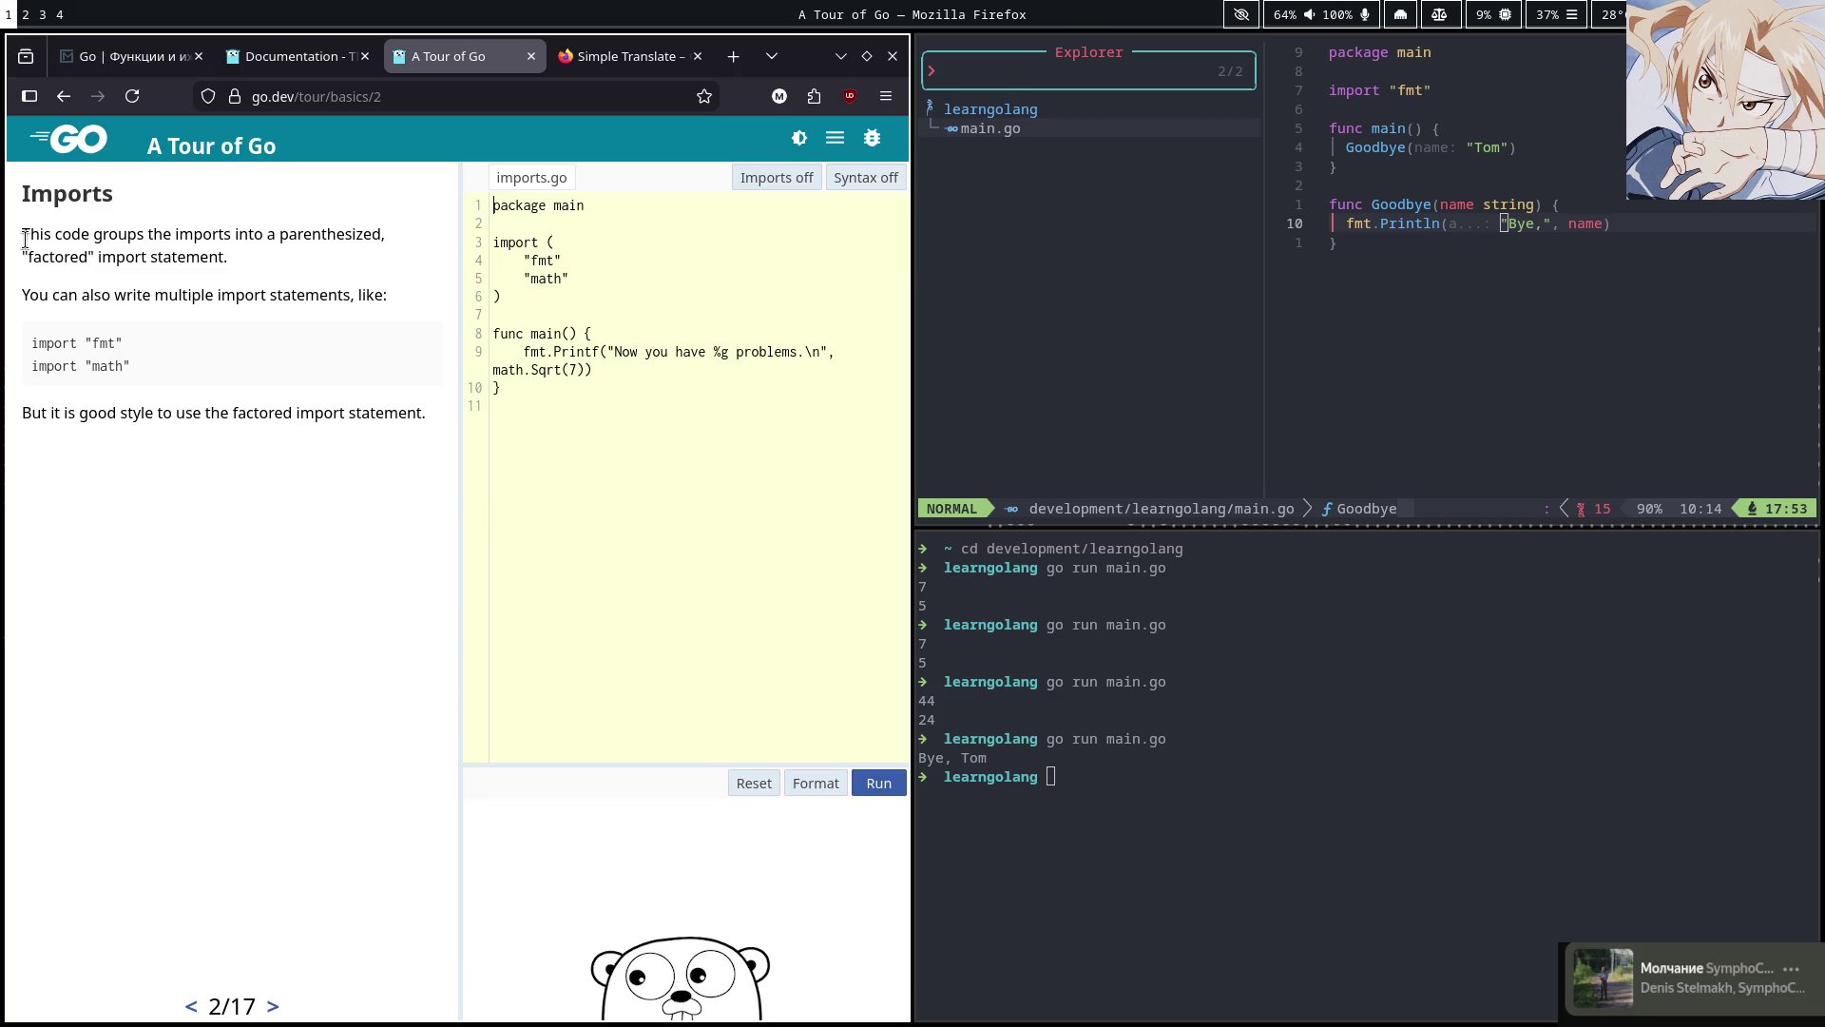
Copy the Tour's factored-import sentence and try pasting it as a // comment on the fmt line, undoing the bad paste
{"action": "left_click_drag", "start_coordinate": [24, 235], "coordinate": [262, 253]}
{"action": "key", "text": "ctrl+c"}
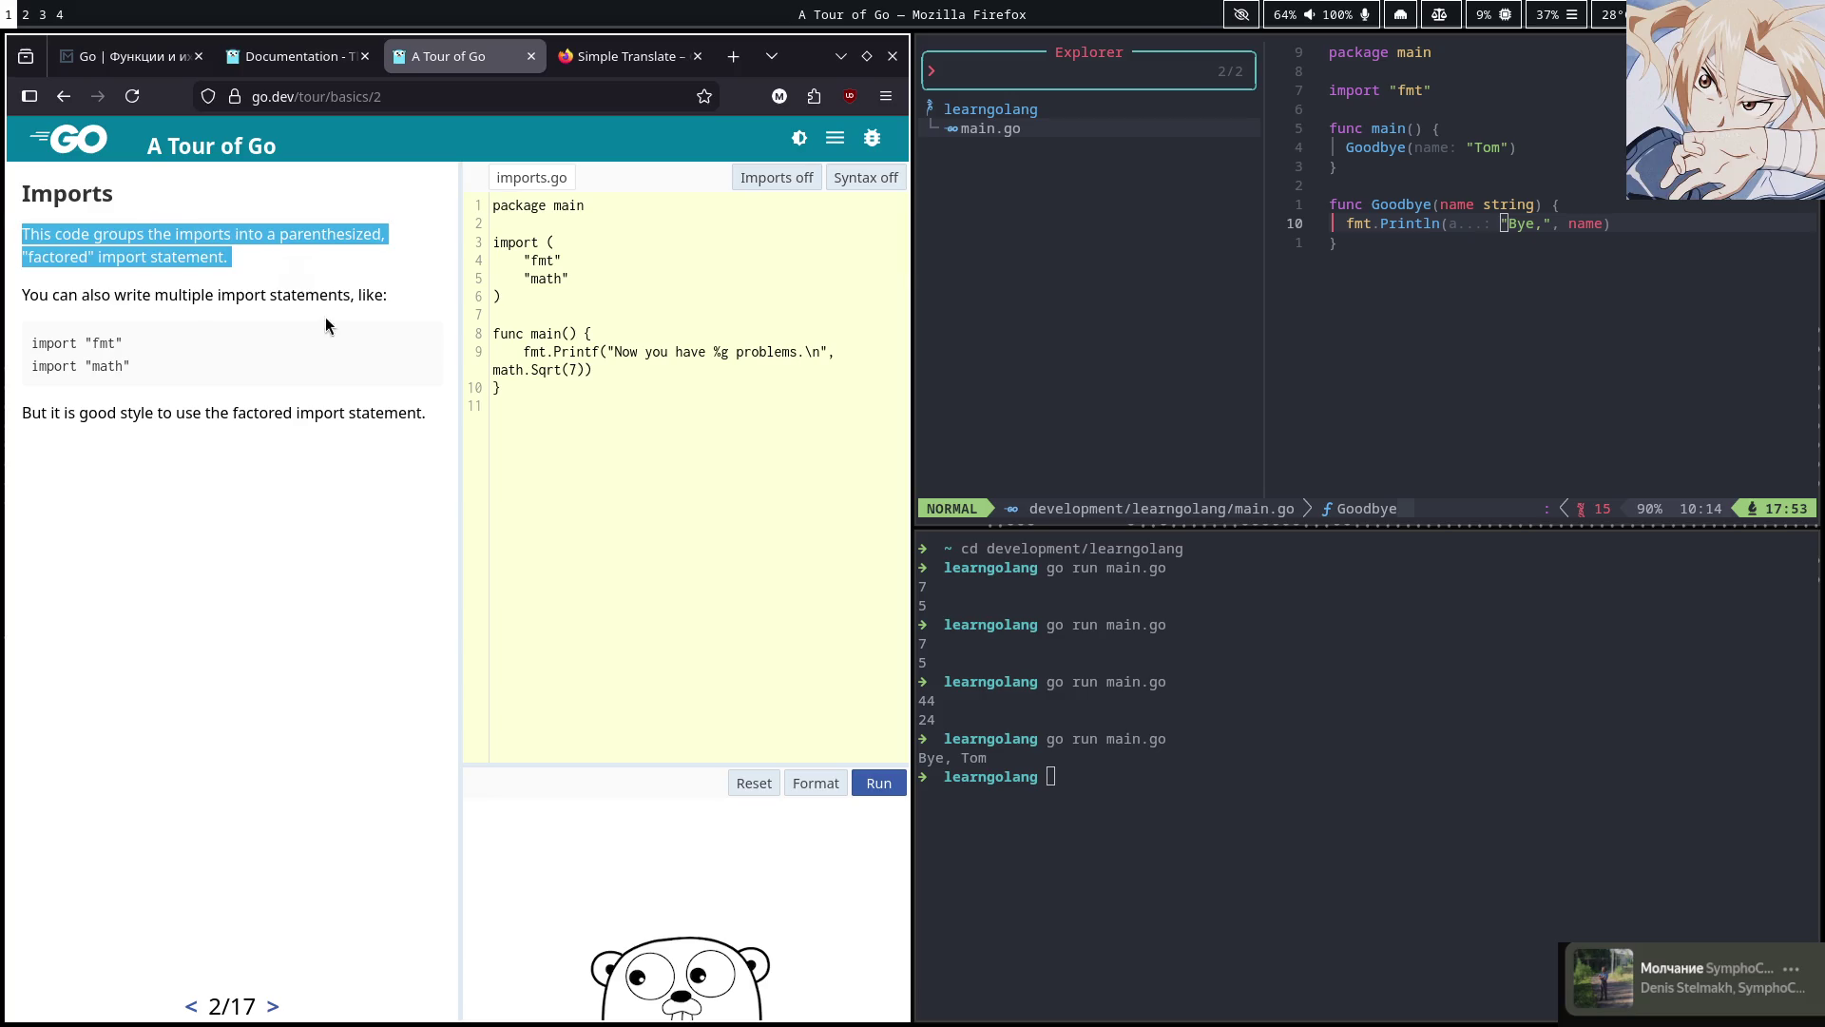
{"action": "key", "text": "super+2"}
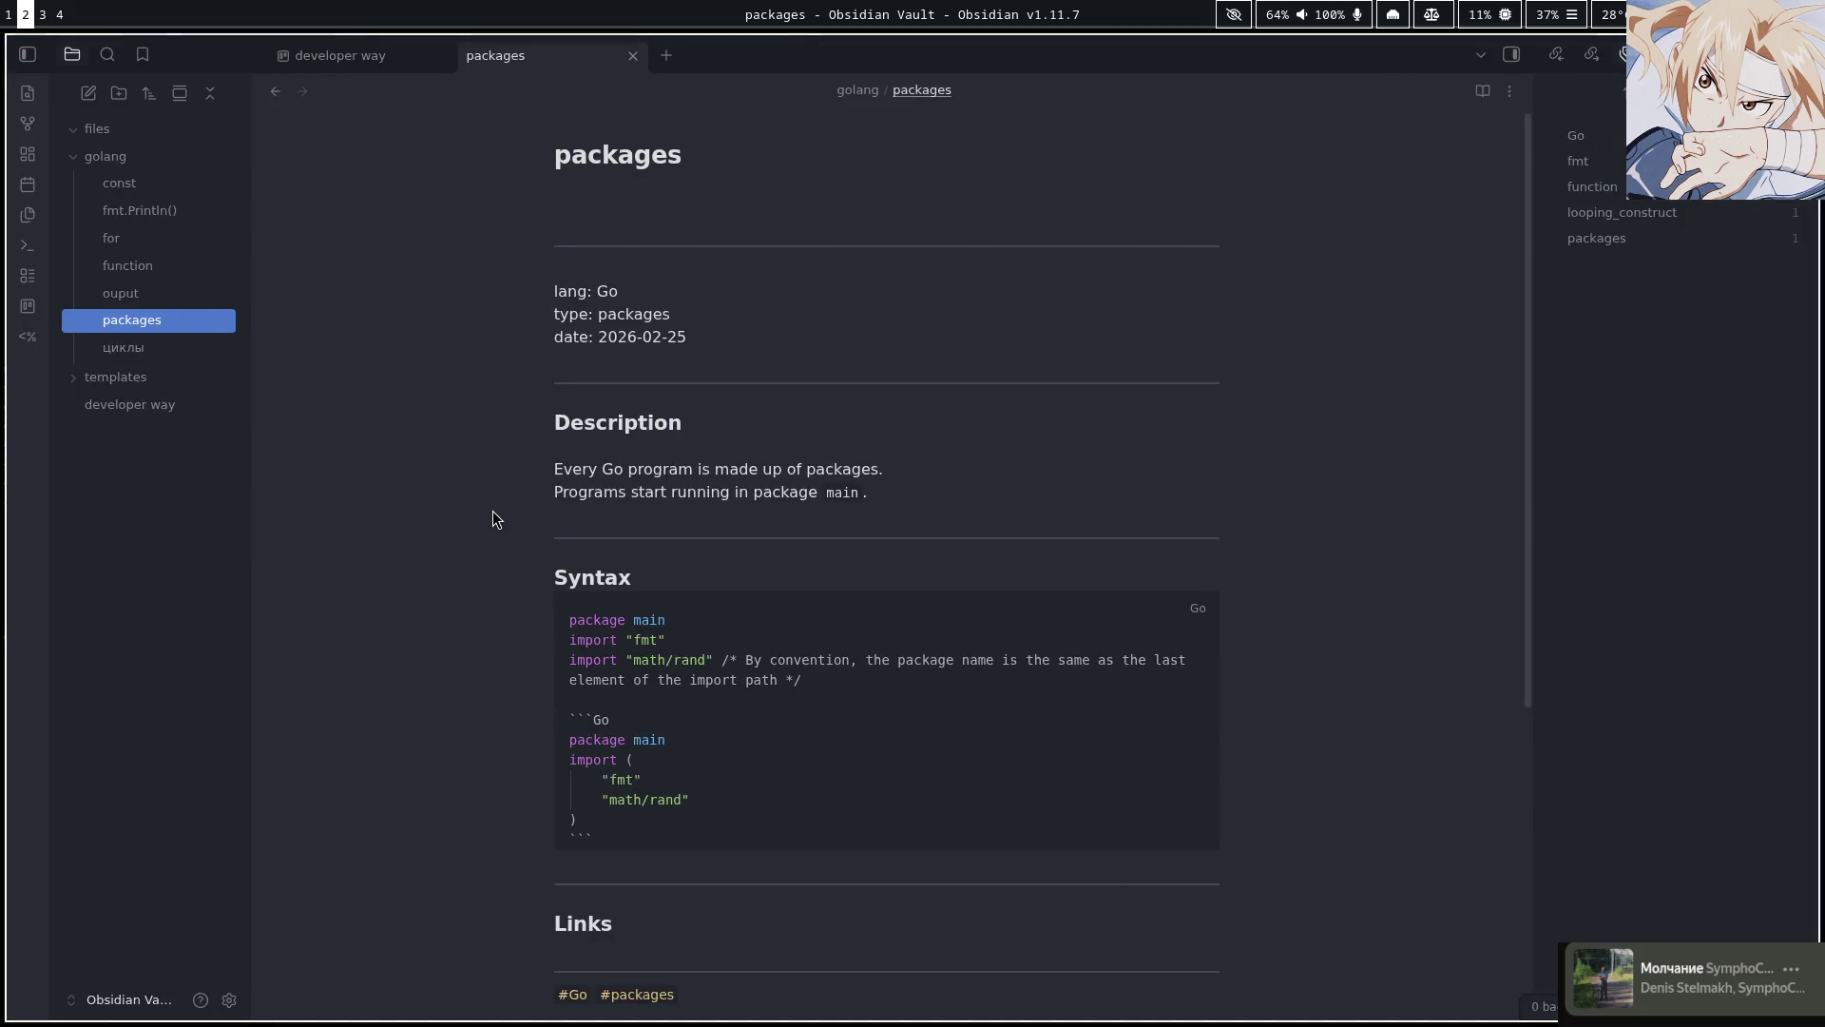
{"action": "key", "text": "k"}
{"action": "type", "text": "//"}
{"action": "key", "text": "Escape"}
{"action": "key", "text": "p"}
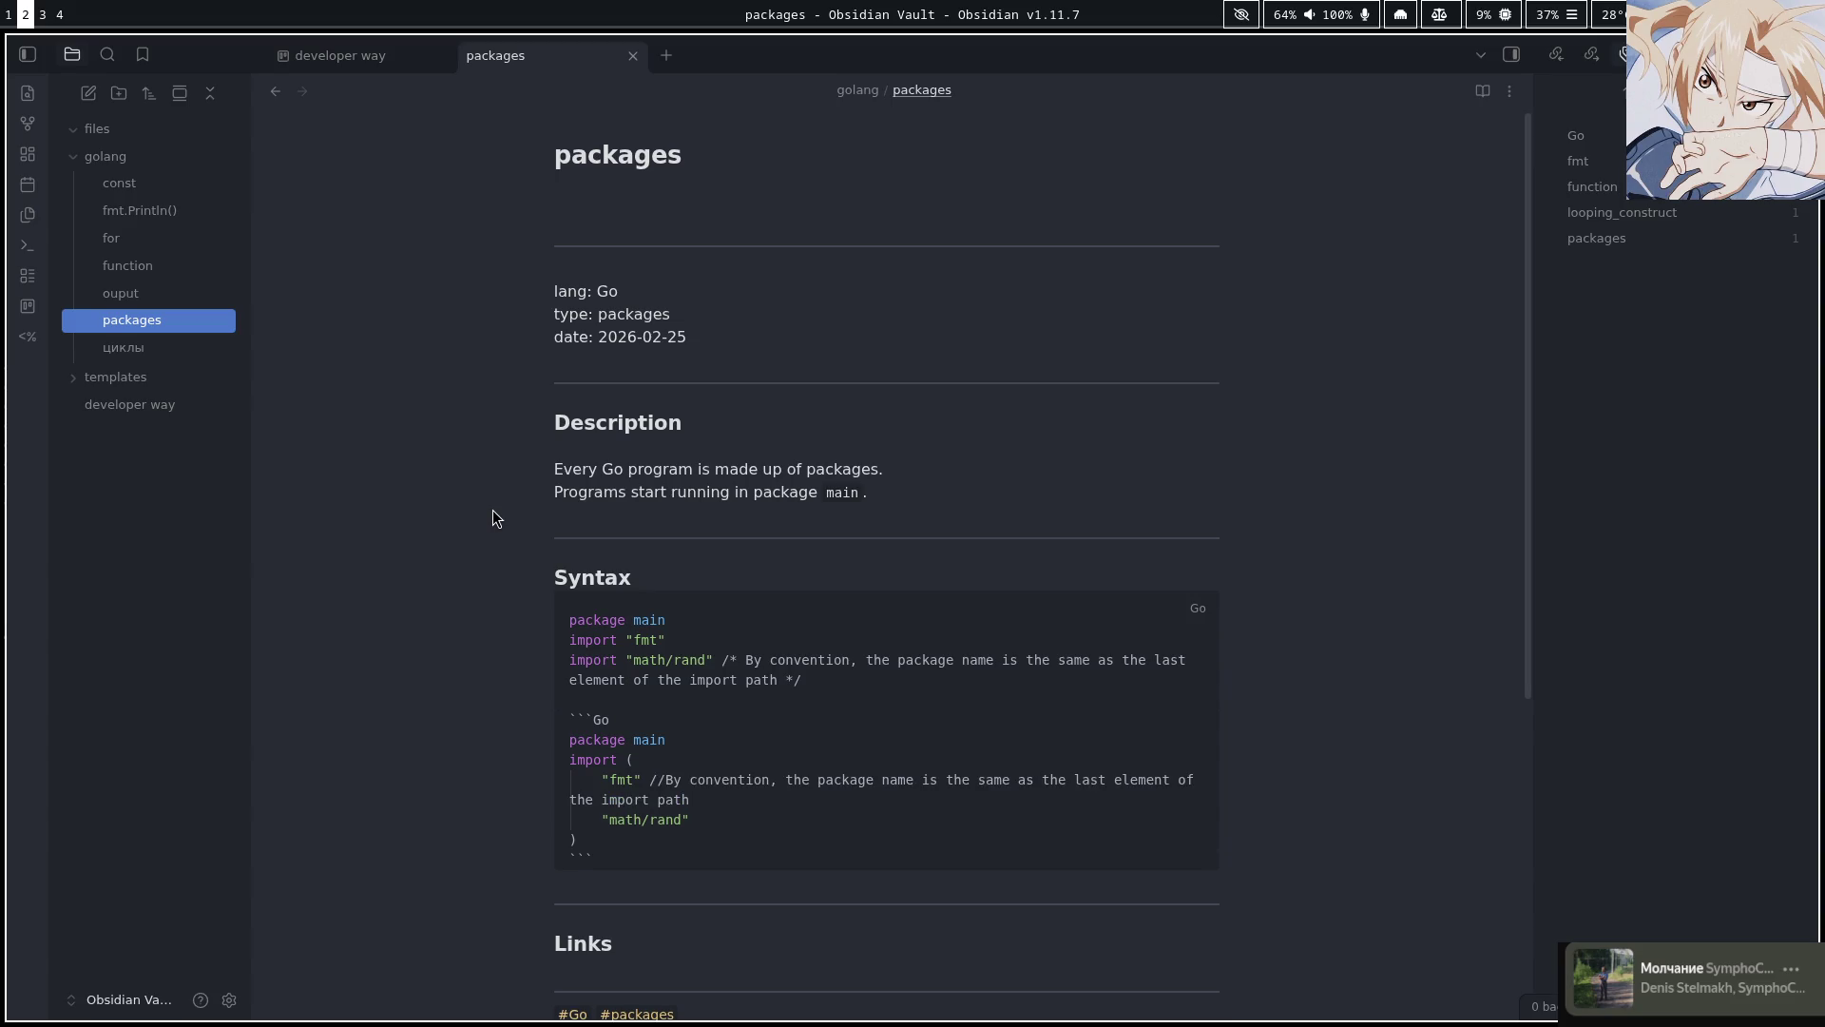
{"action": "key", "text": "u"}
{"action": "key", "text": "u"}
Paste the factored-import sentence again as the // comment after "fmt"
{"action": "key", "text": "super+1"}
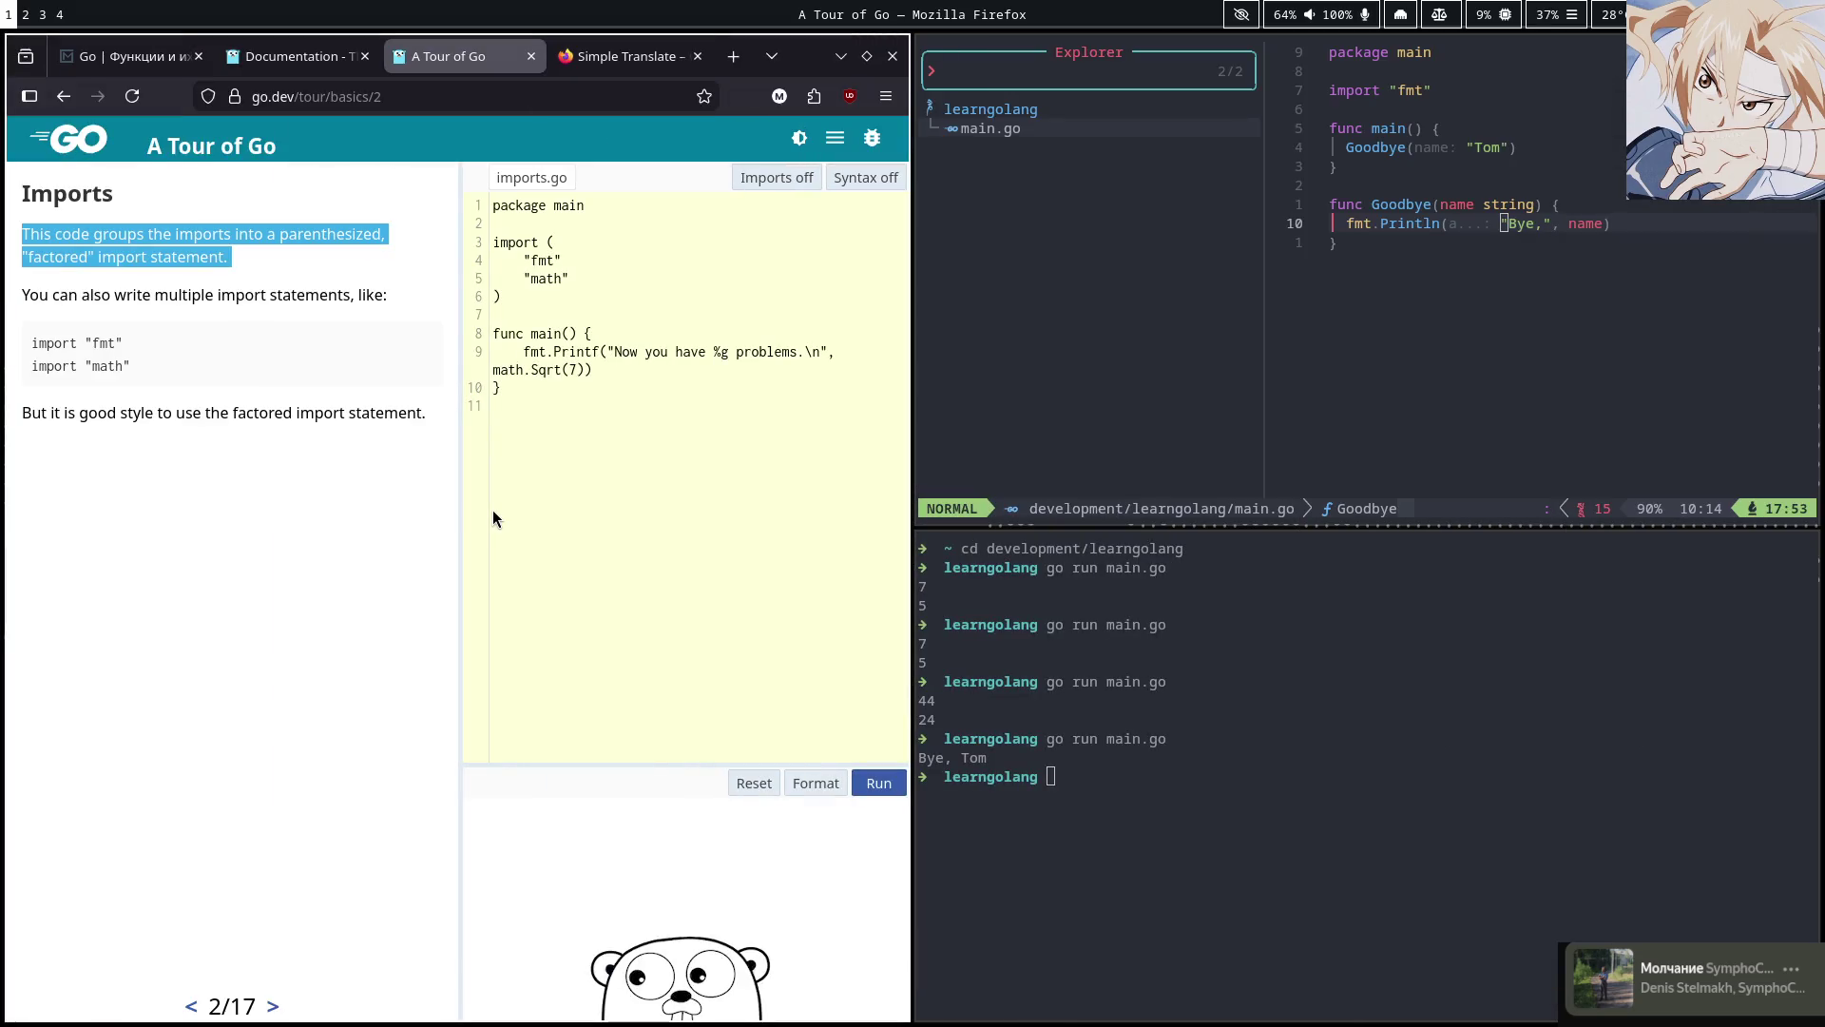
{"action": "key", "text": "super+2"}
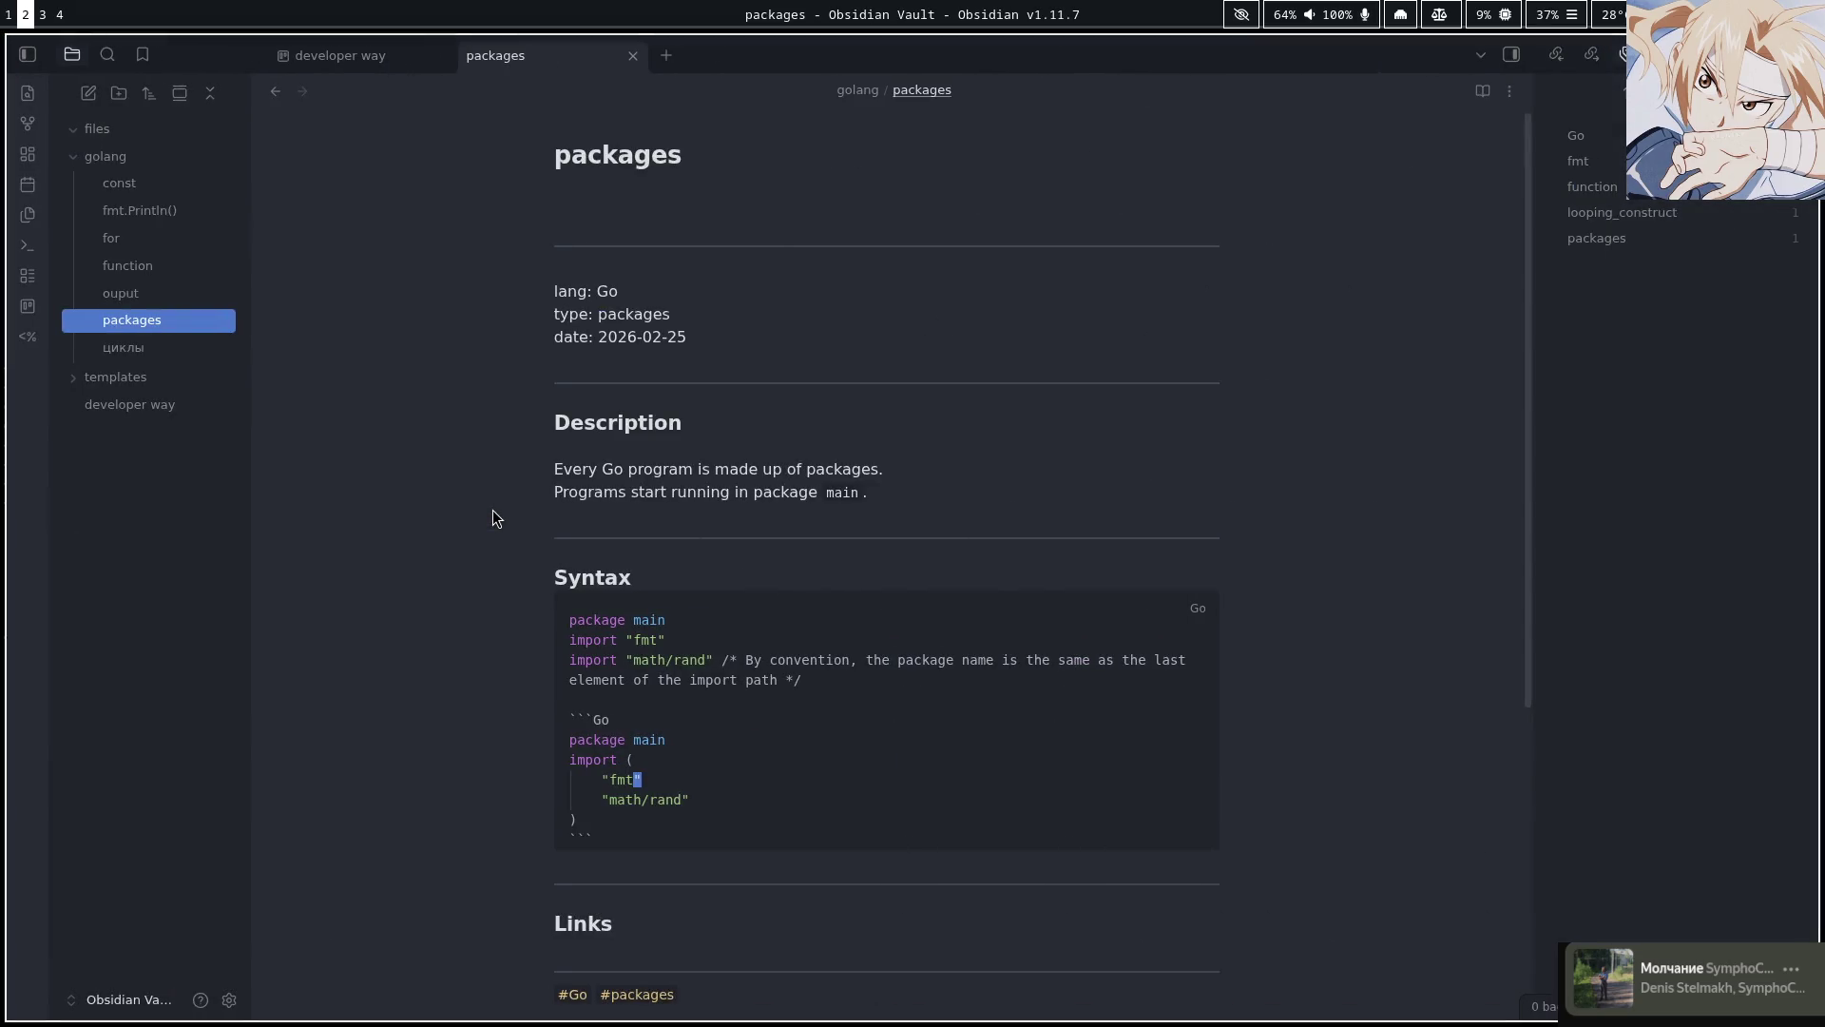
{"action": "type", "text": " //"}
{"action": "key", "text": "ctrl+v"}
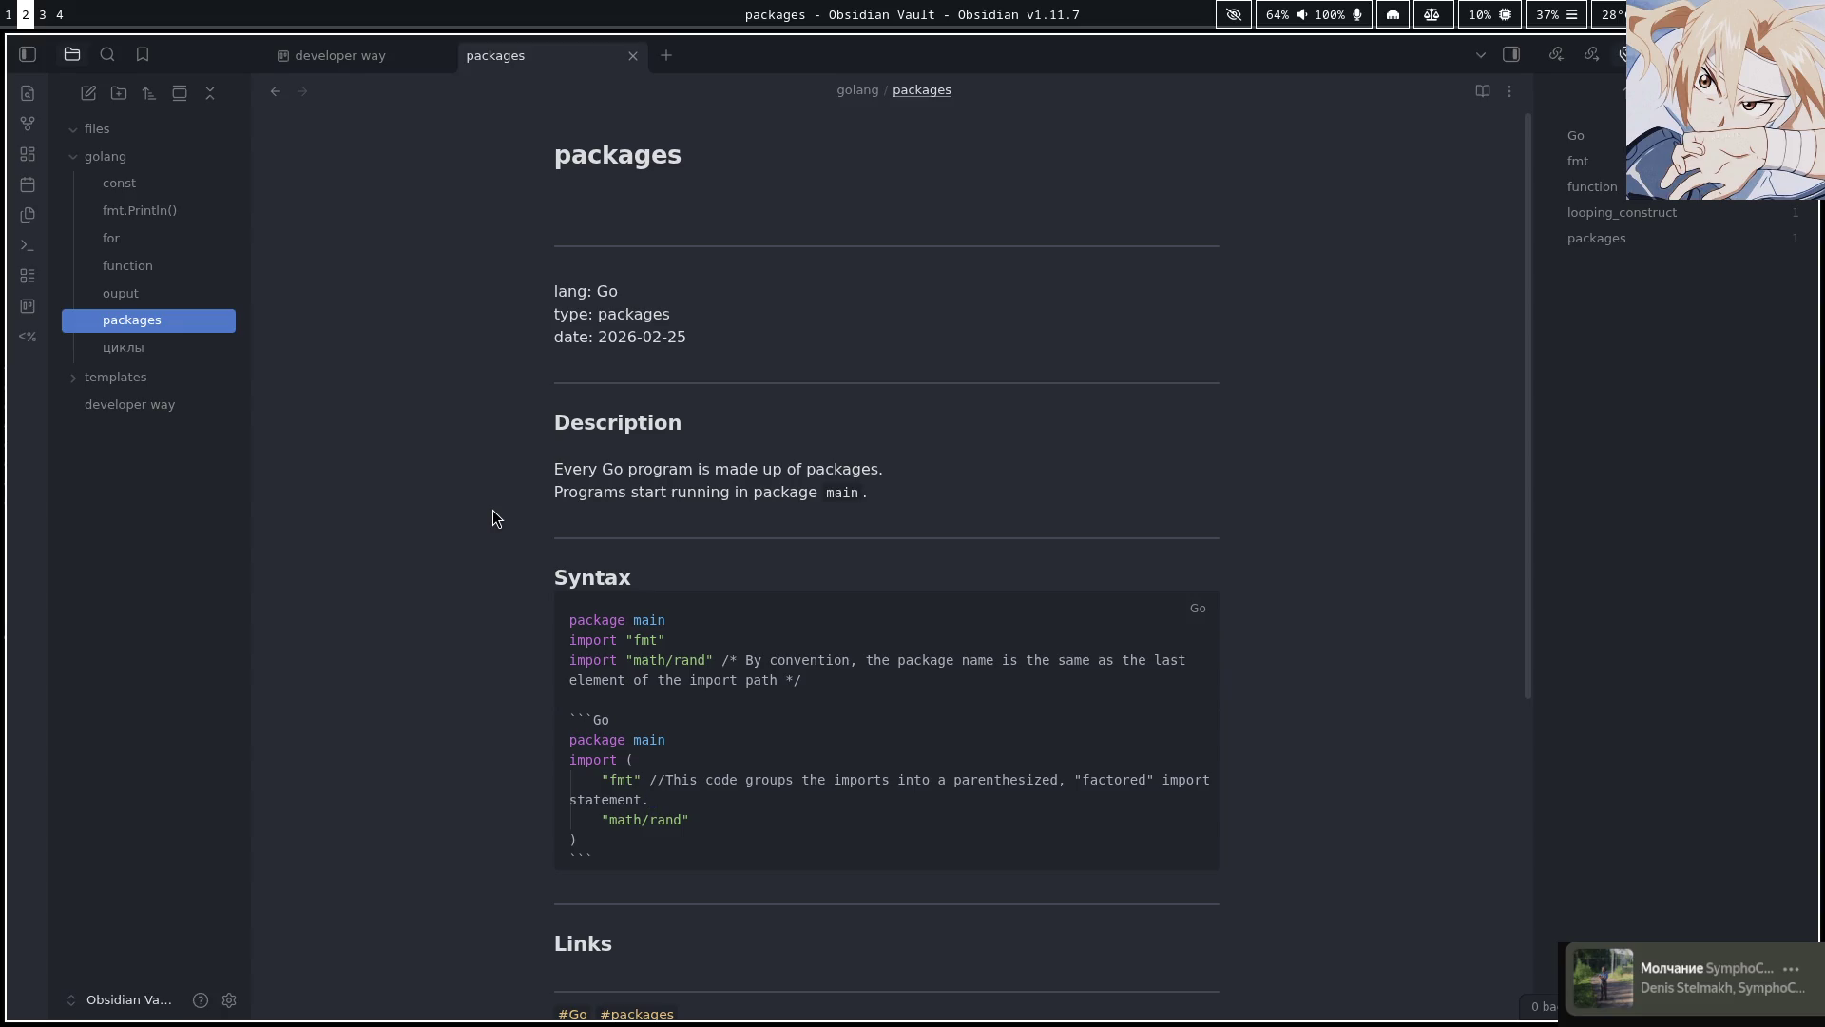
{"action": "key", "text": "super+1"}
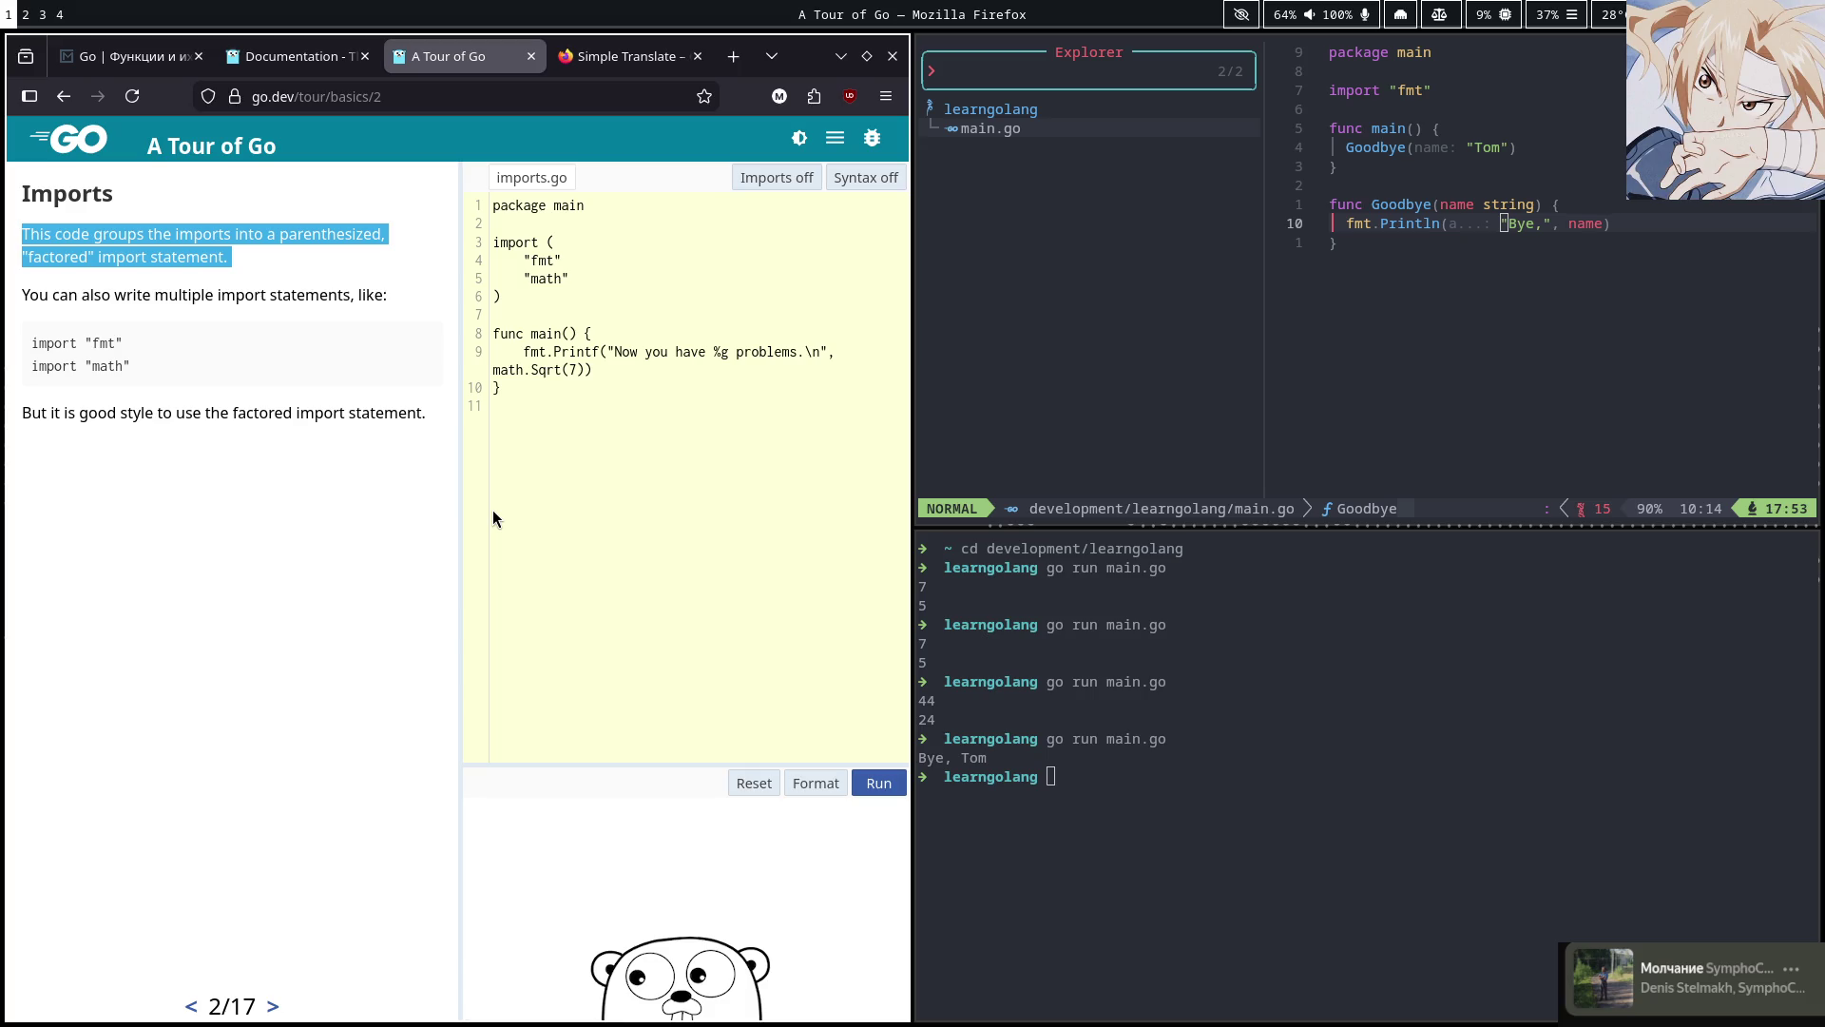
Advance from Imports to the Exported names lesson (3/17) and highlight the word 'unexported'
{"action": "left_click", "coordinate": [270, 380]}
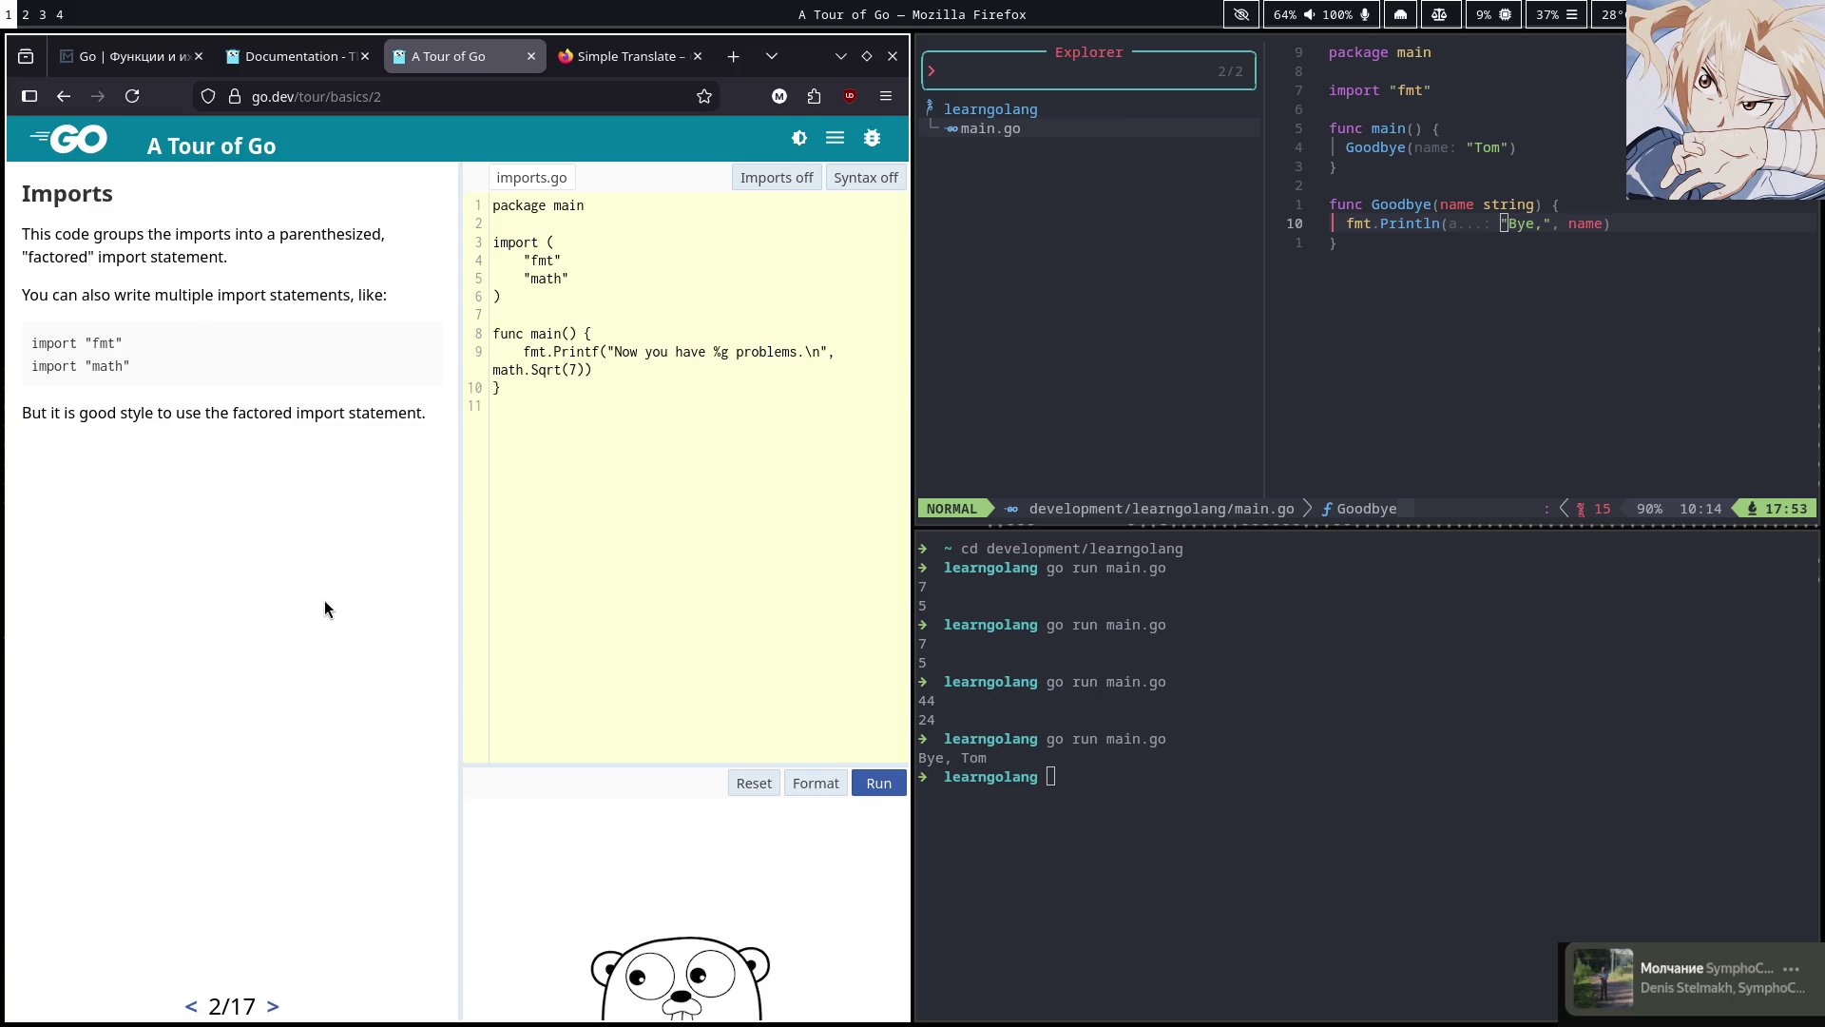
{"action": "left_click", "coordinate": [279, 1008]}
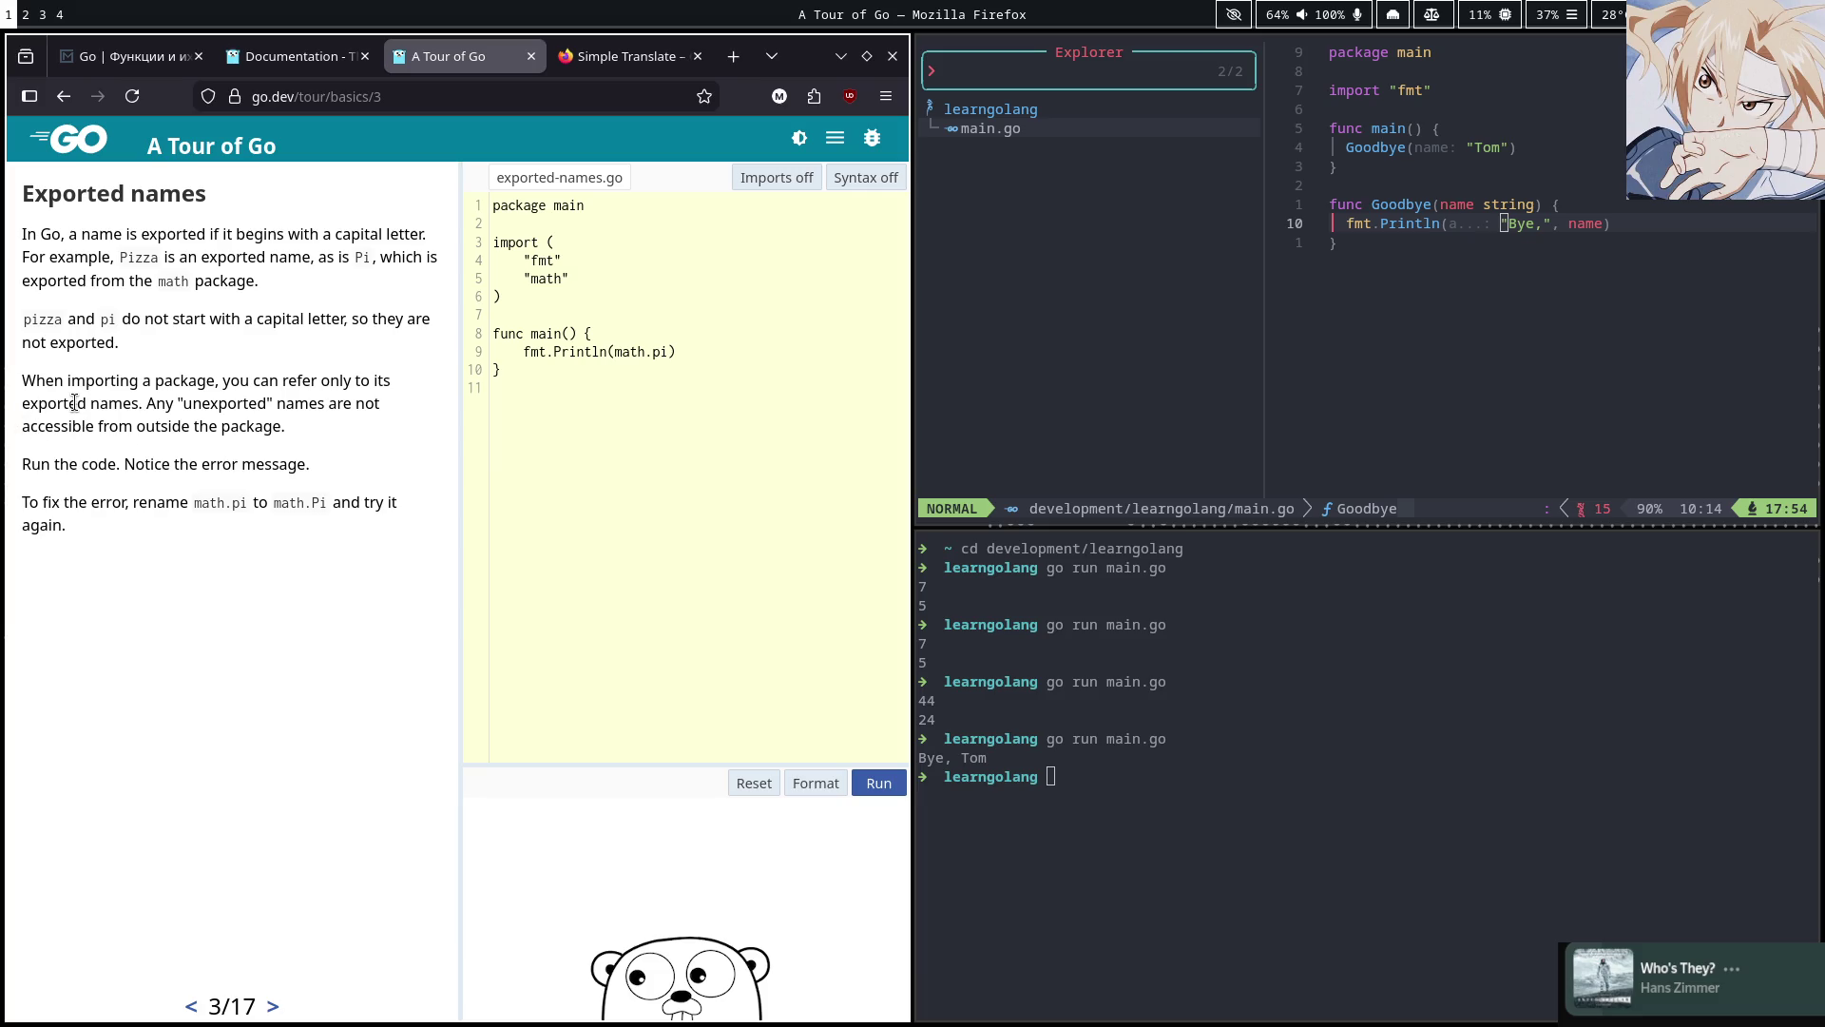
{"action": "left_click_drag", "start_coordinate": [186, 403], "coordinate": [274, 402]}
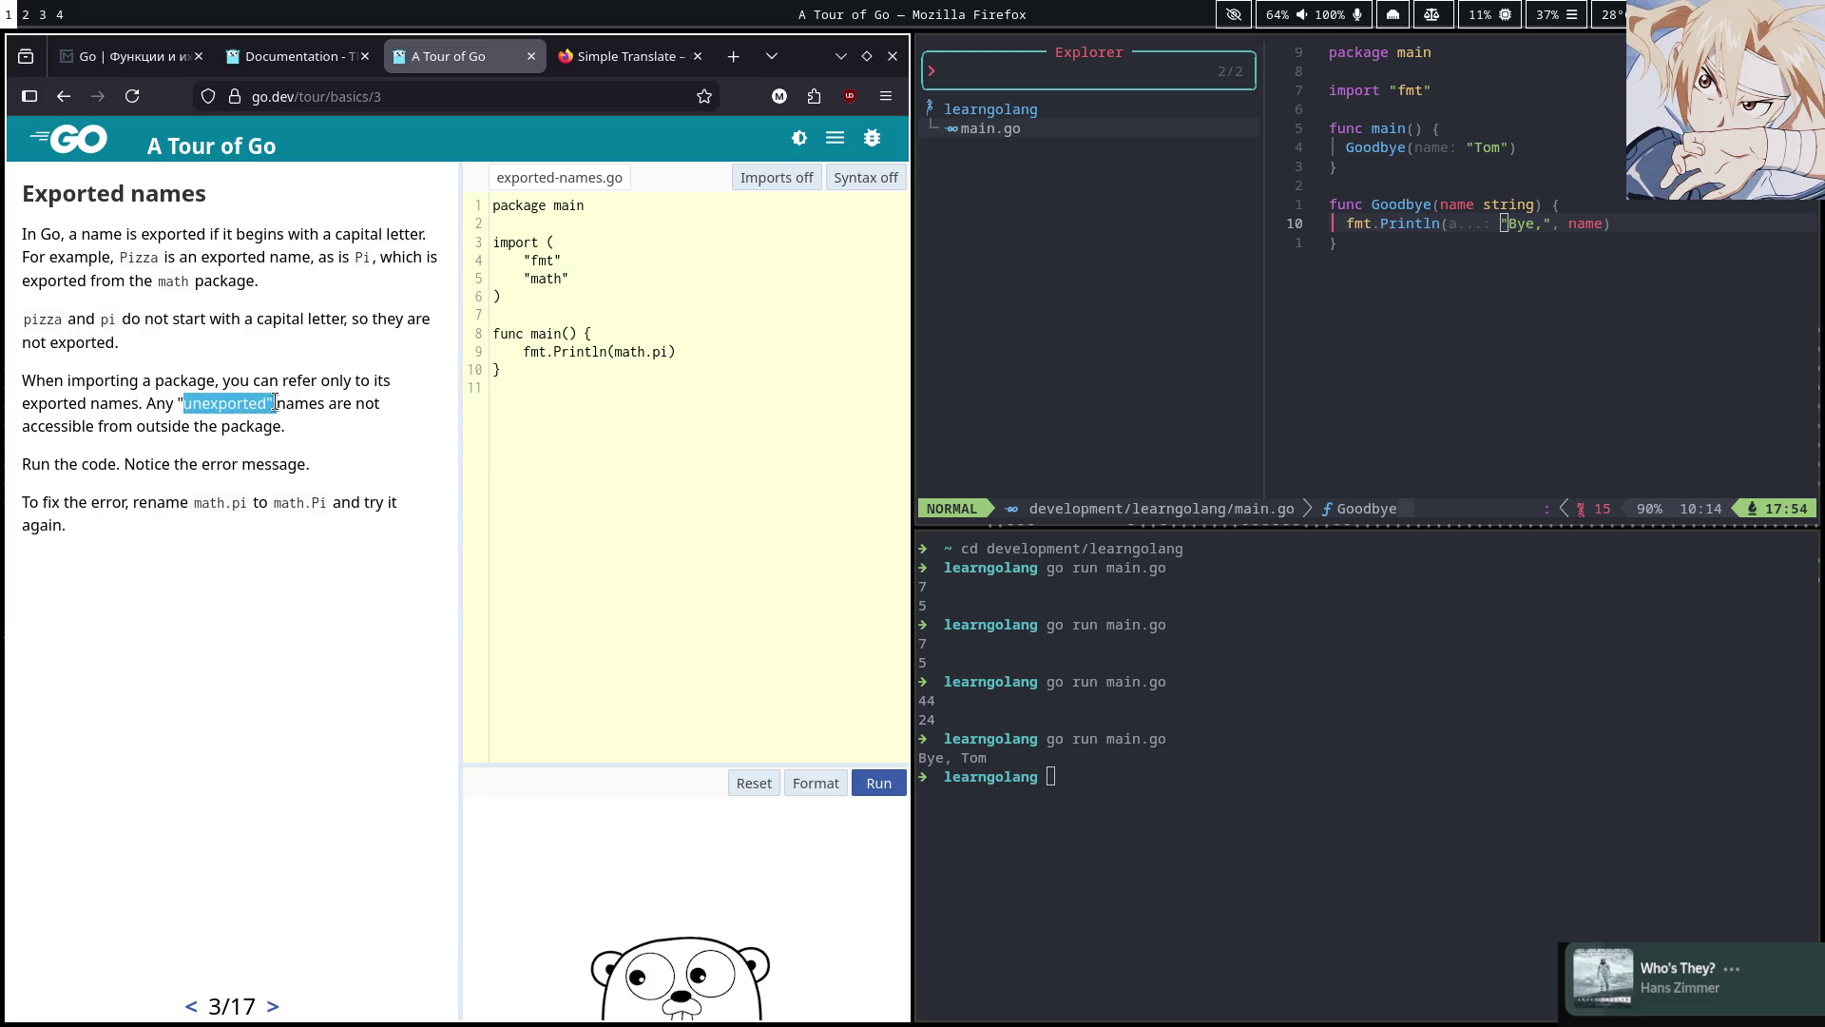
{"action": "left_click", "coordinate": [379, 450]}
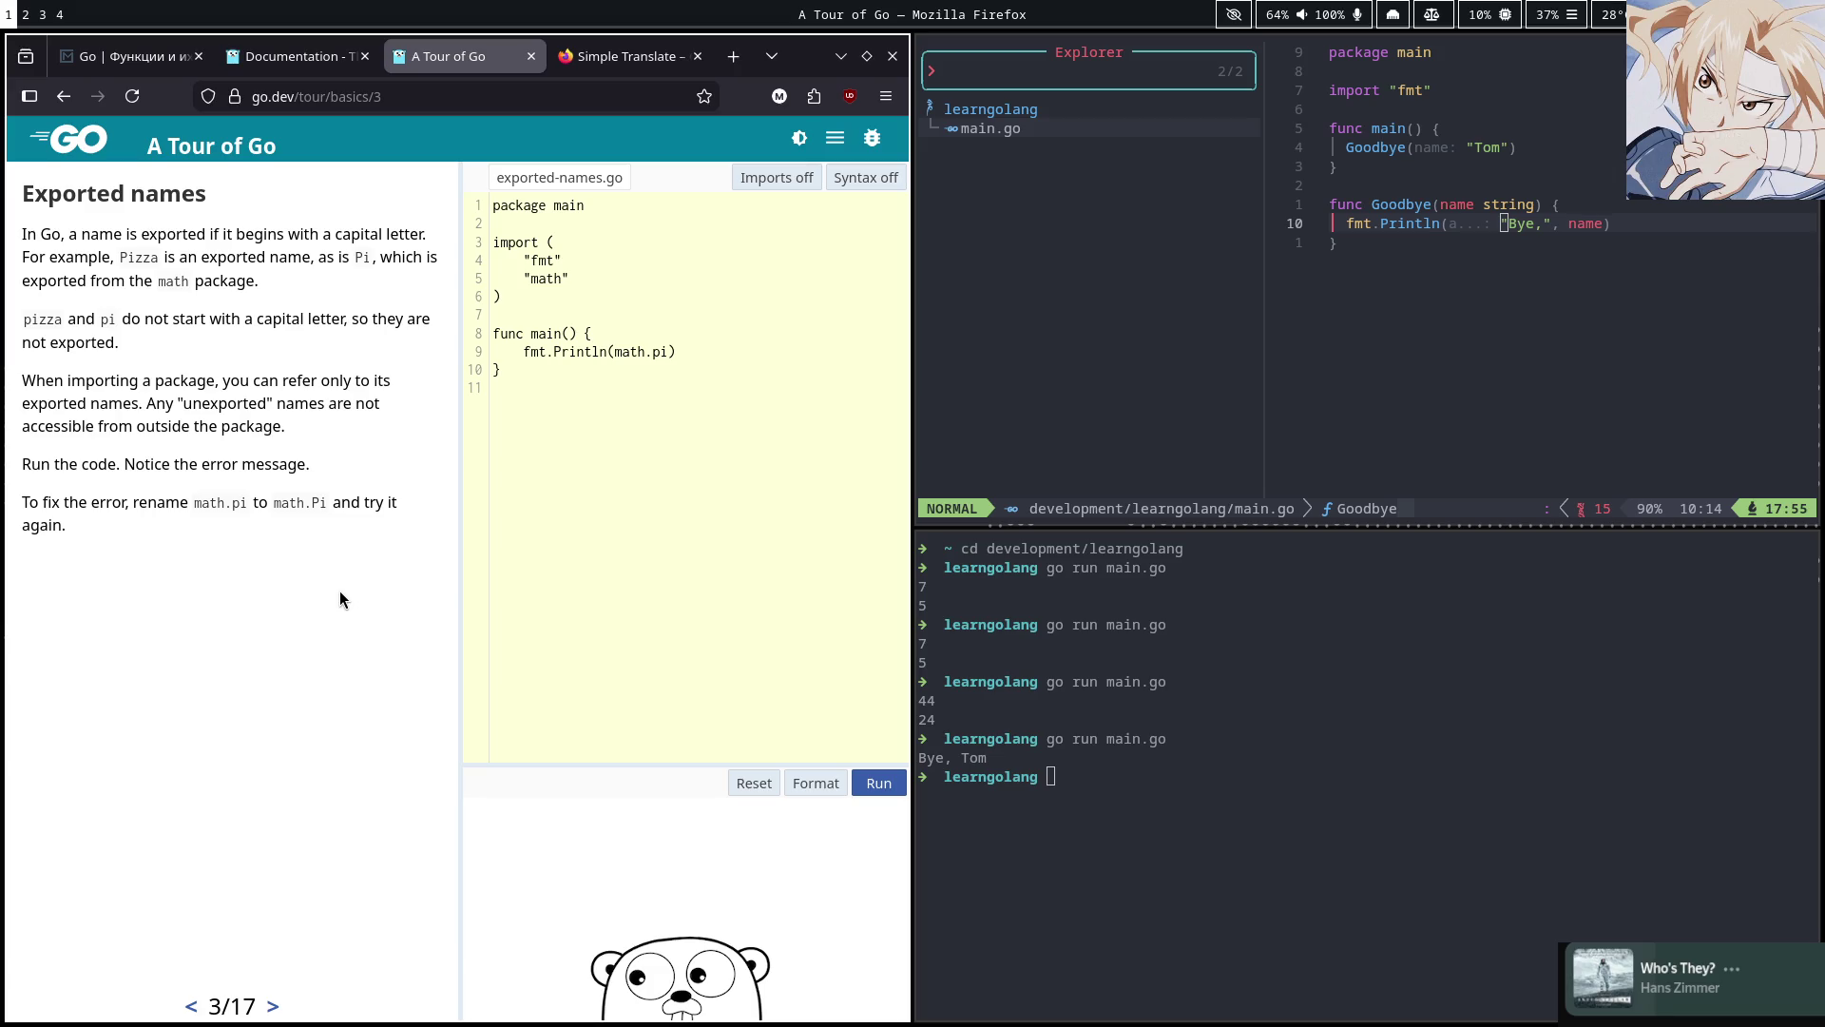
{"action": "key", "text": "super+3"}
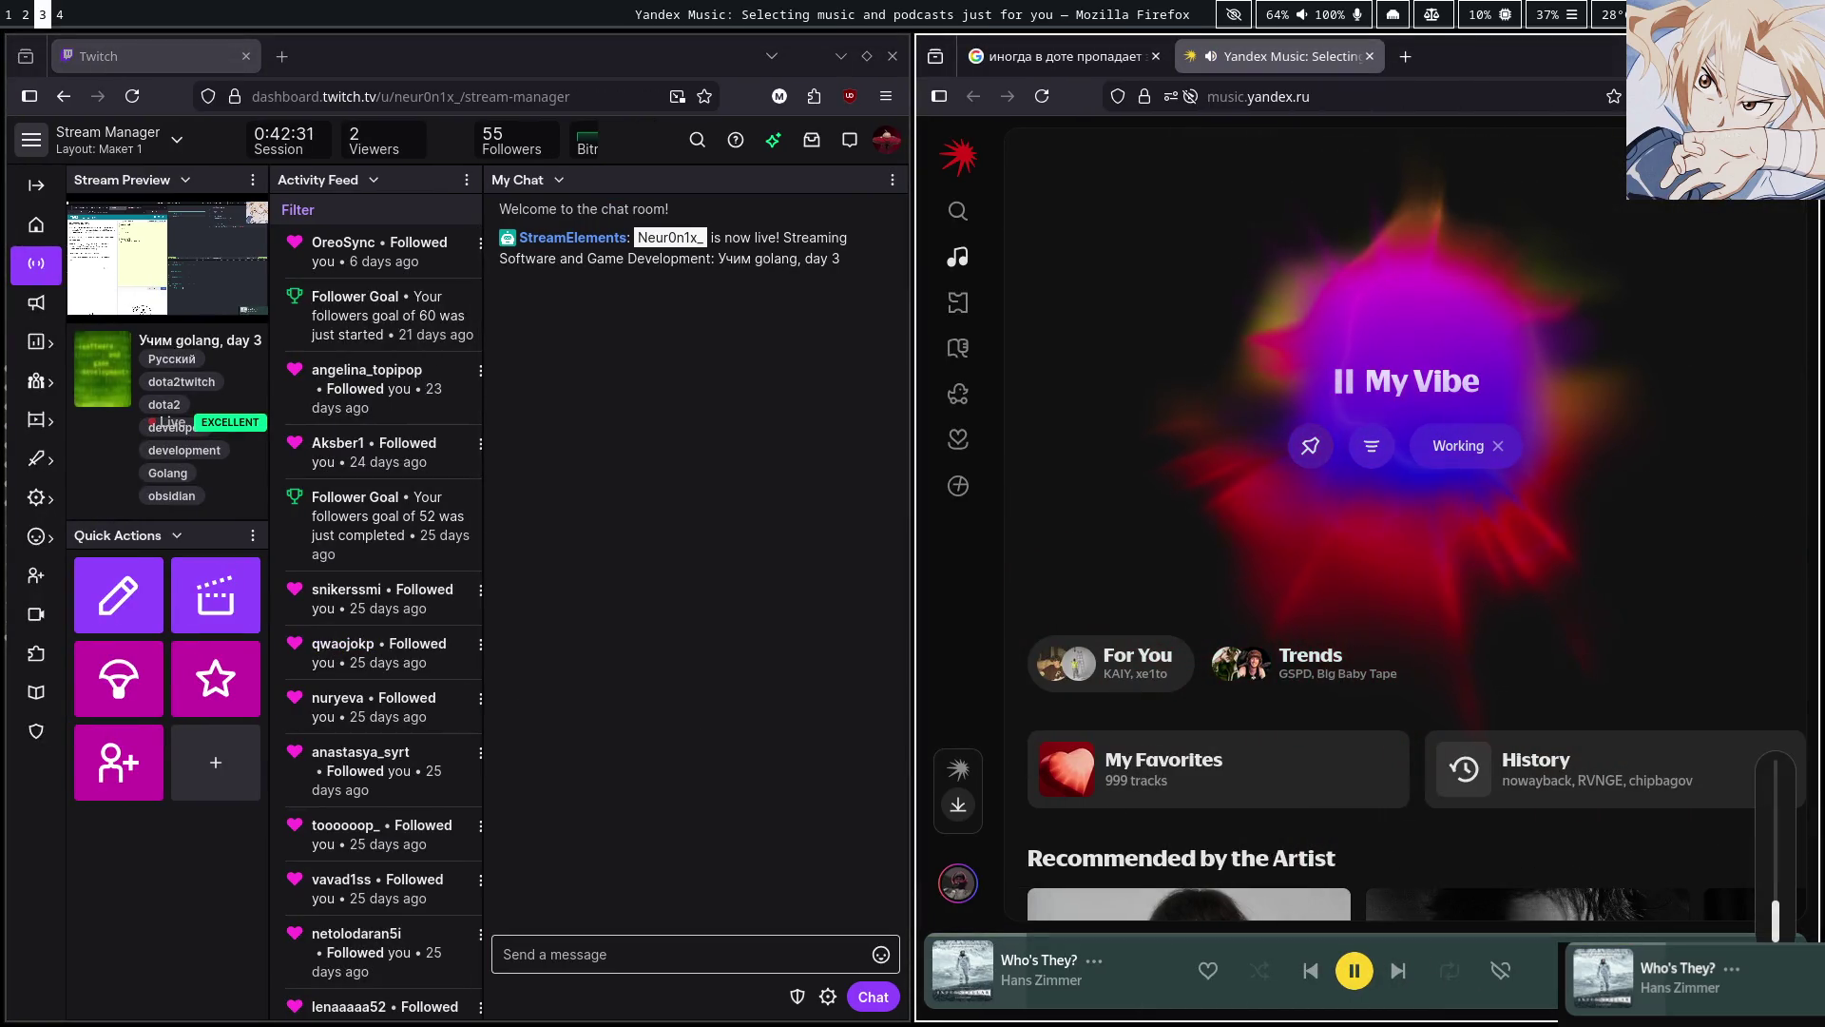
{"action": "mouse_move", "coordinate": [1781, 913]}
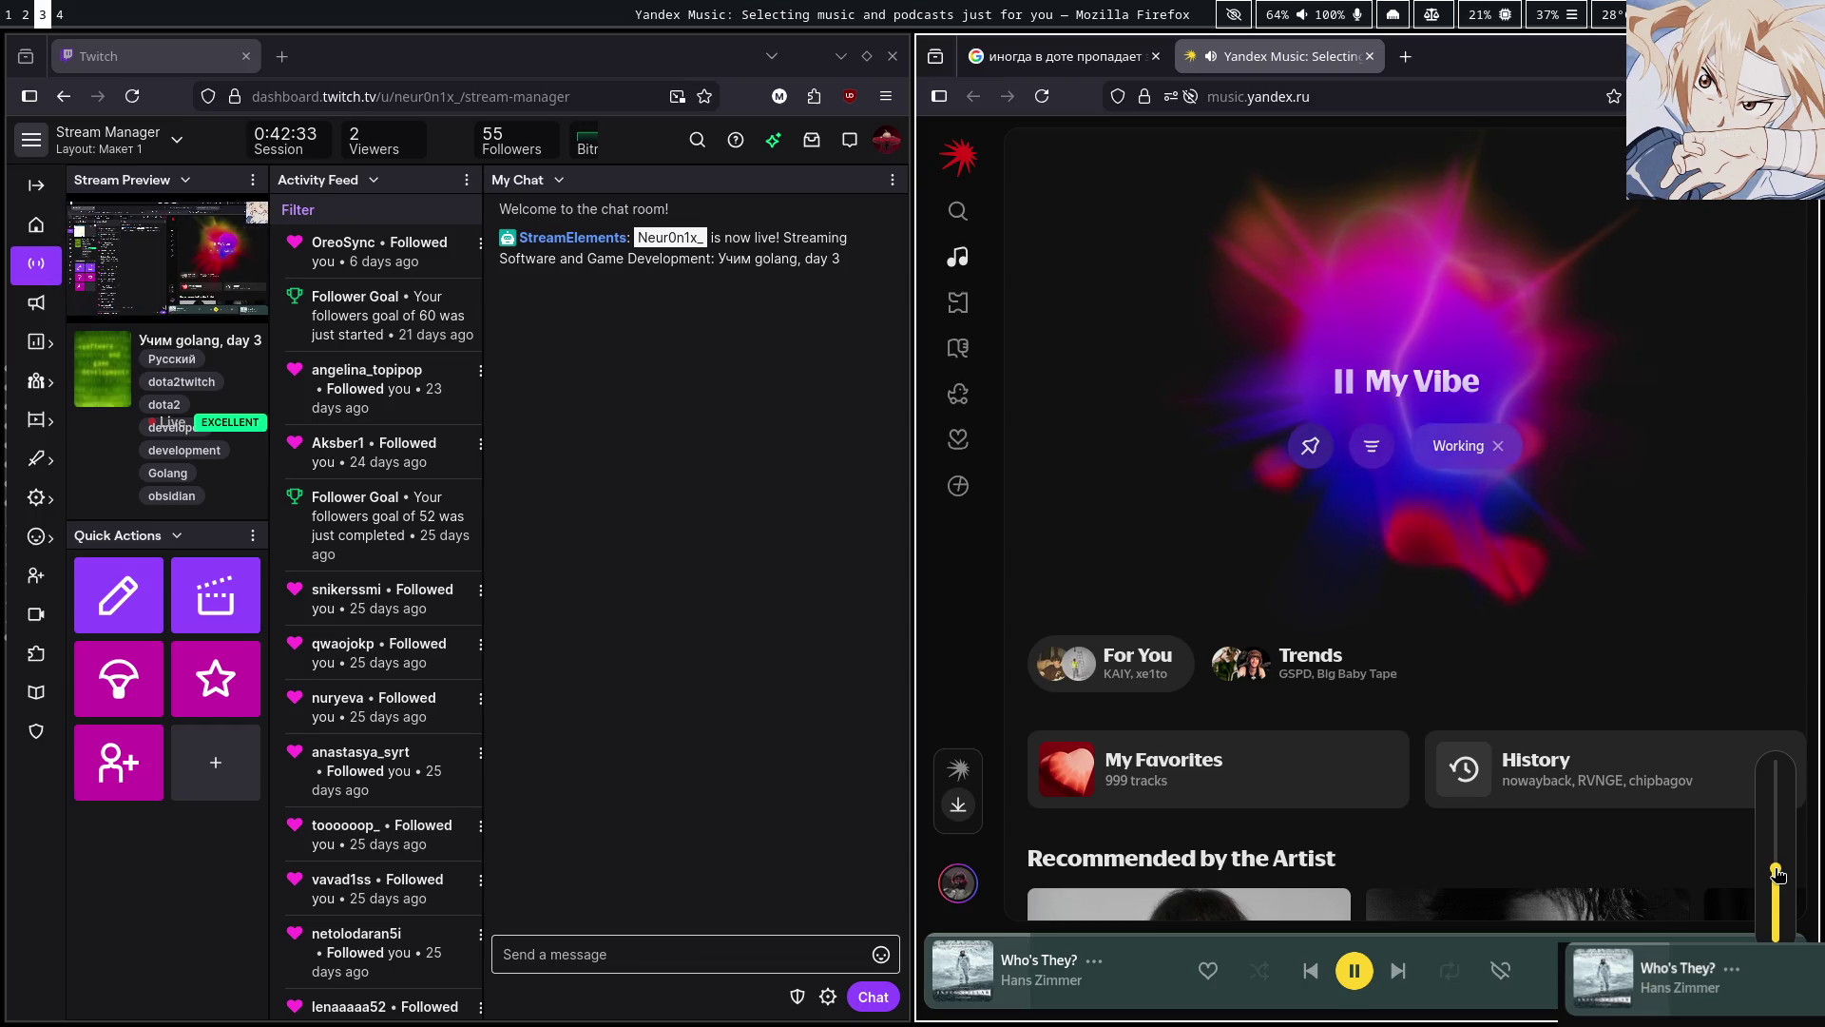
{"action": "key", "text": "super+1"}
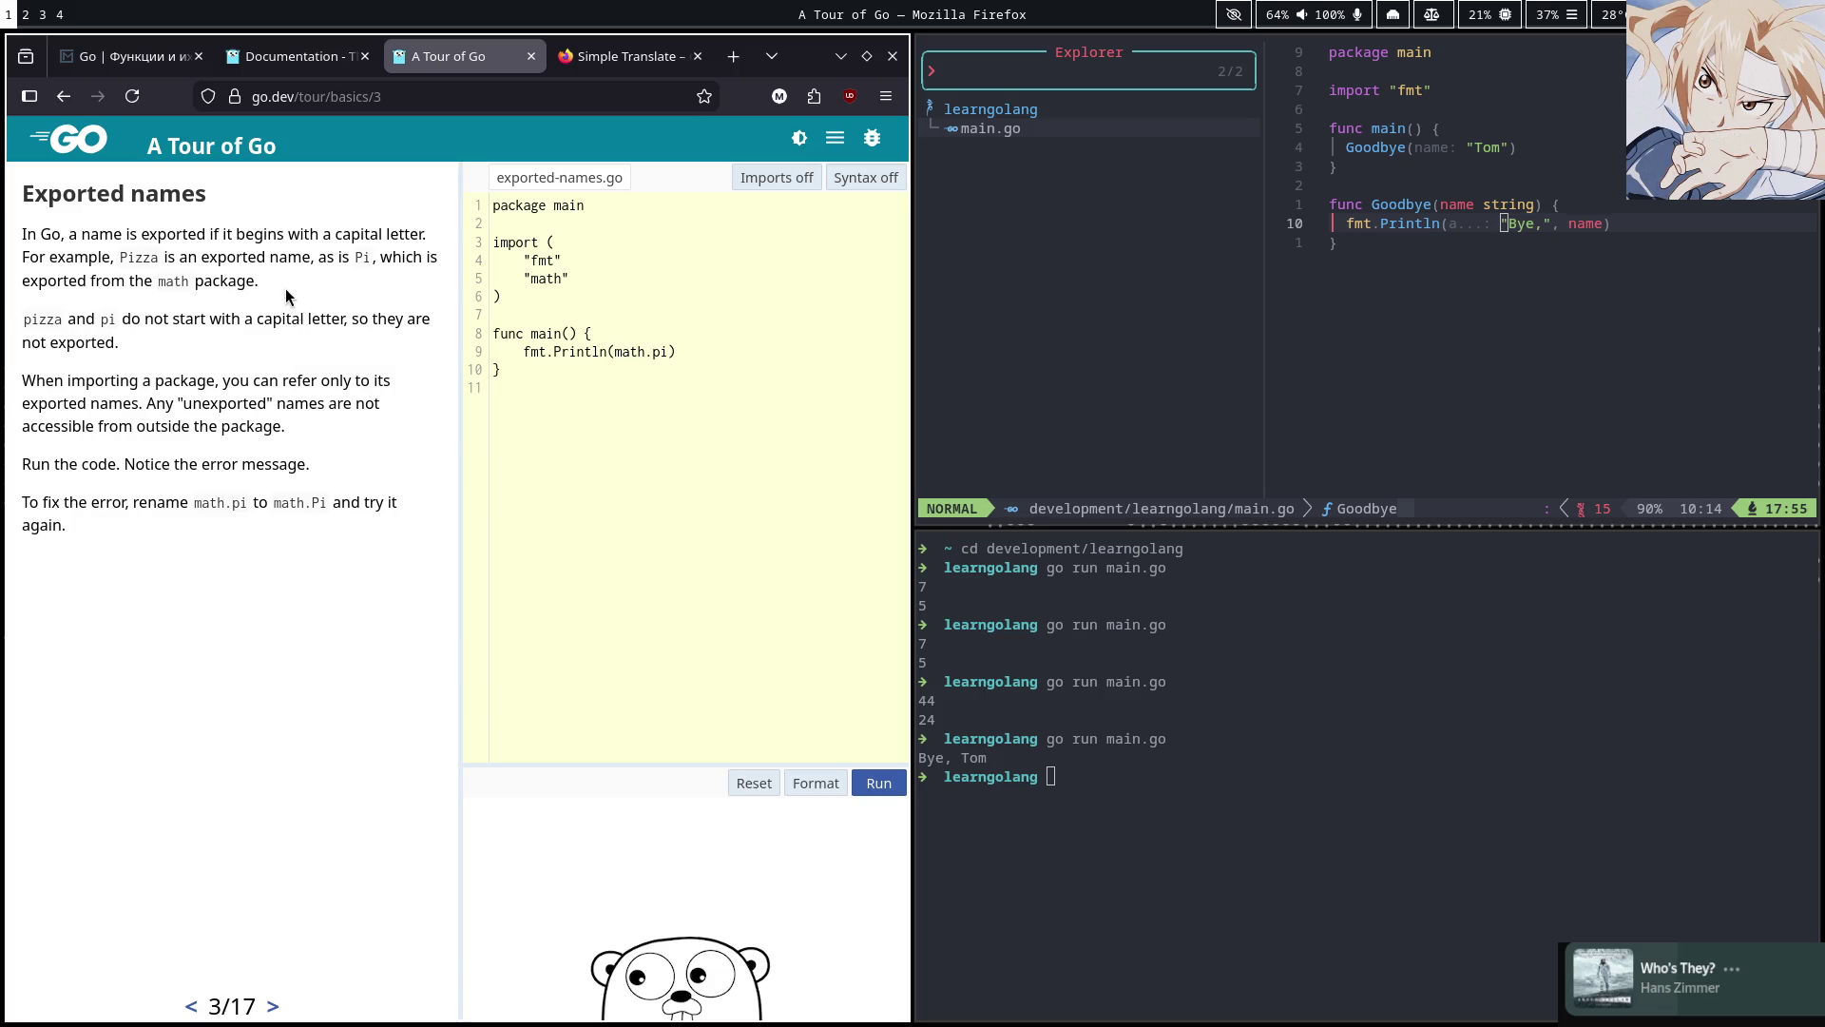
Close the A Tour of Go tab and load YouTube in a new tab
{"action": "left_click", "coordinate": [133, 57]}
{"action": "left_click", "coordinate": [304, 57]}
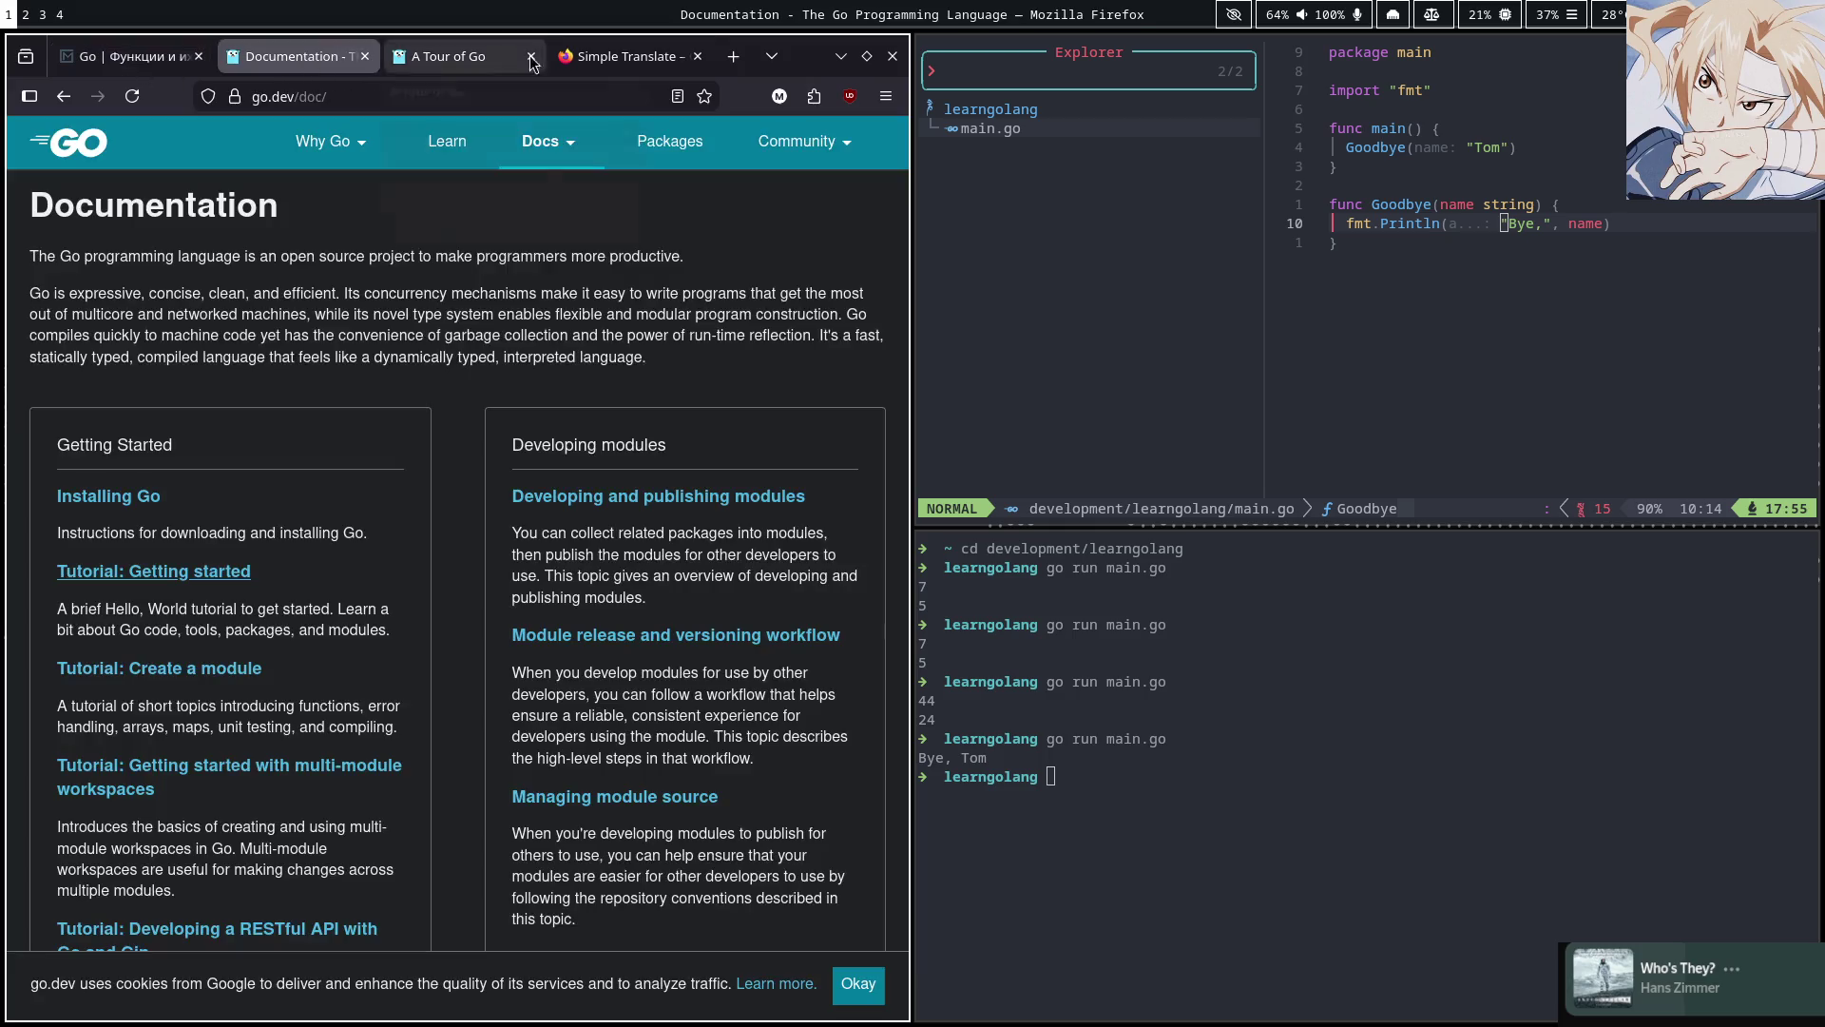
{"action": "left_click", "coordinate": [470, 57]}
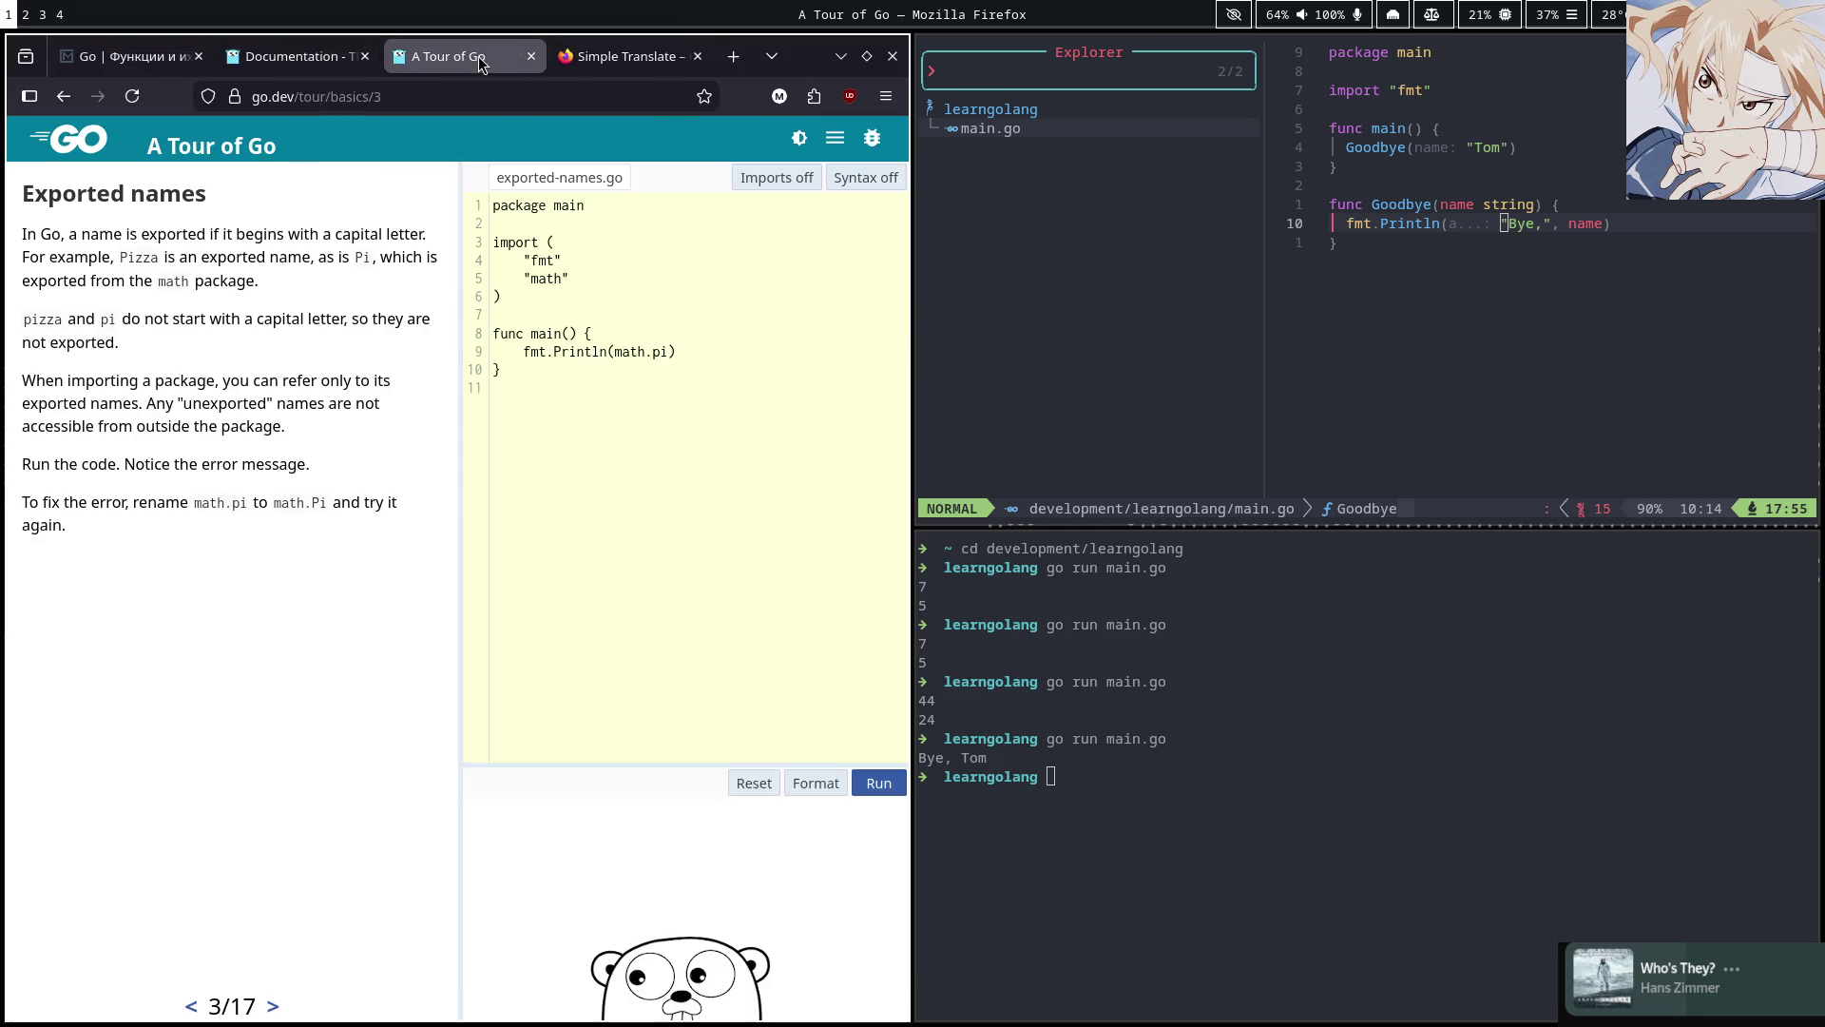
{"action": "left_click", "coordinate": [533, 57]}
{"action": "left_click", "coordinate": [577, 61]}
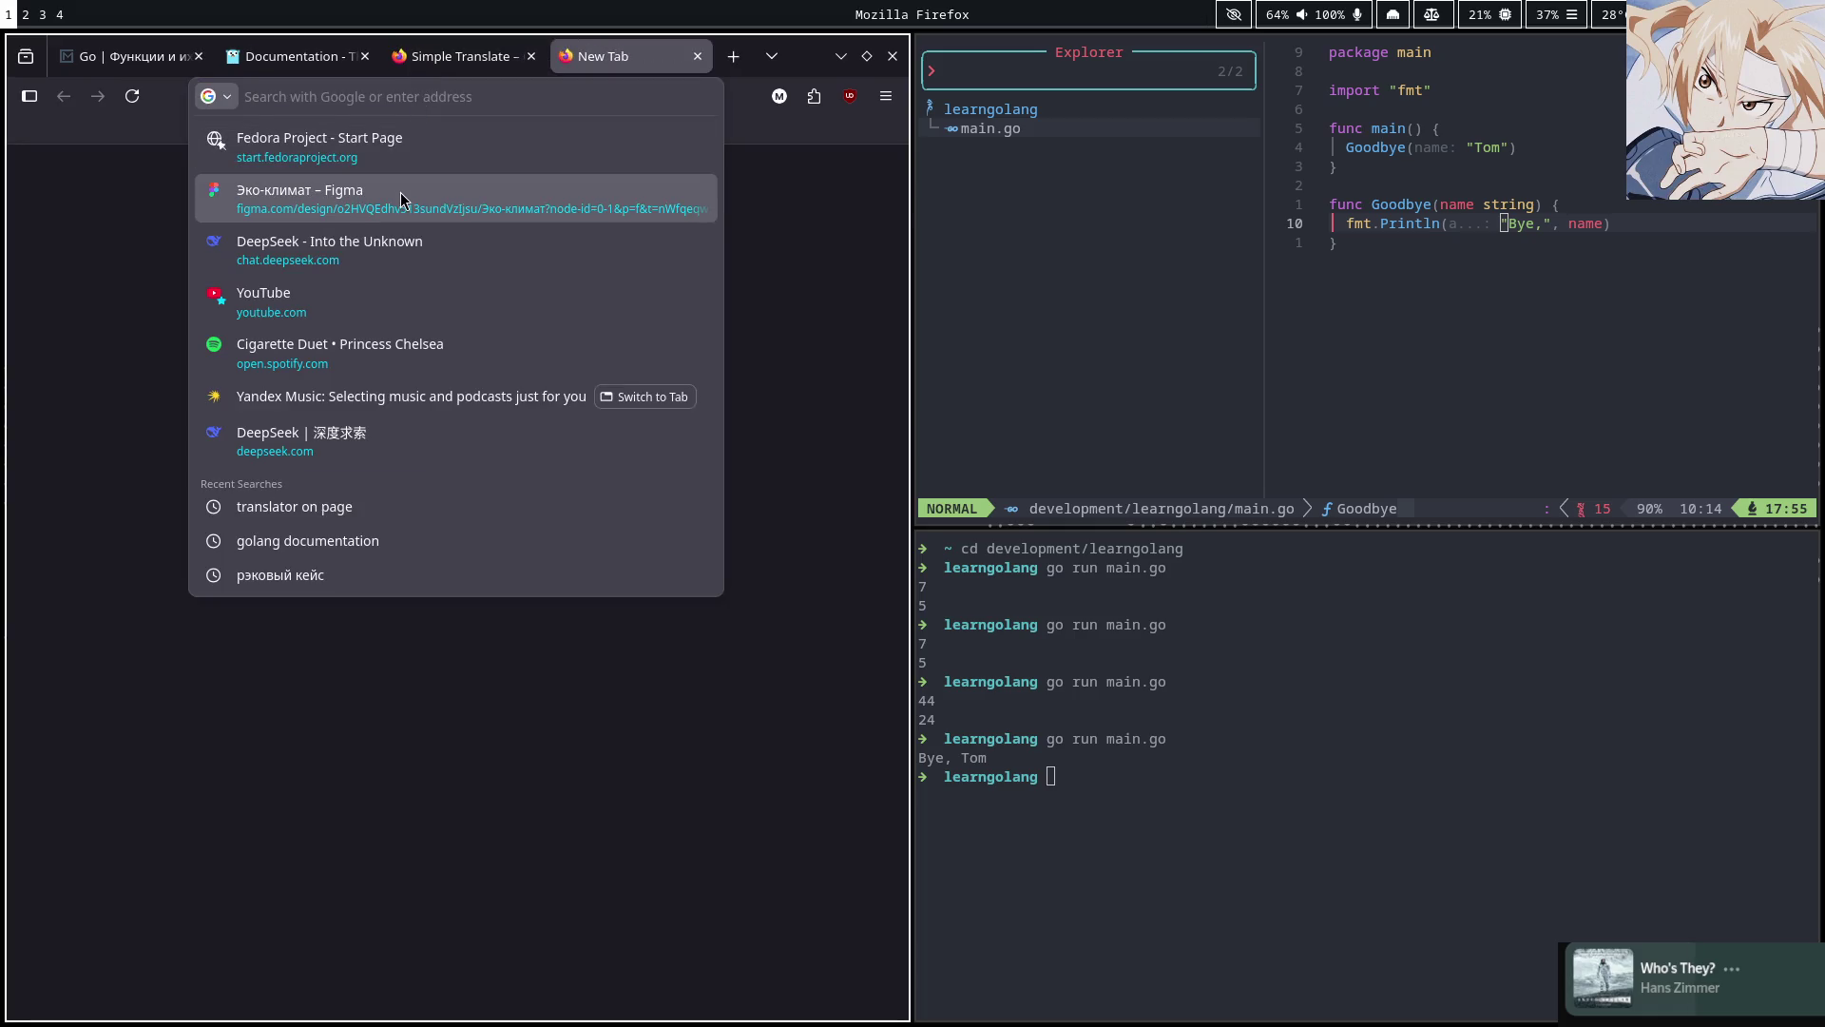
{"action": "type", "text": "youtube.com"}
{"action": "key", "text": "Return"}
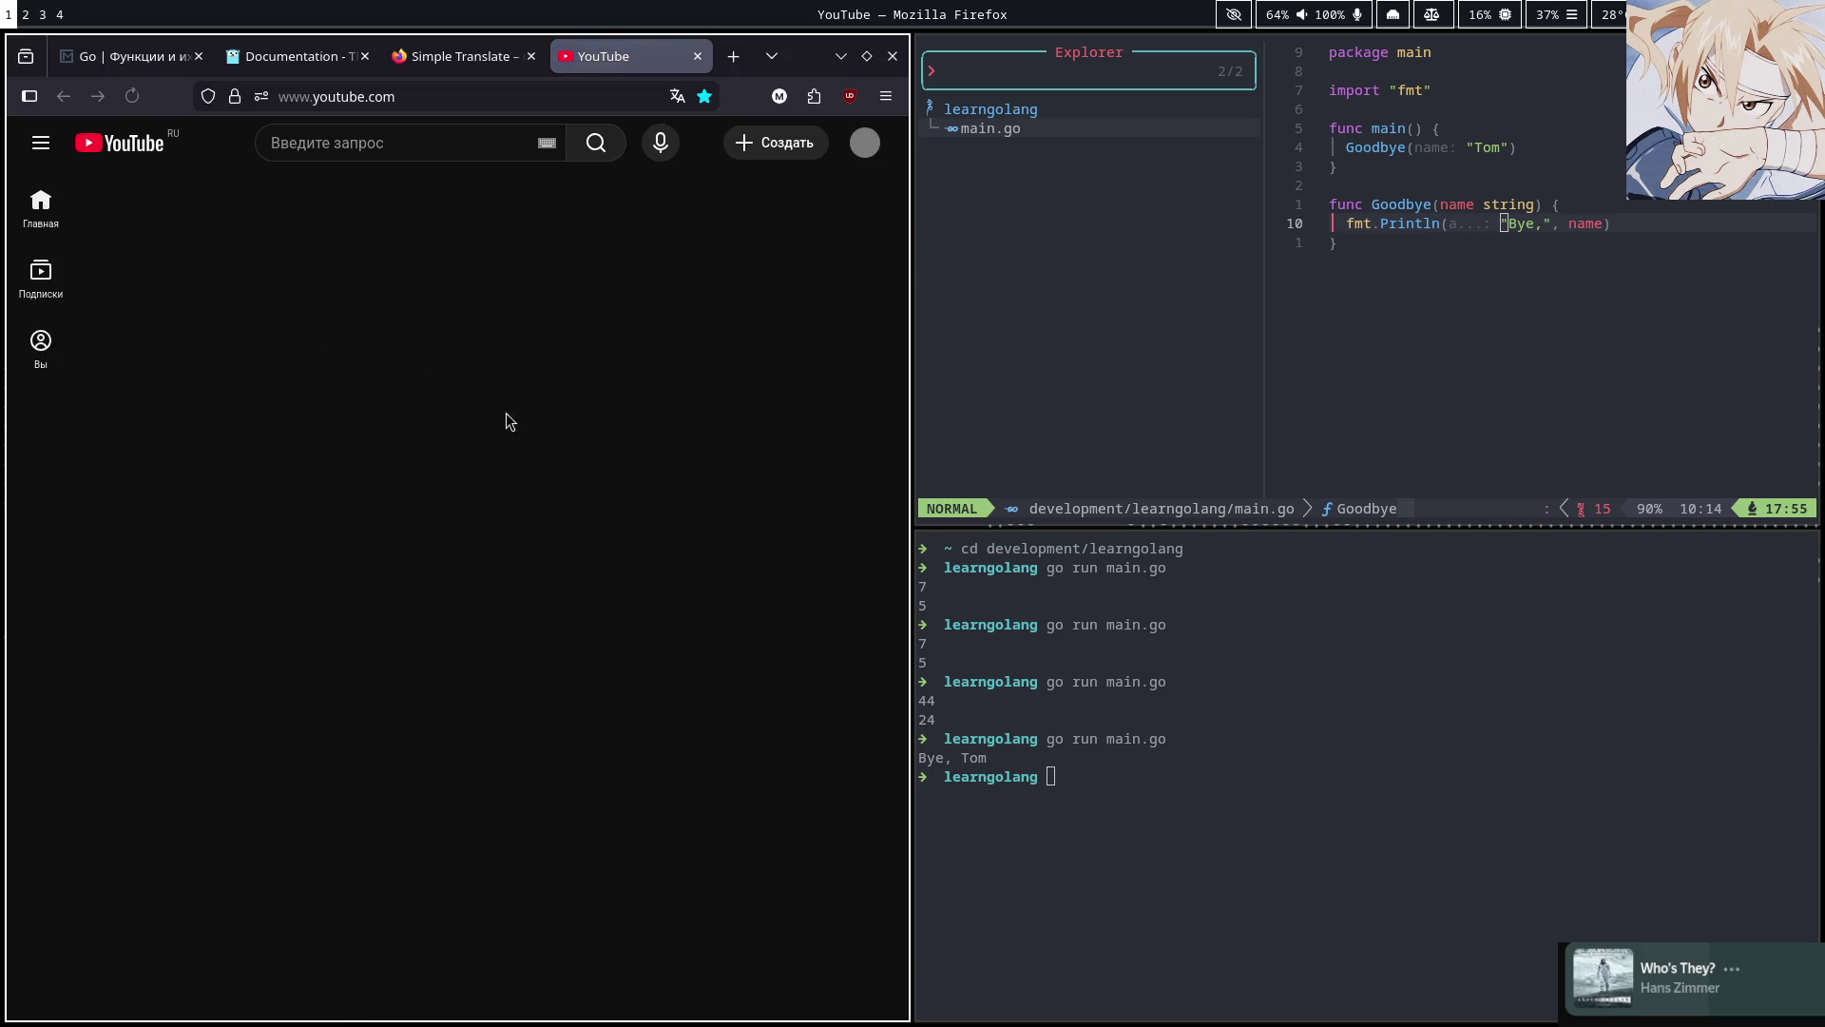
Search YouTube for 'golang' and scroll through the results
{"action": "left_click", "coordinate": [411, 147]}
{"action": "type", "text": "golan"}
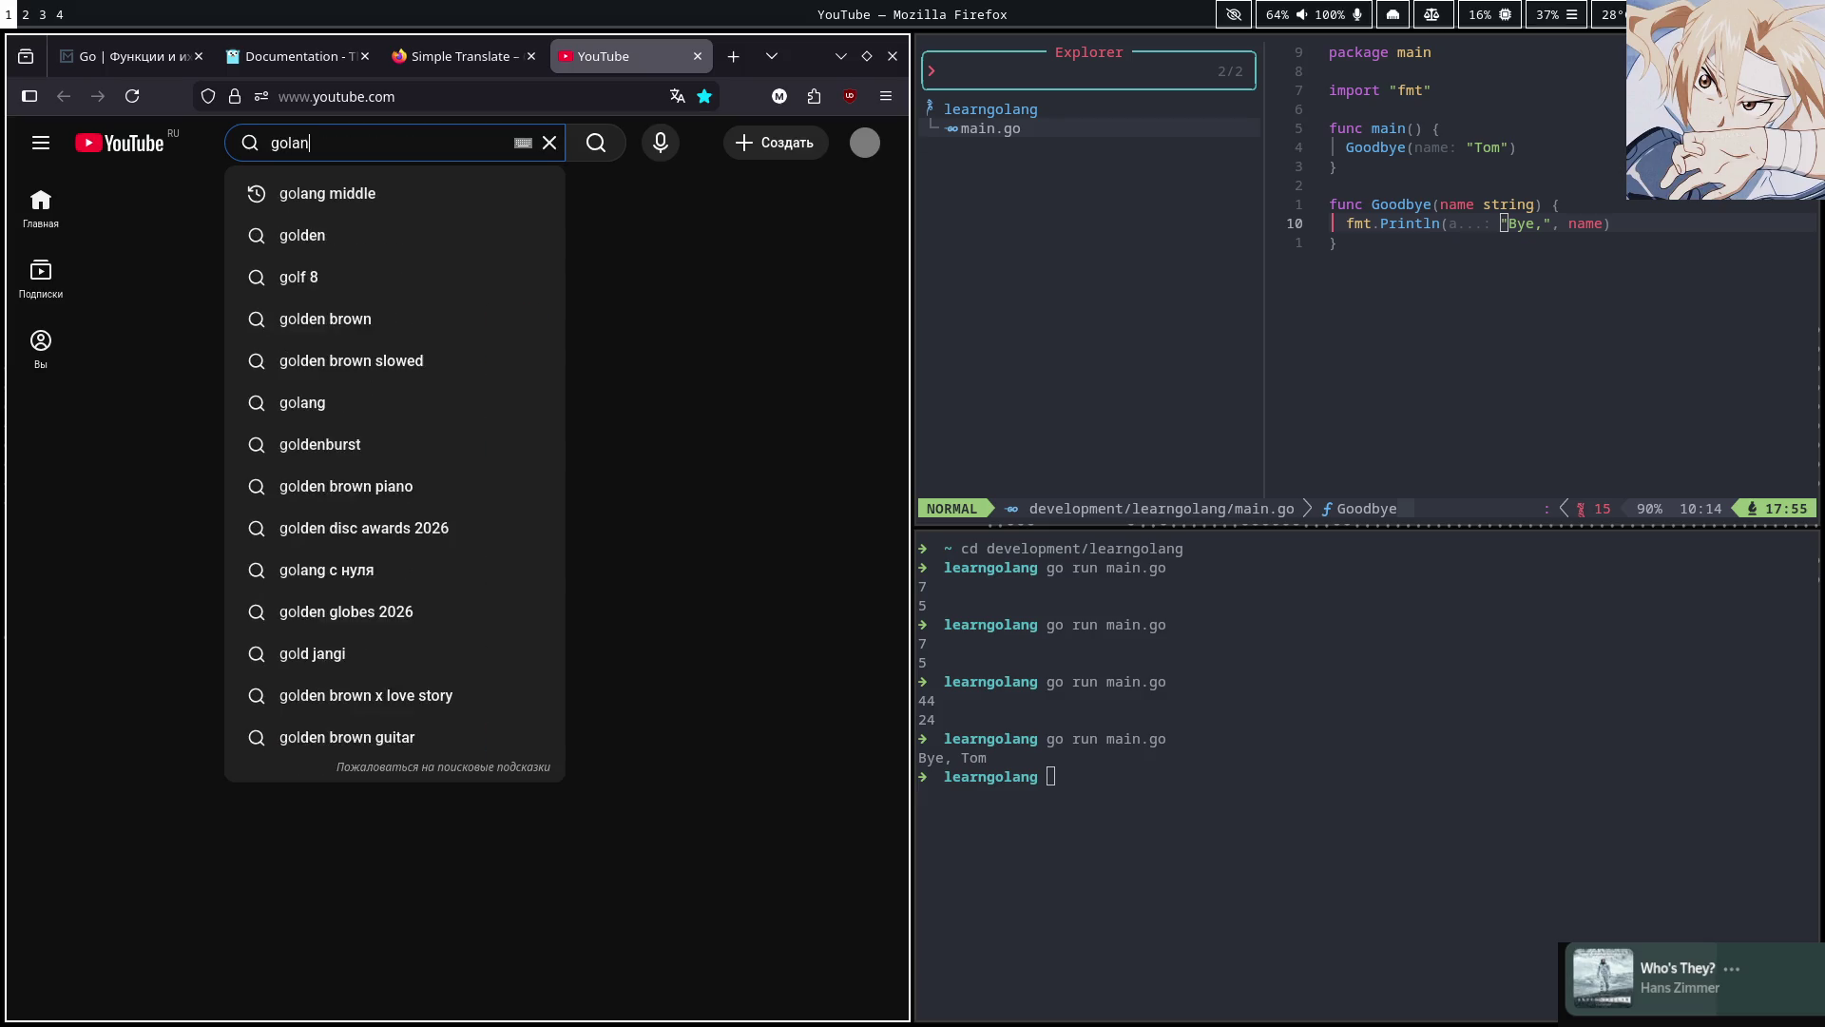
{"action": "type", "text": "g"}
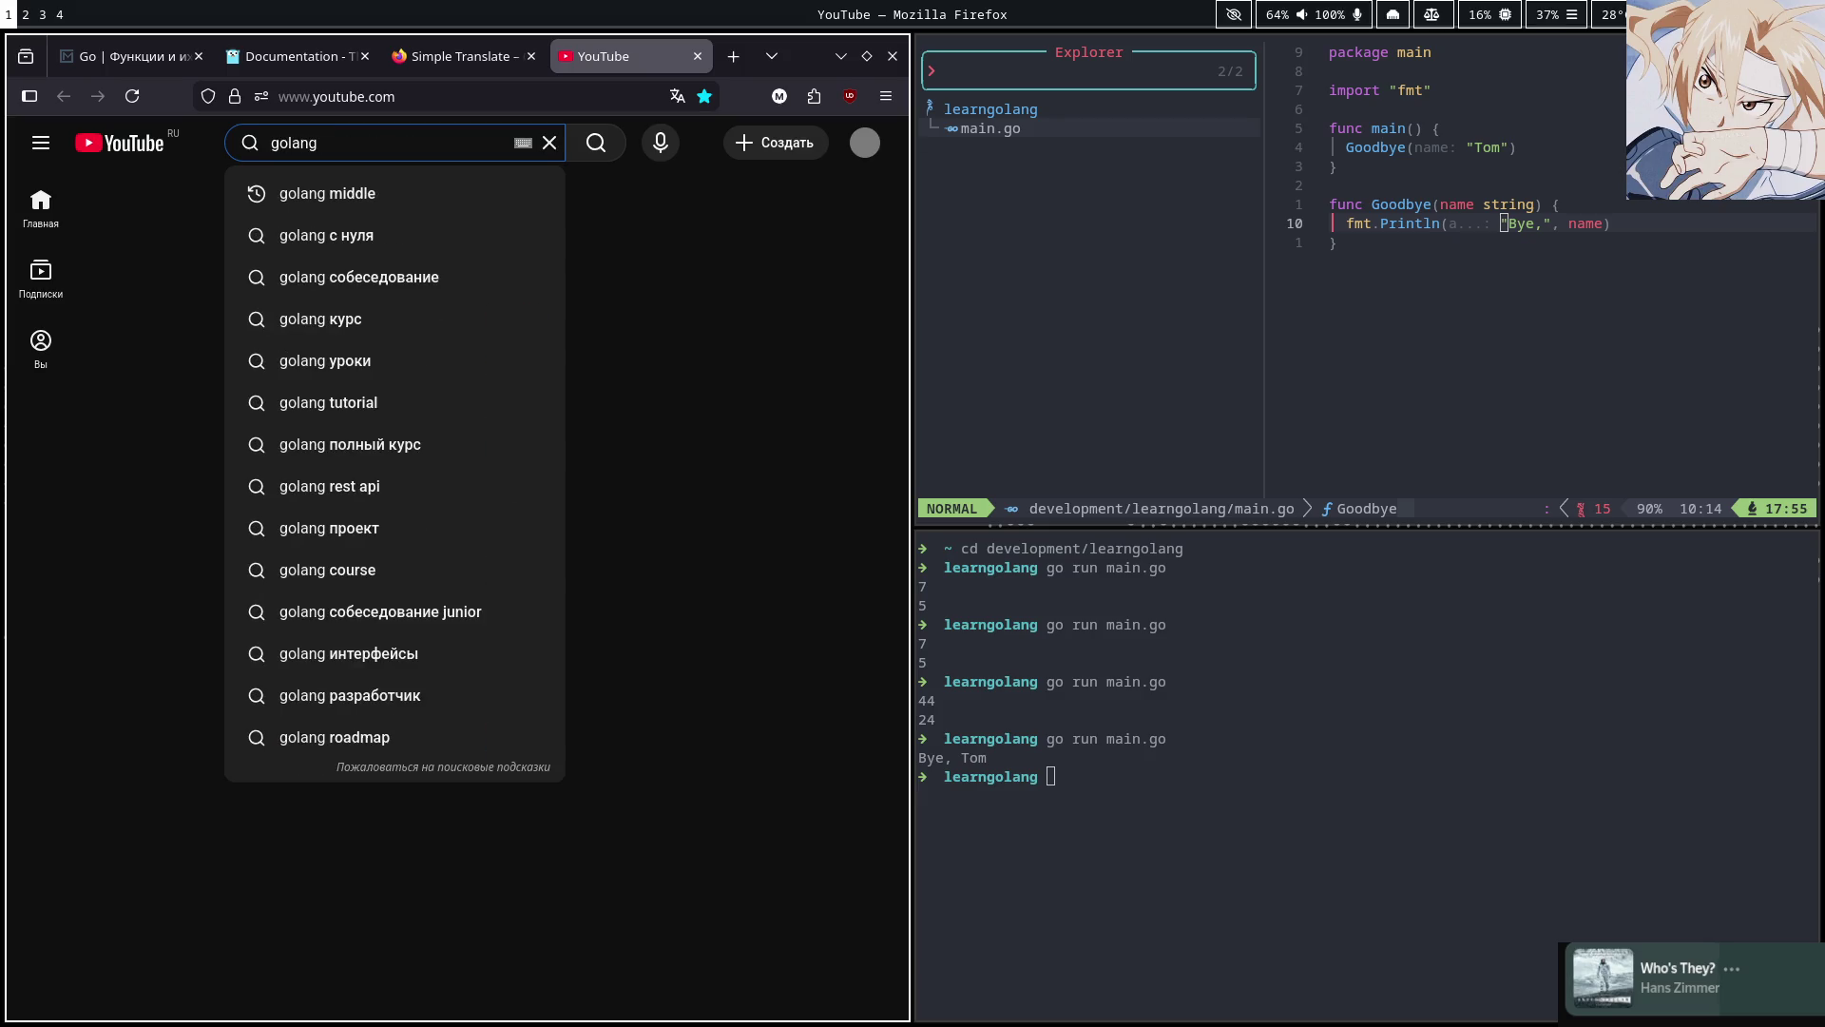
{"action": "key", "text": "Return"}
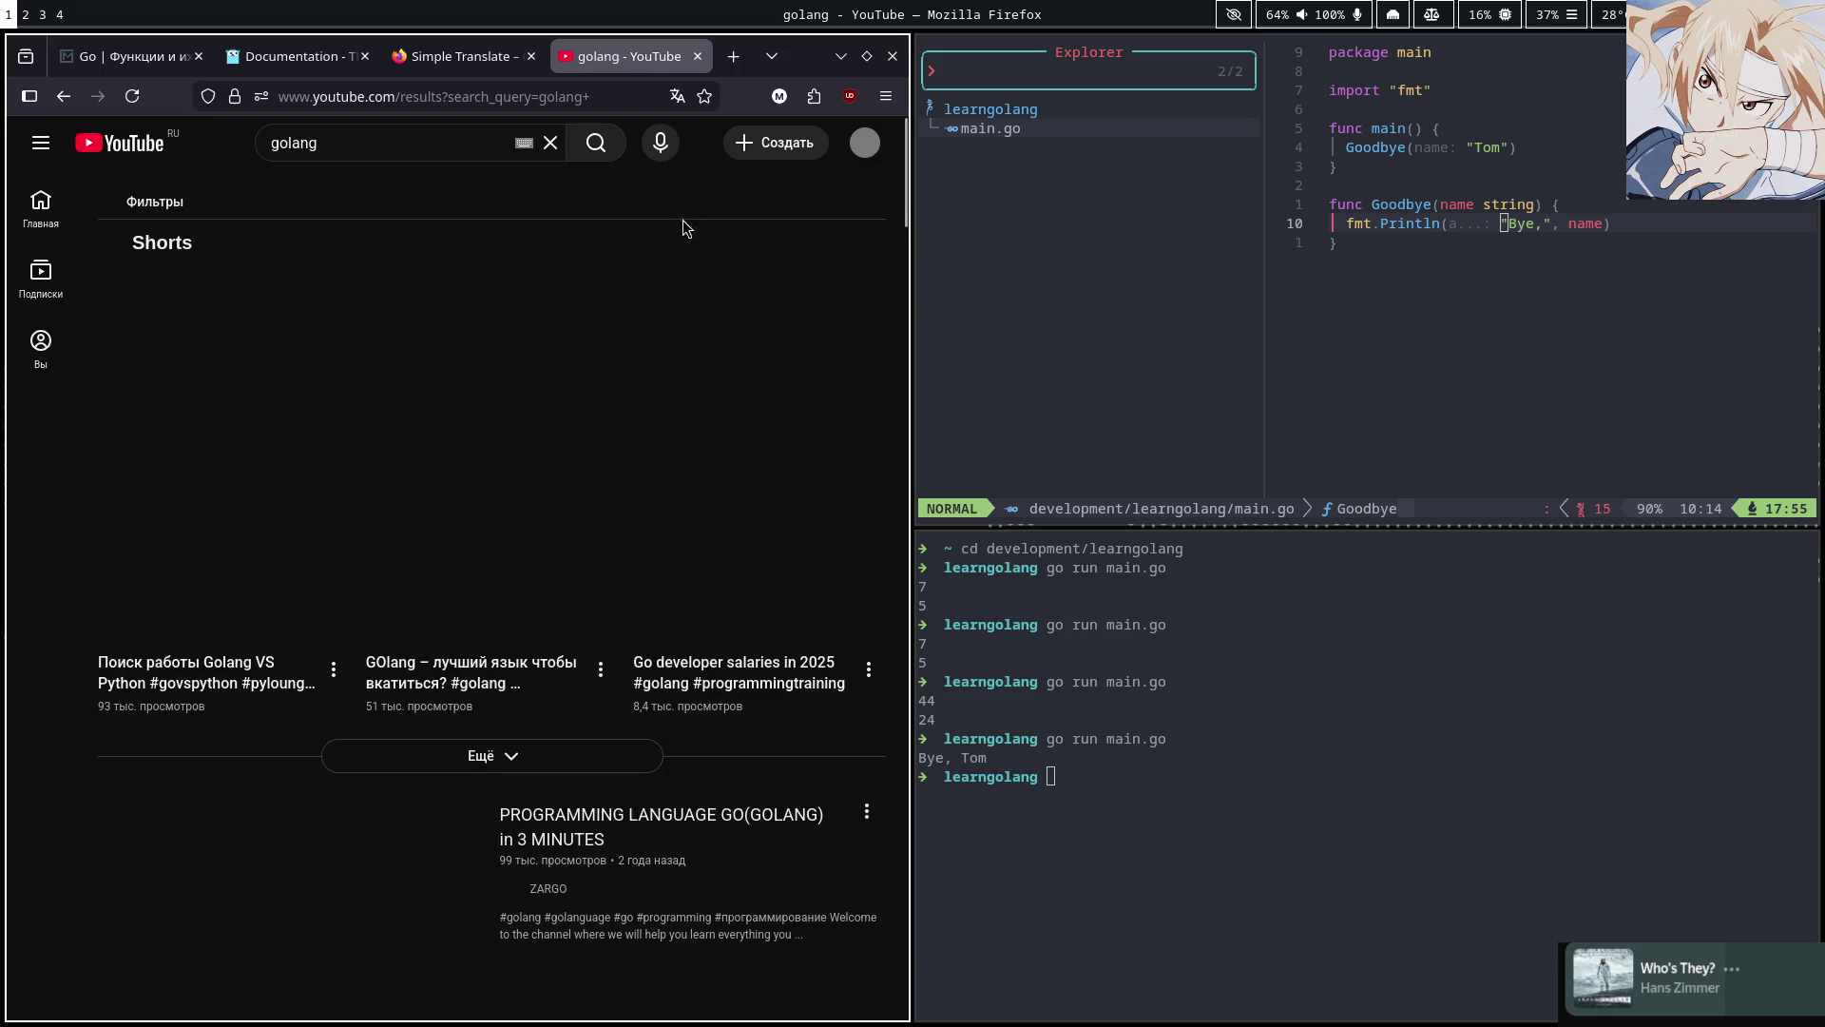
{"action": "scroll", "coordinate": [298, 488], "scroll_direction": "down", "scroll_amount": 4}
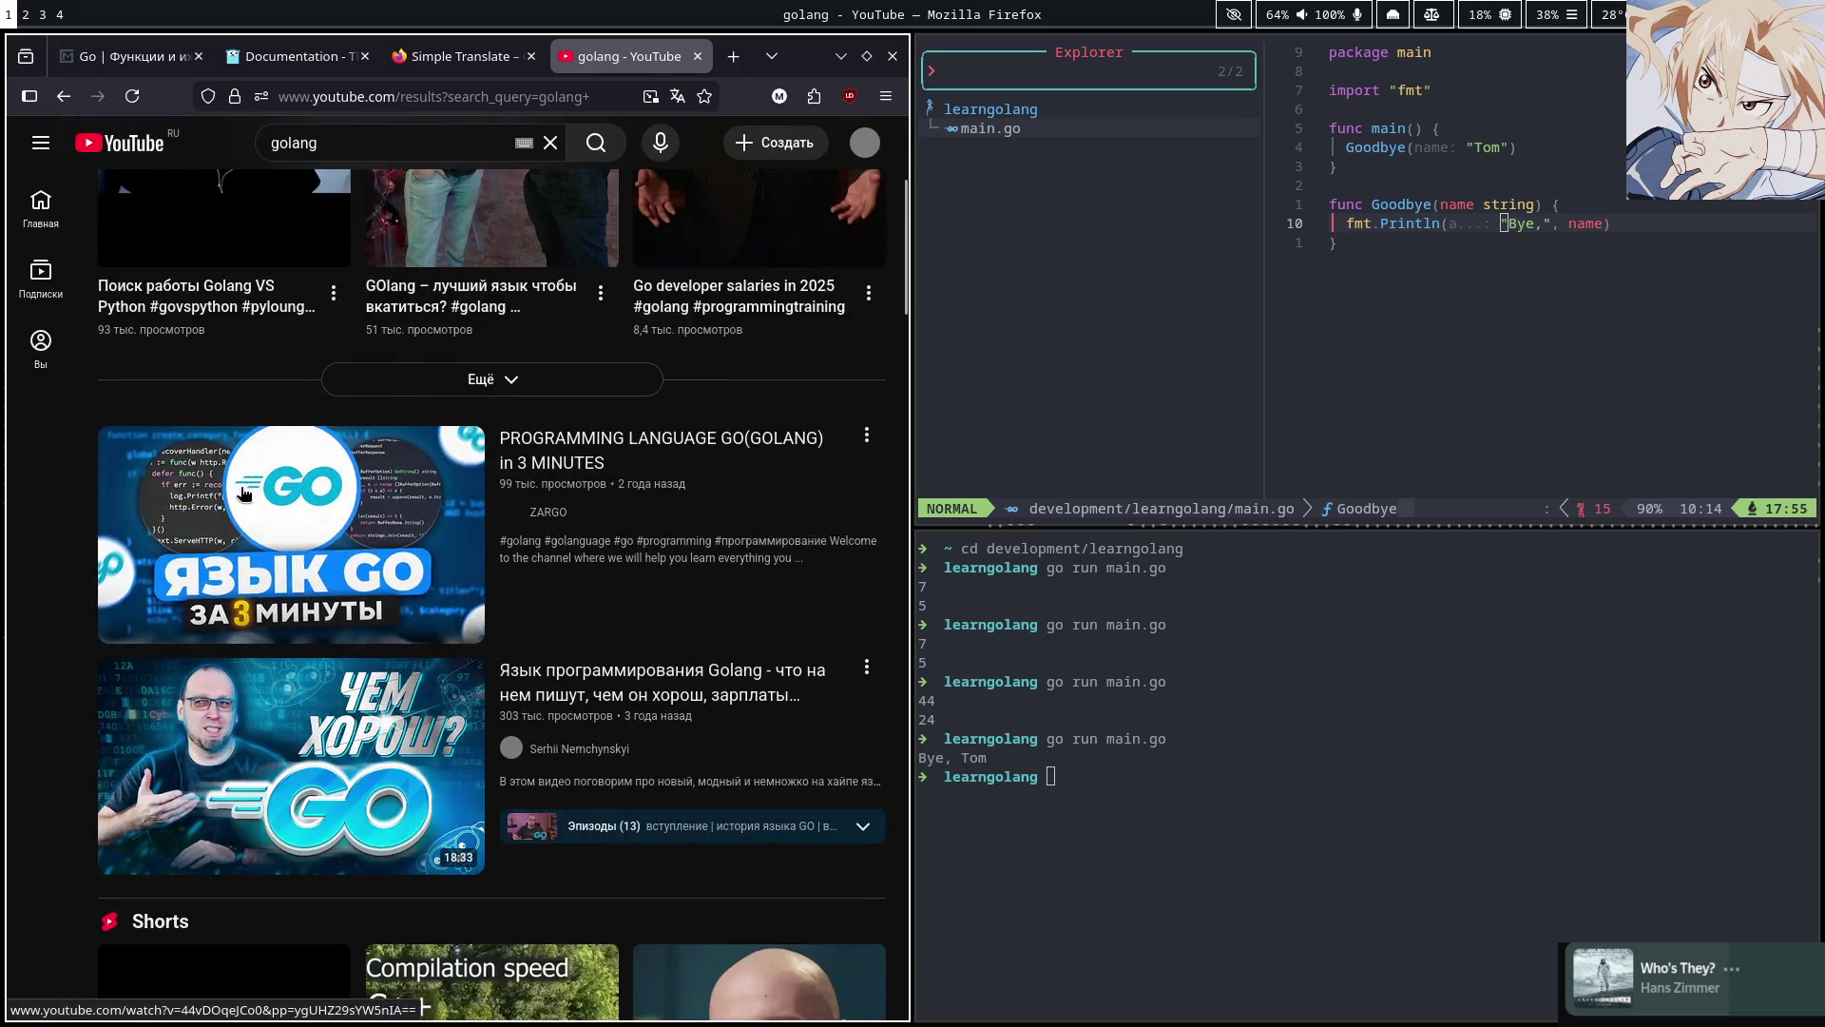
{"action": "scroll", "coordinate": [285, 504], "scroll_direction": "down", "scroll_amount": 8}
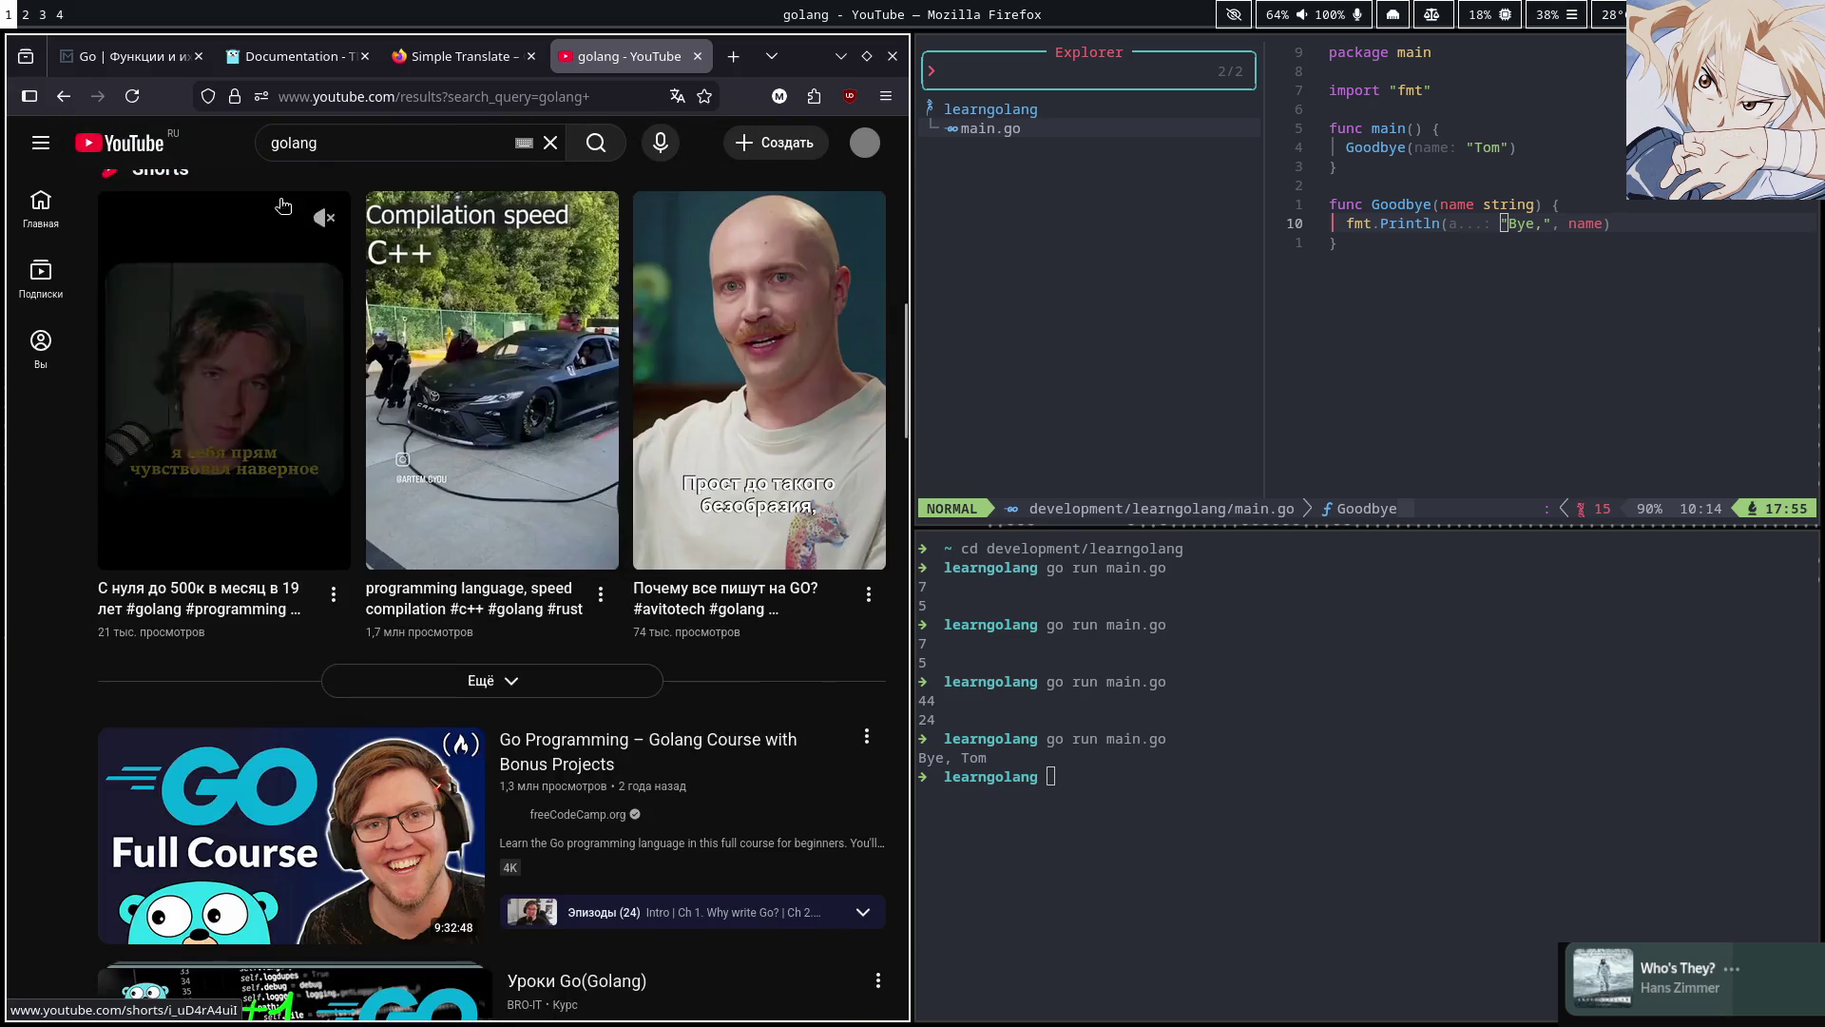
Refine the search to 'golang guide', peek at the Learn Golang in 5 Steps short, and return to the results
{"action": "left_click", "coordinate": [407, 144]}
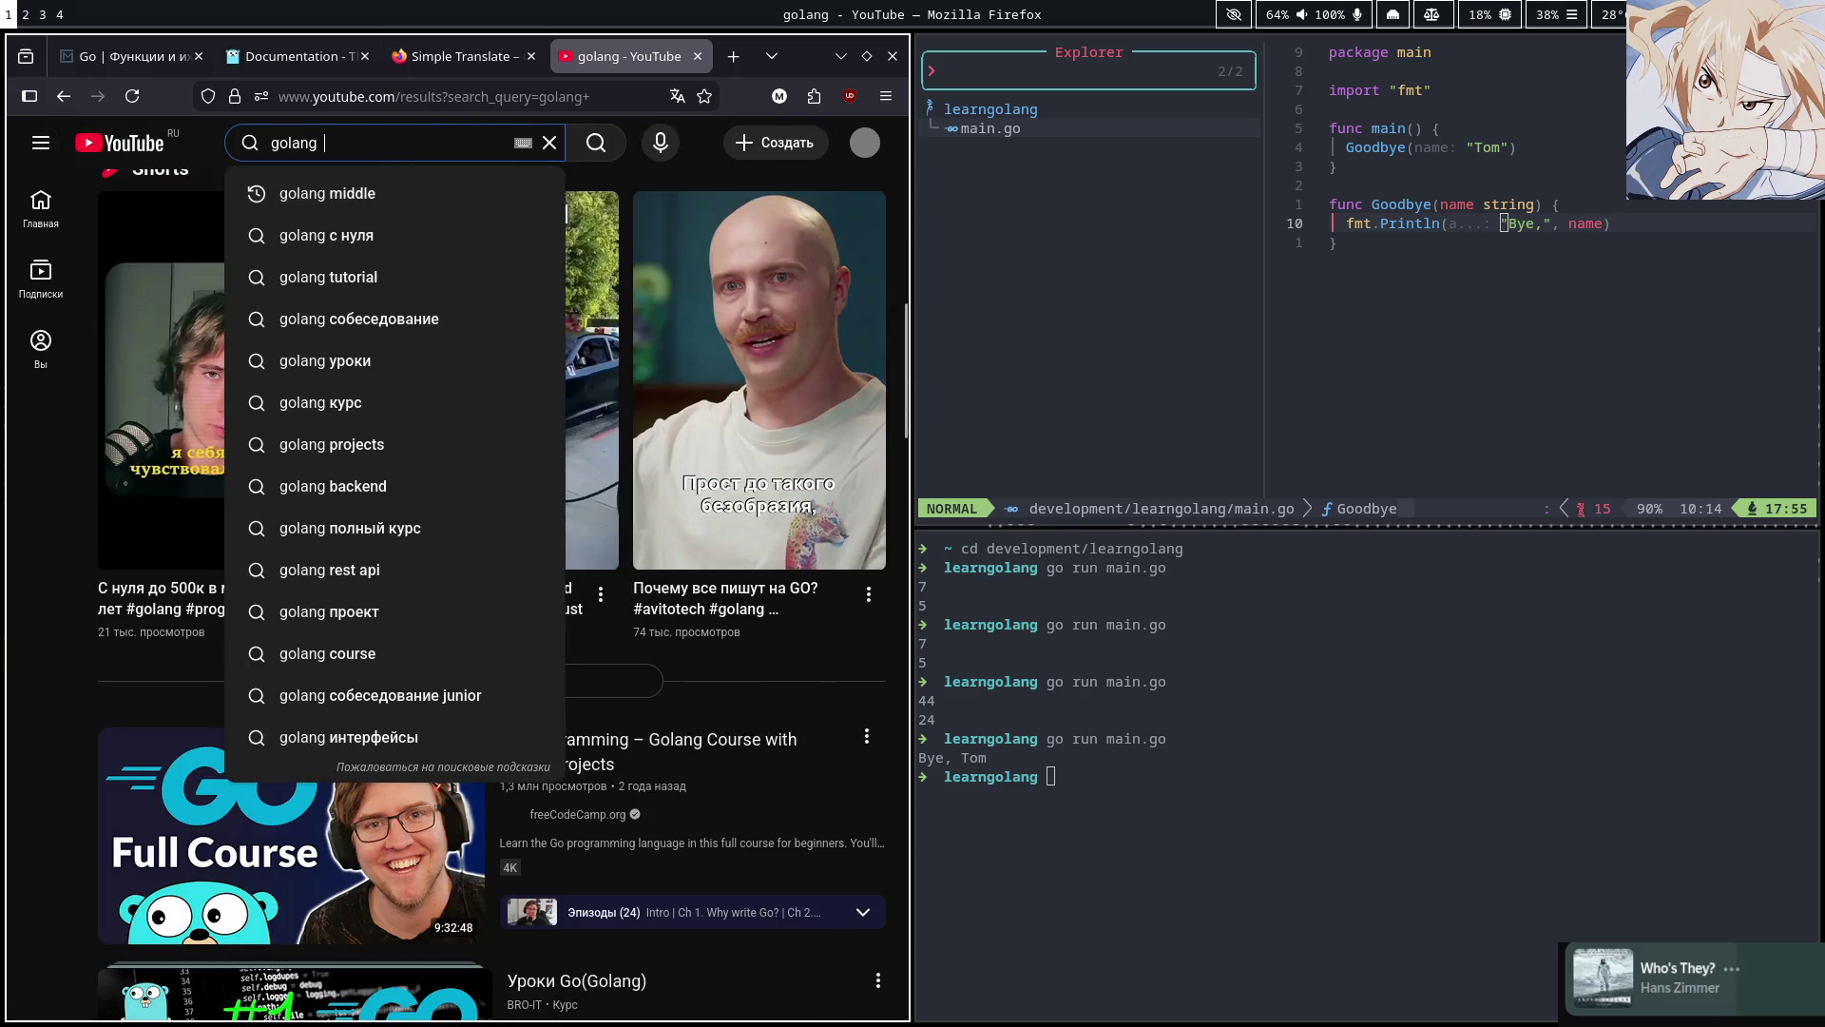
{"action": "type", "text": "gui"}
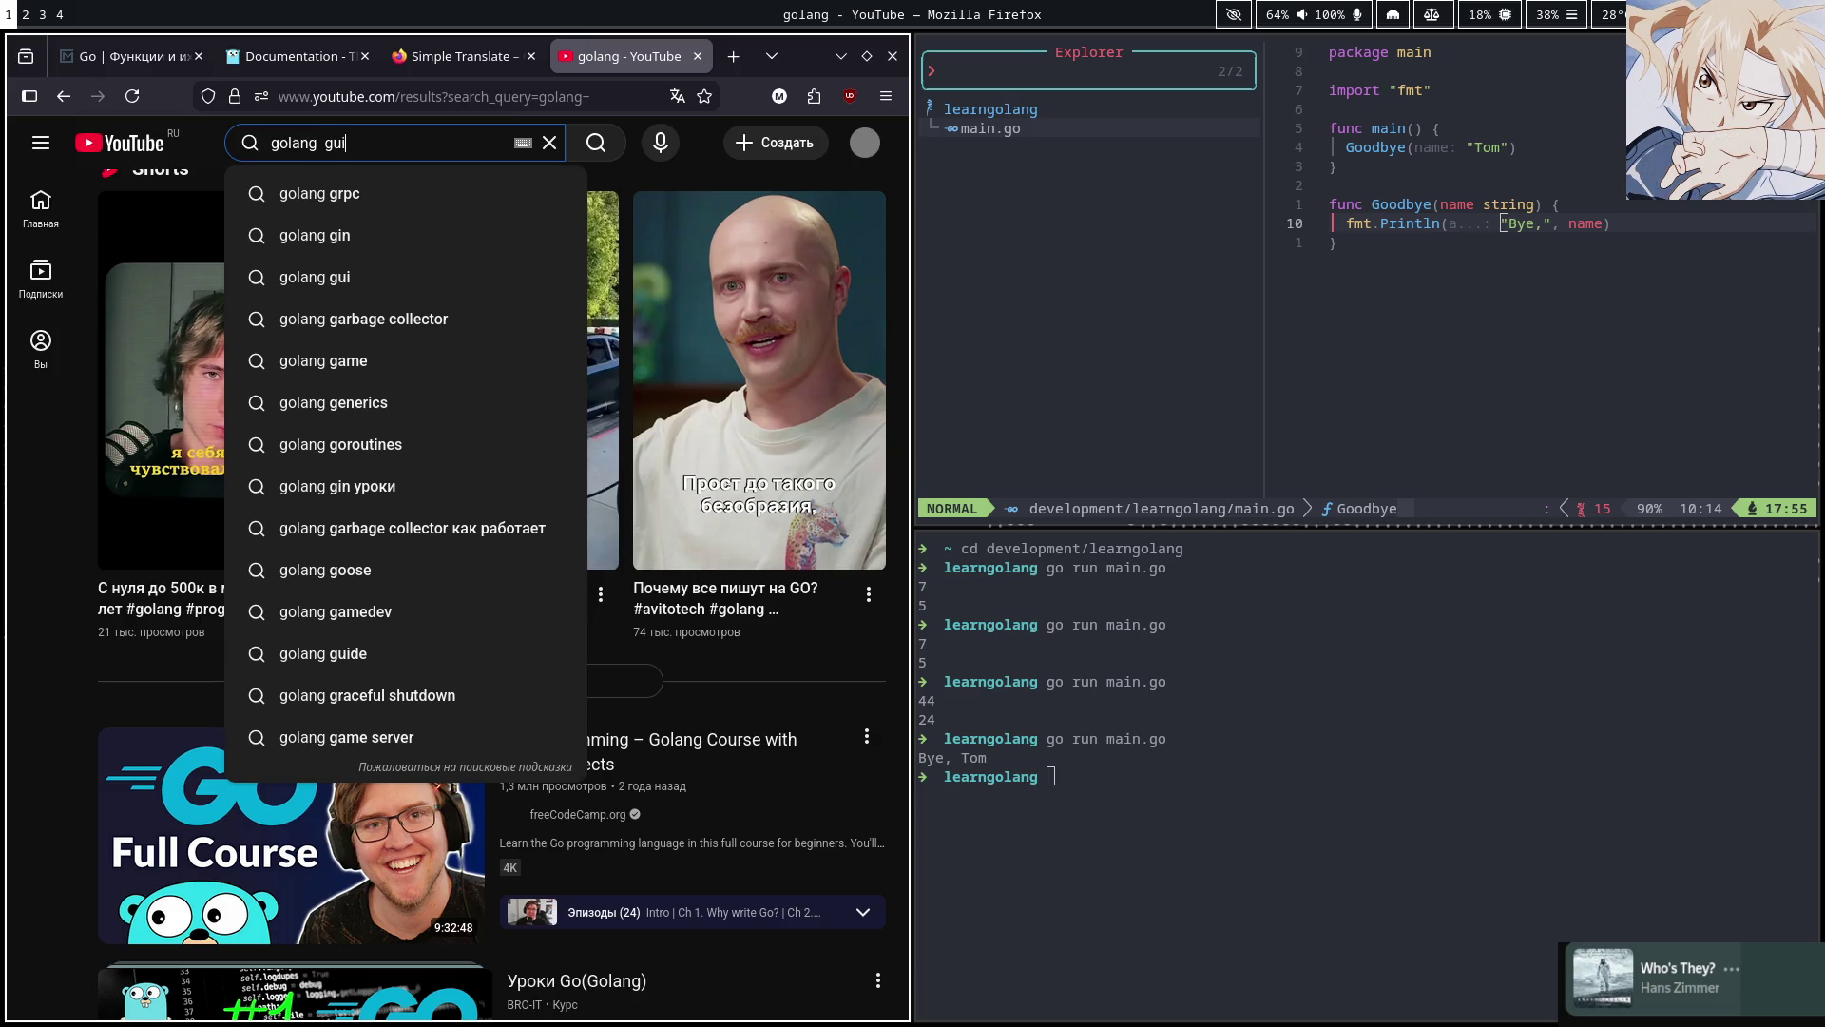
{"action": "type", "text": "de"}
{"action": "key", "text": "Return"}
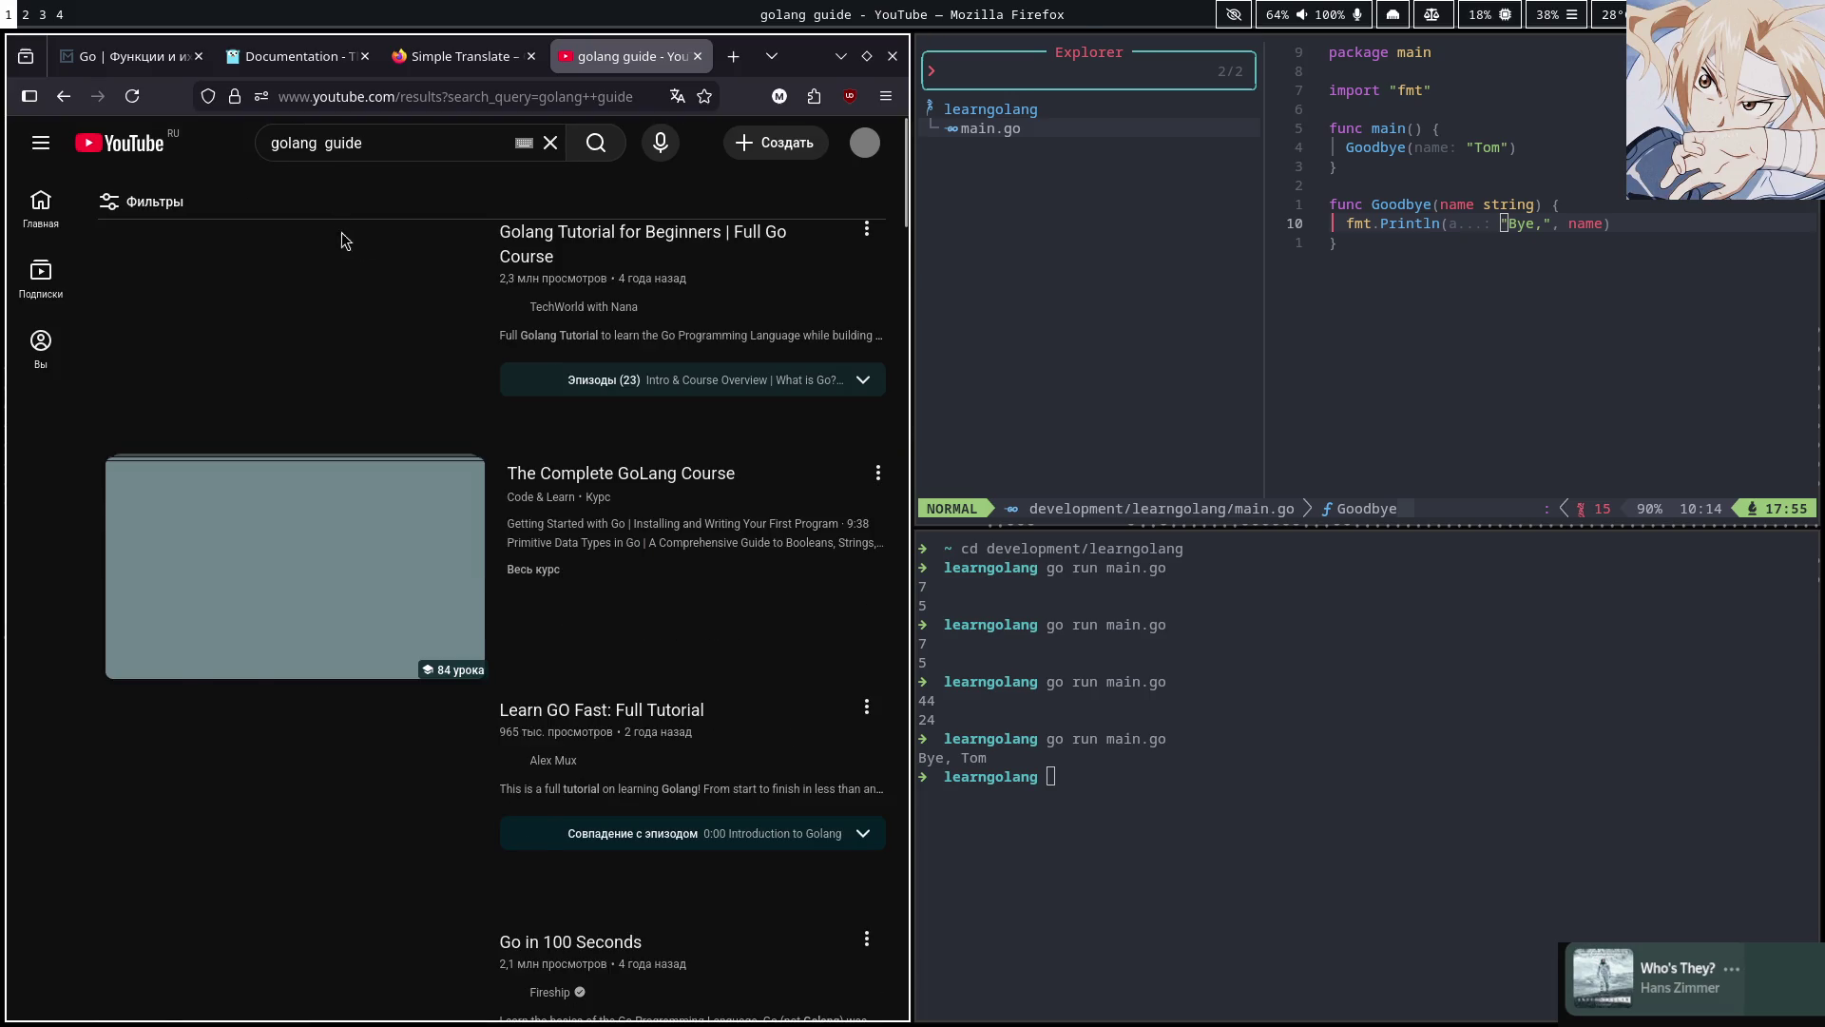
{"action": "mouse_move", "coordinate": [254, 333]}
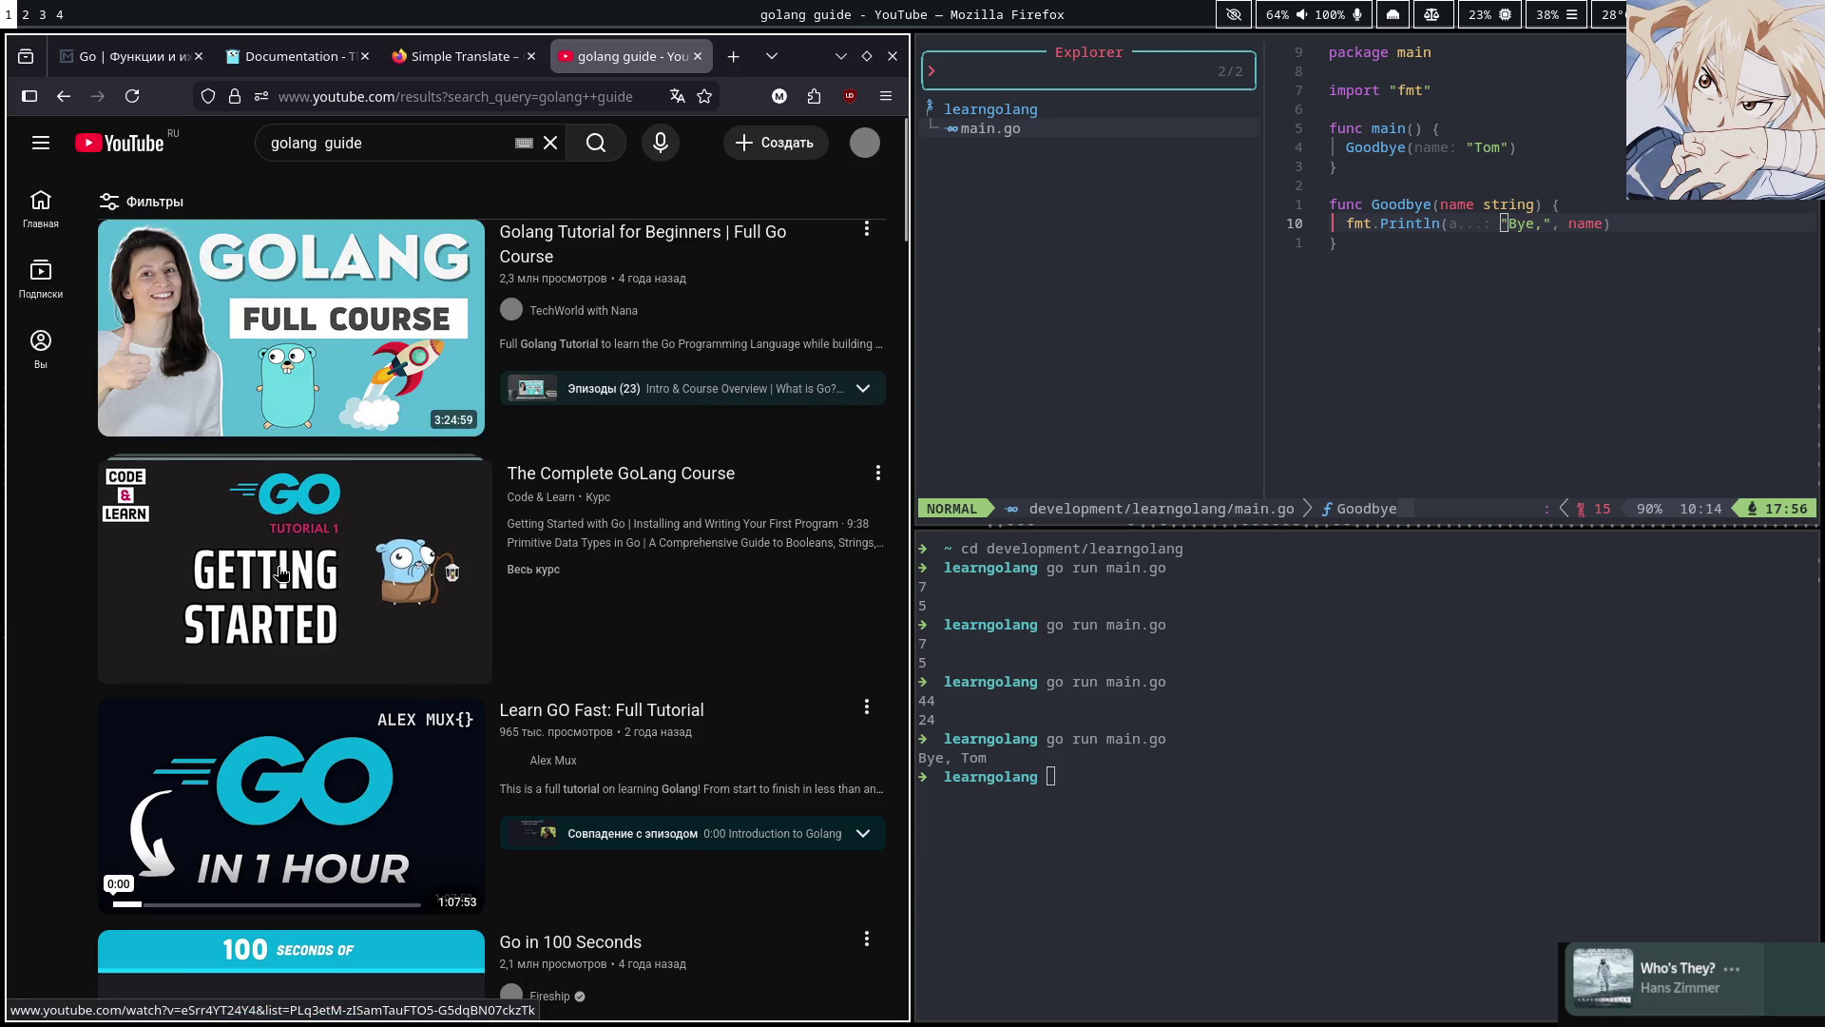
{"action": "scroll", "coordinate": [279, 569], "scroll_direction": "down", "scroll_amount": 4}
{"action": "scroll", "coordinate": [266, 523], "scroll_direction": "up", "scroll_amount": 3}
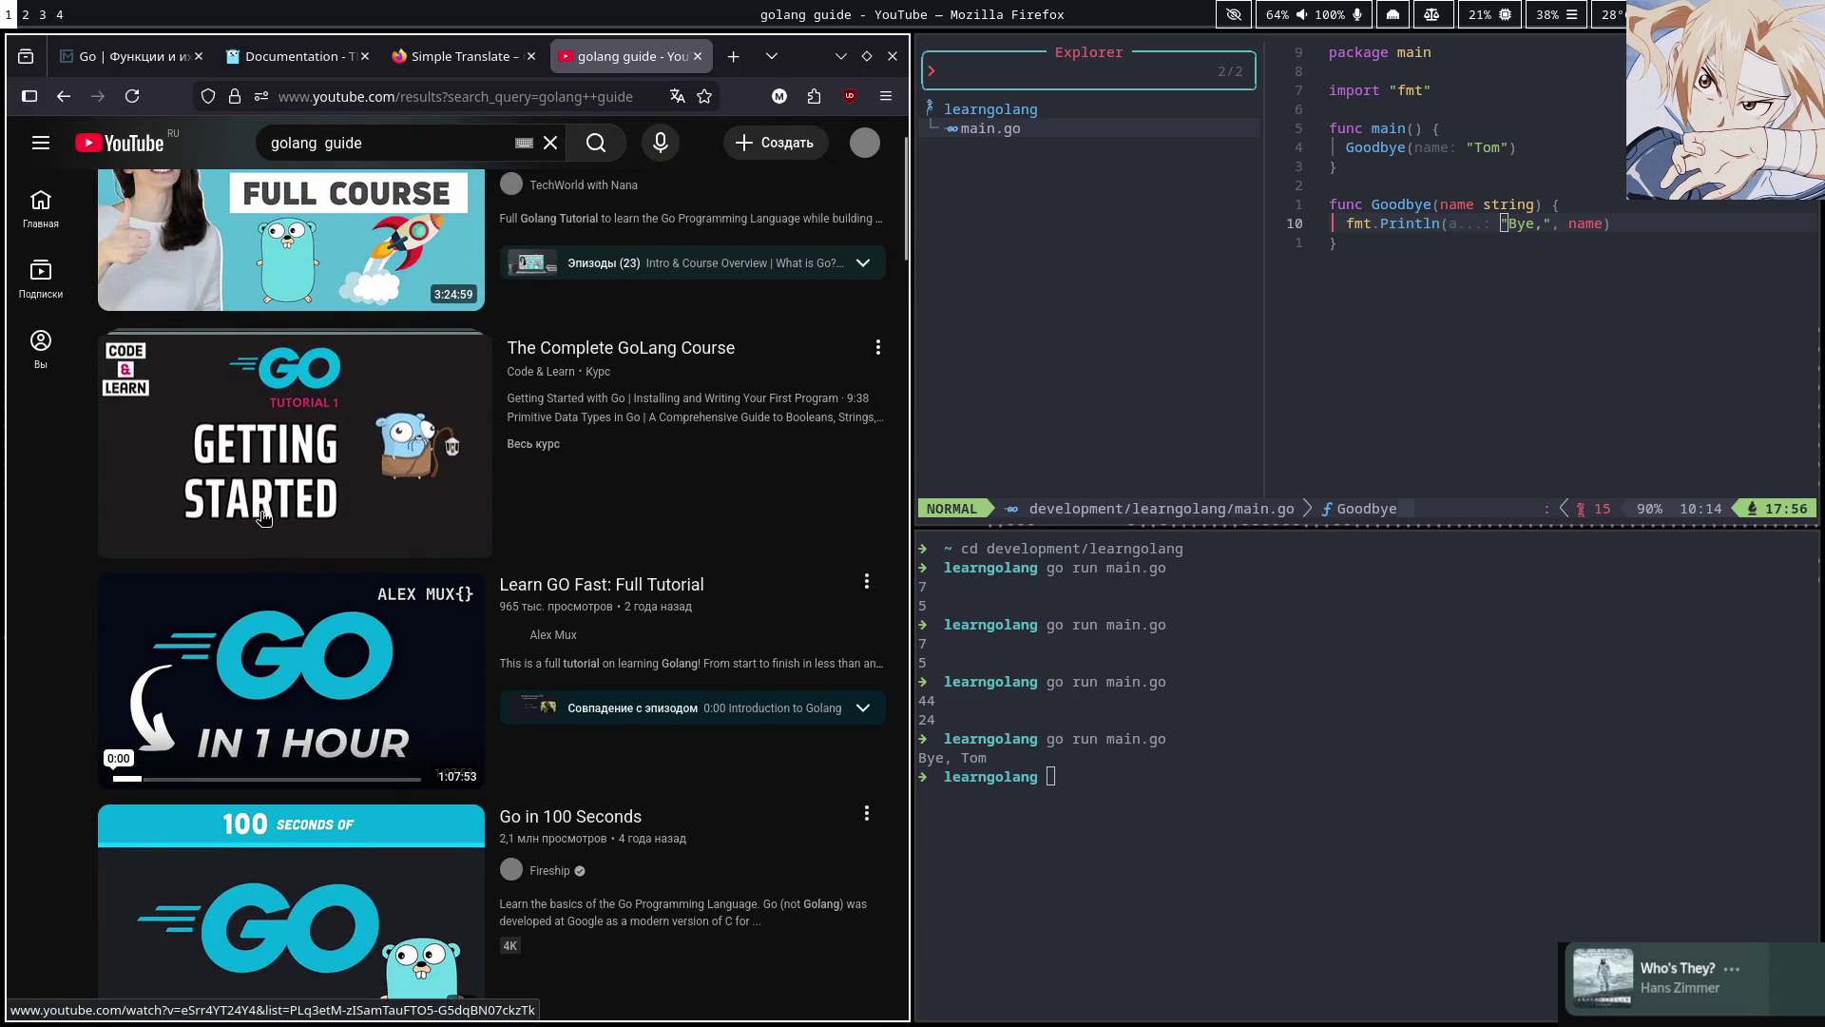
{"action": "scroll", "coordinate": [266, 532], "scroll_direction": "down", "scroll_amount": 10}
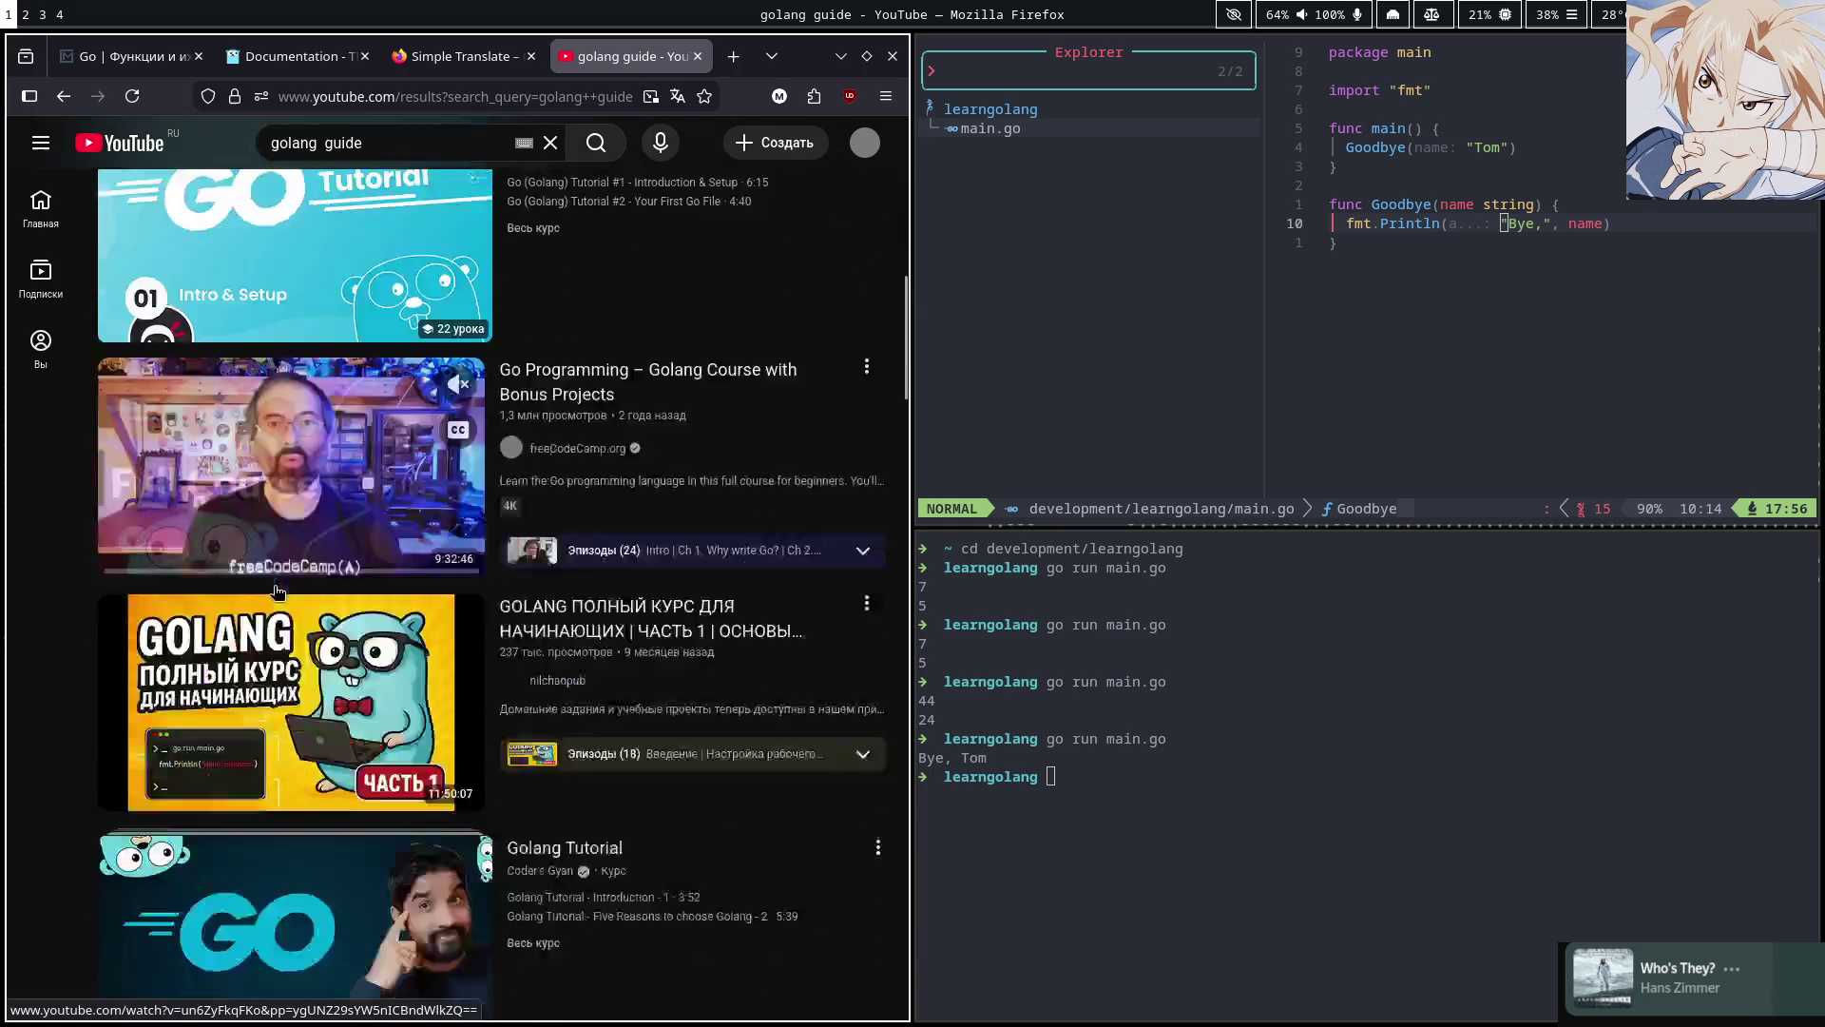
{"action": "scroll", "coordinate": [275, 592], "scroll_direction": "down", "scroll_amount": 6}
{"action": "scroll", "coordinate": [271, 566], "scroll_direction": "down", "scroll_amount": 4}
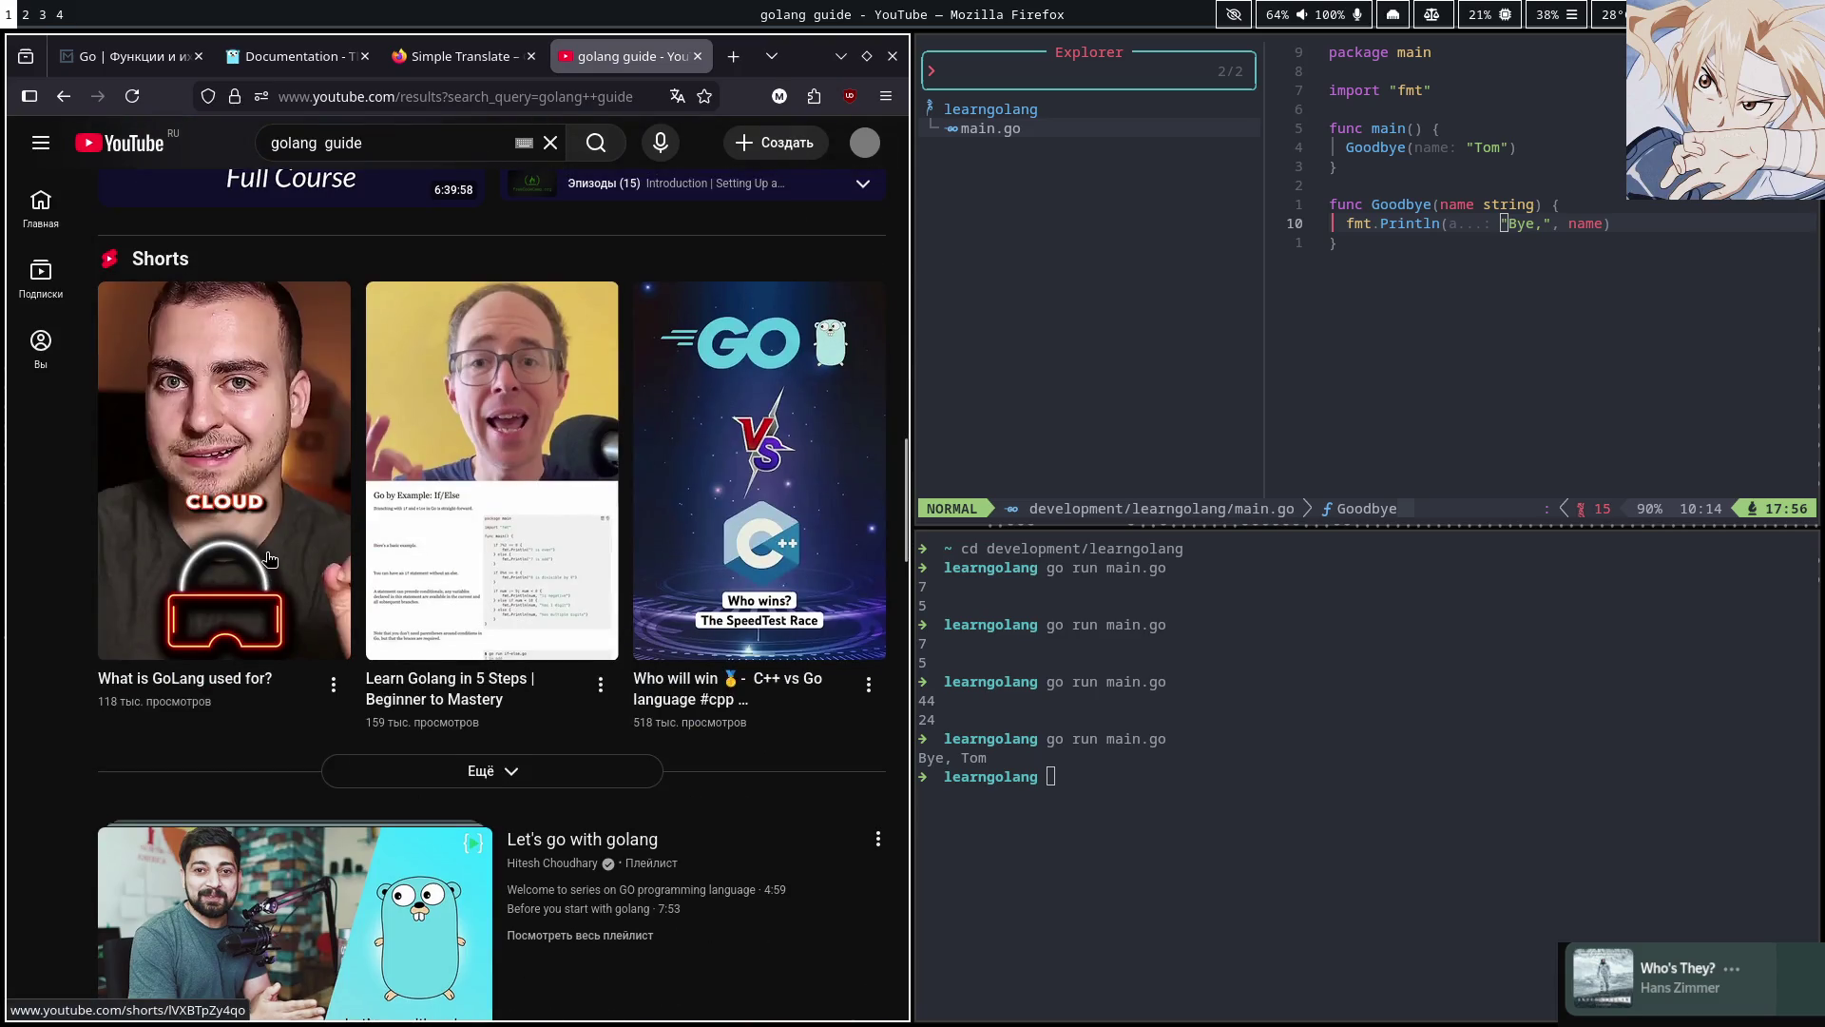
{"action": "scroll", "coordinate": [266, 557], "scroll_direction": "down", "scroll_amount": 3}
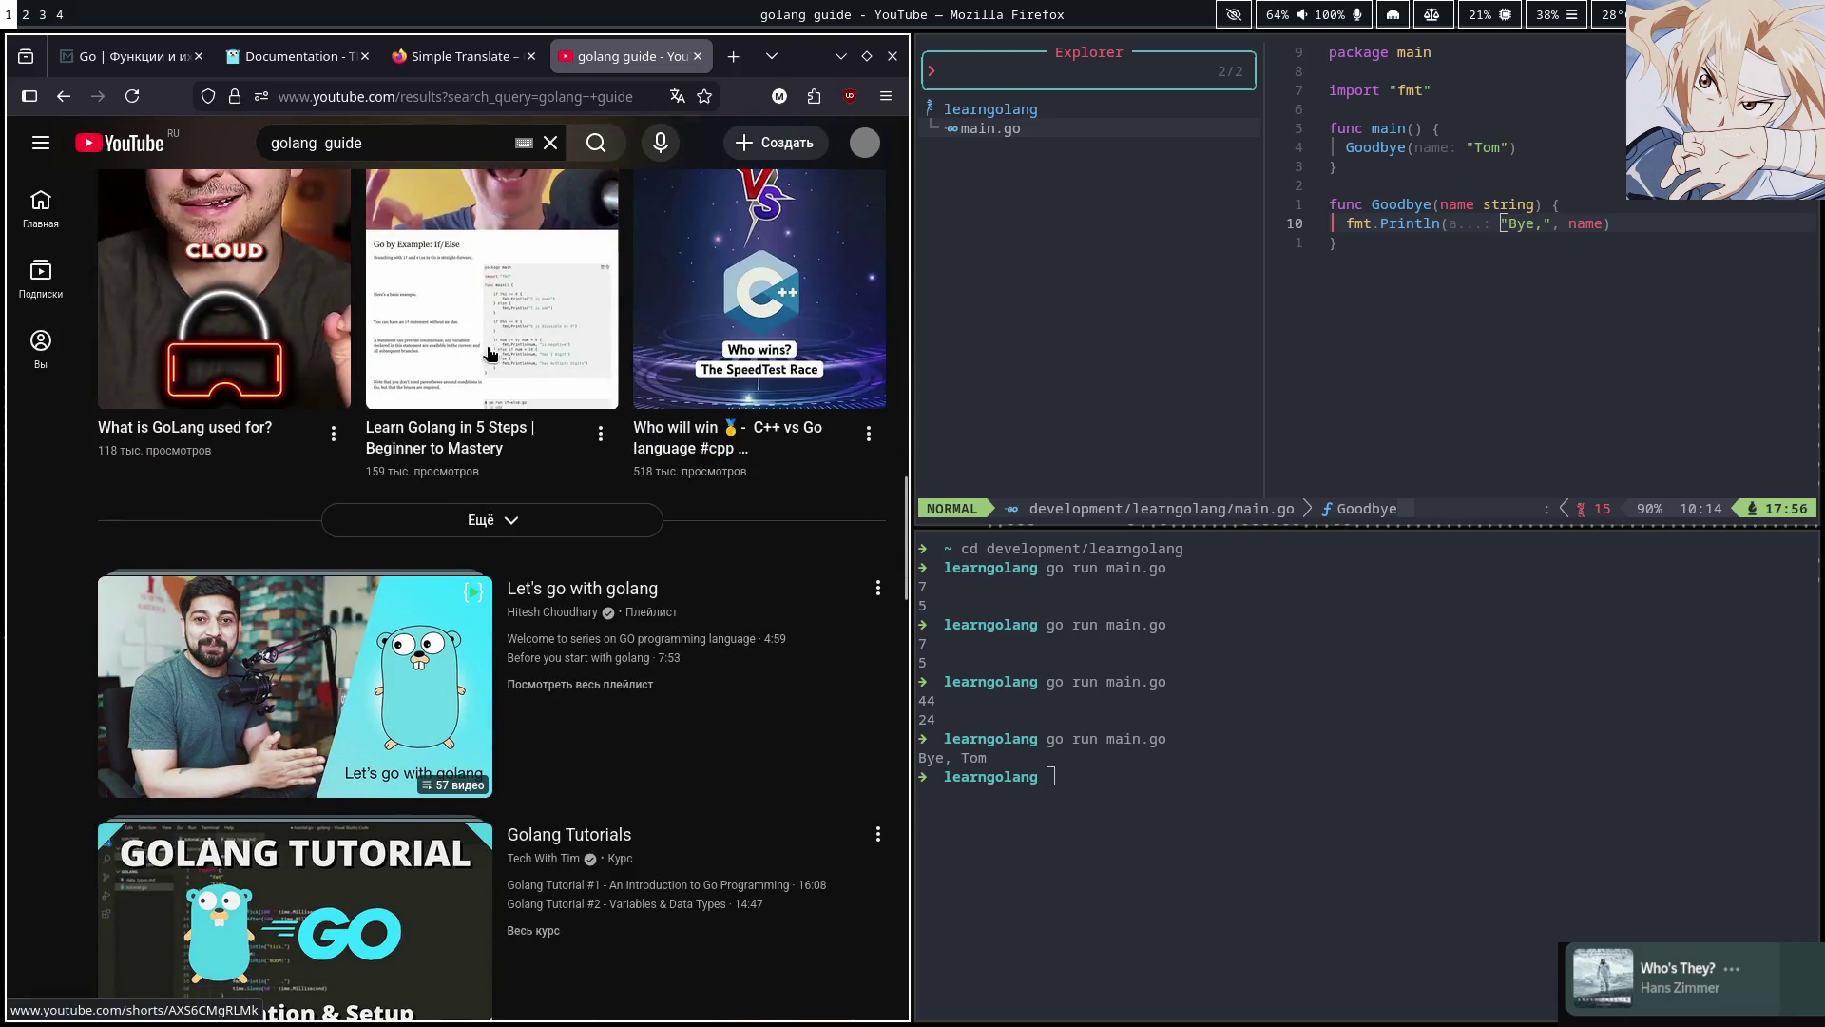
{"action": "left_click", "coordinate": [465, 275]}
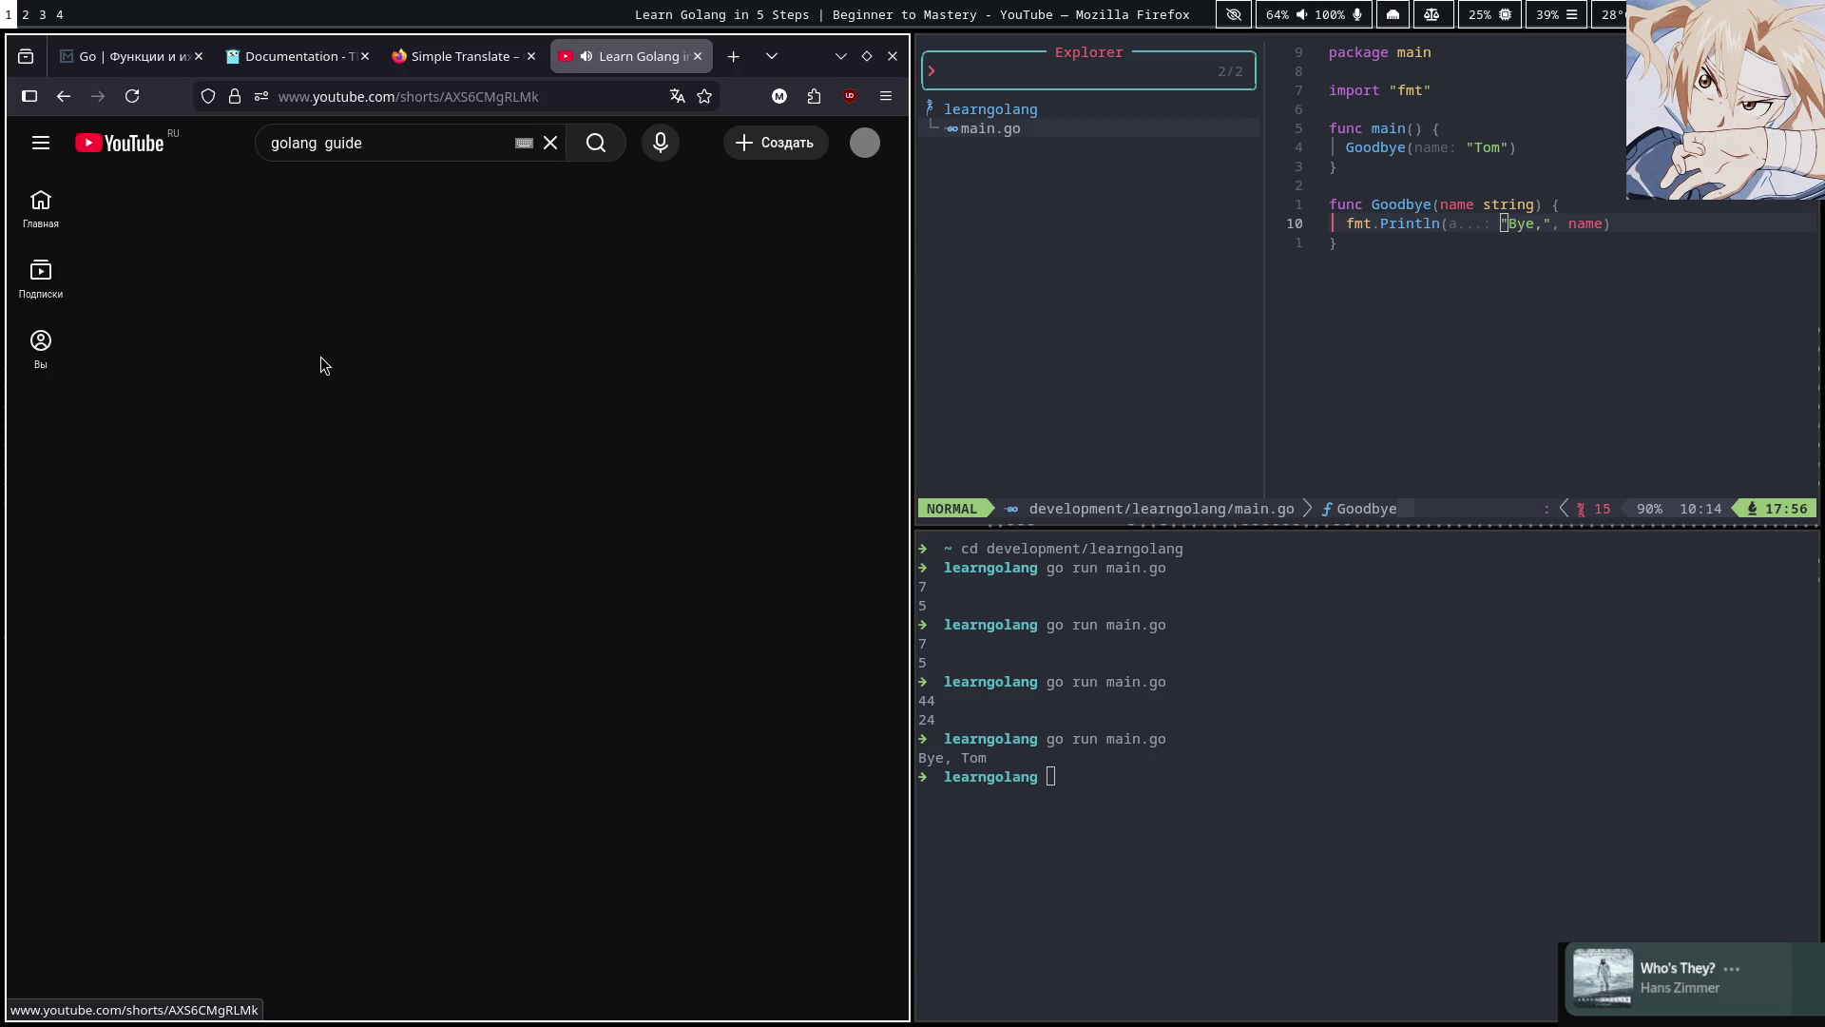
{"action": "left_click", "coordinate": [61, 97]}
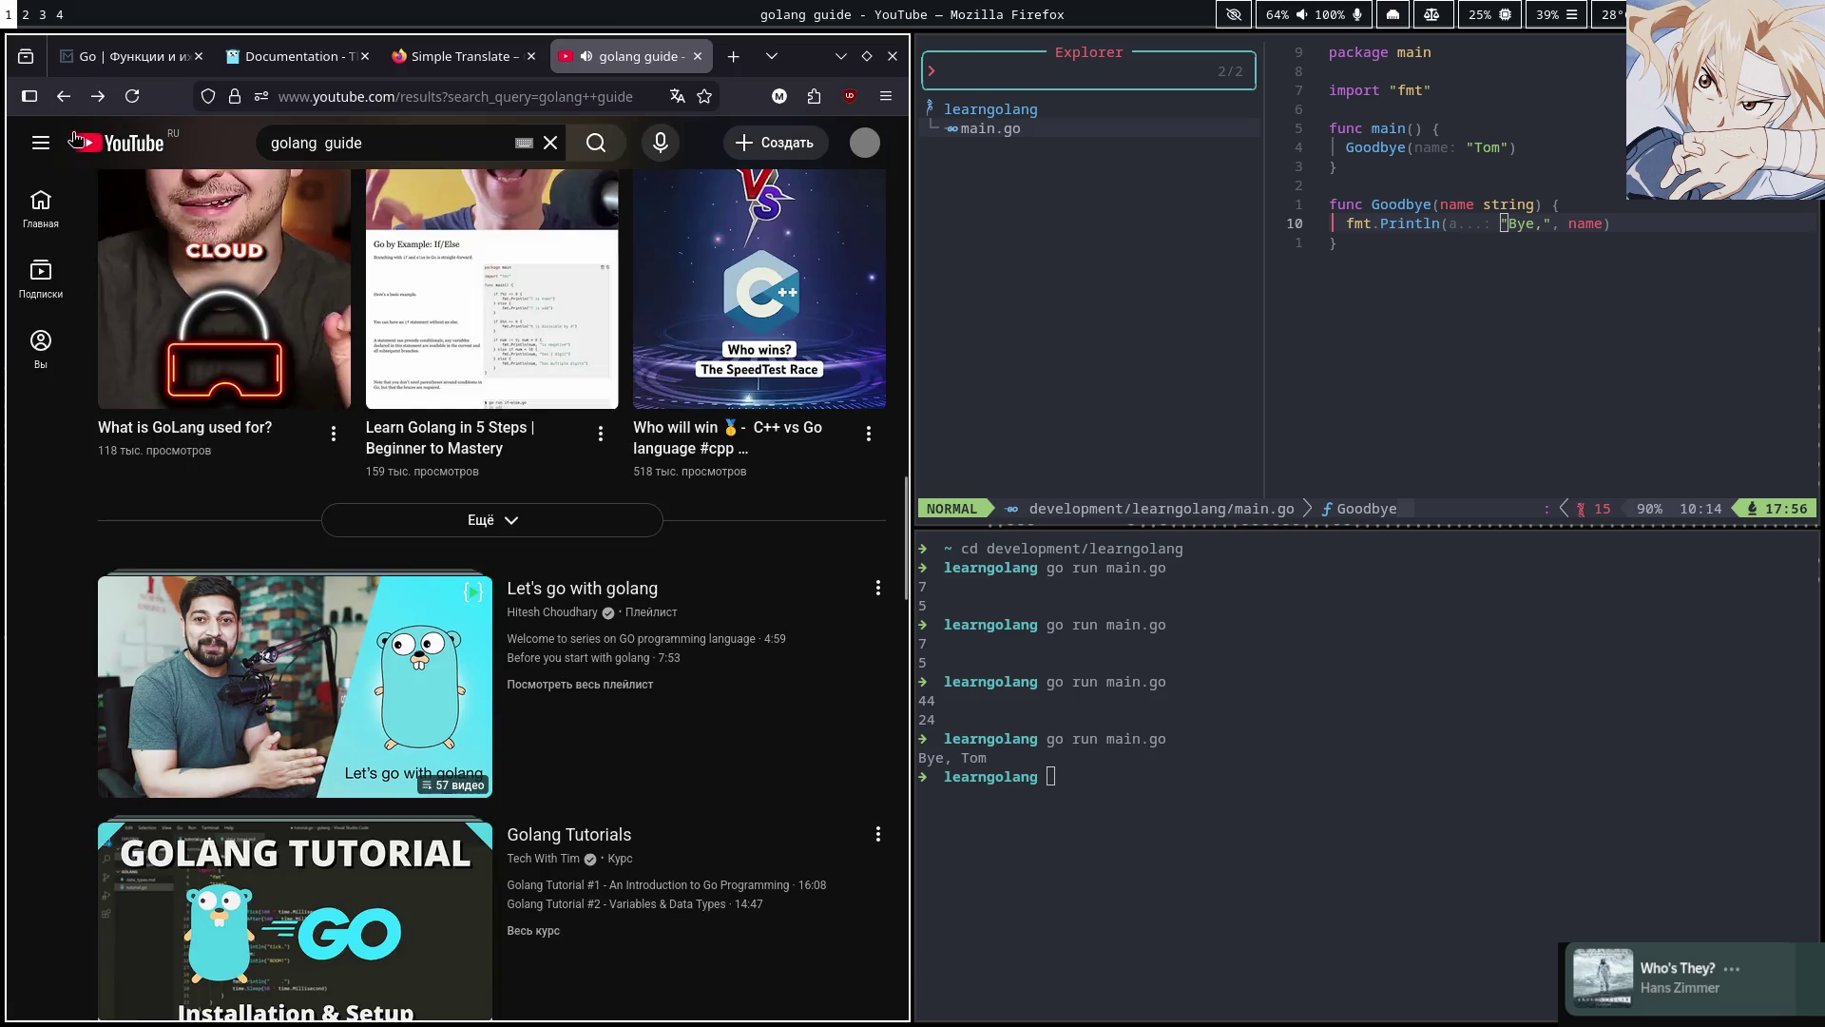
Open the Golang Tutorial for Beginners | Full Go Course video and pause it at the start
{"action": "scroll", "coordinate": [274, 463], "scroll_direction": "down", "scroll_amount": 3}
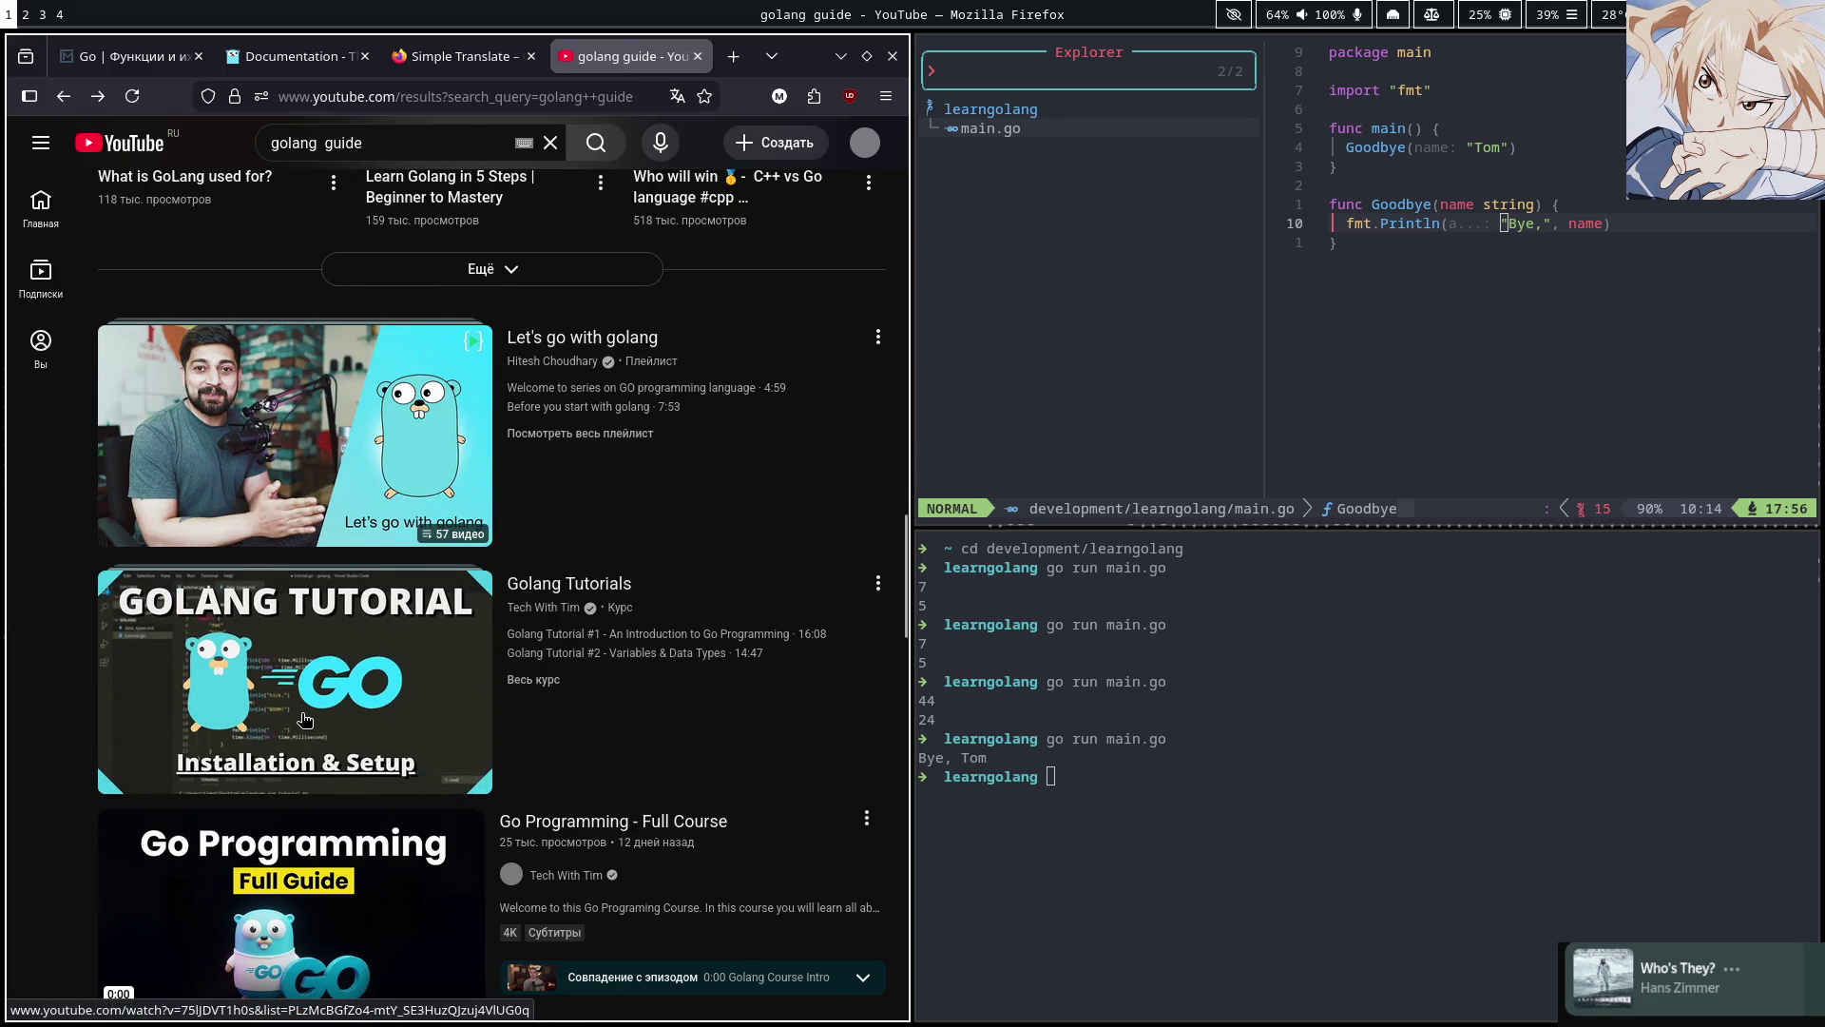
{"action": "scroll", "coordinate": [300, 732], "scroll_direction": "down", "scroll_amount": 4}
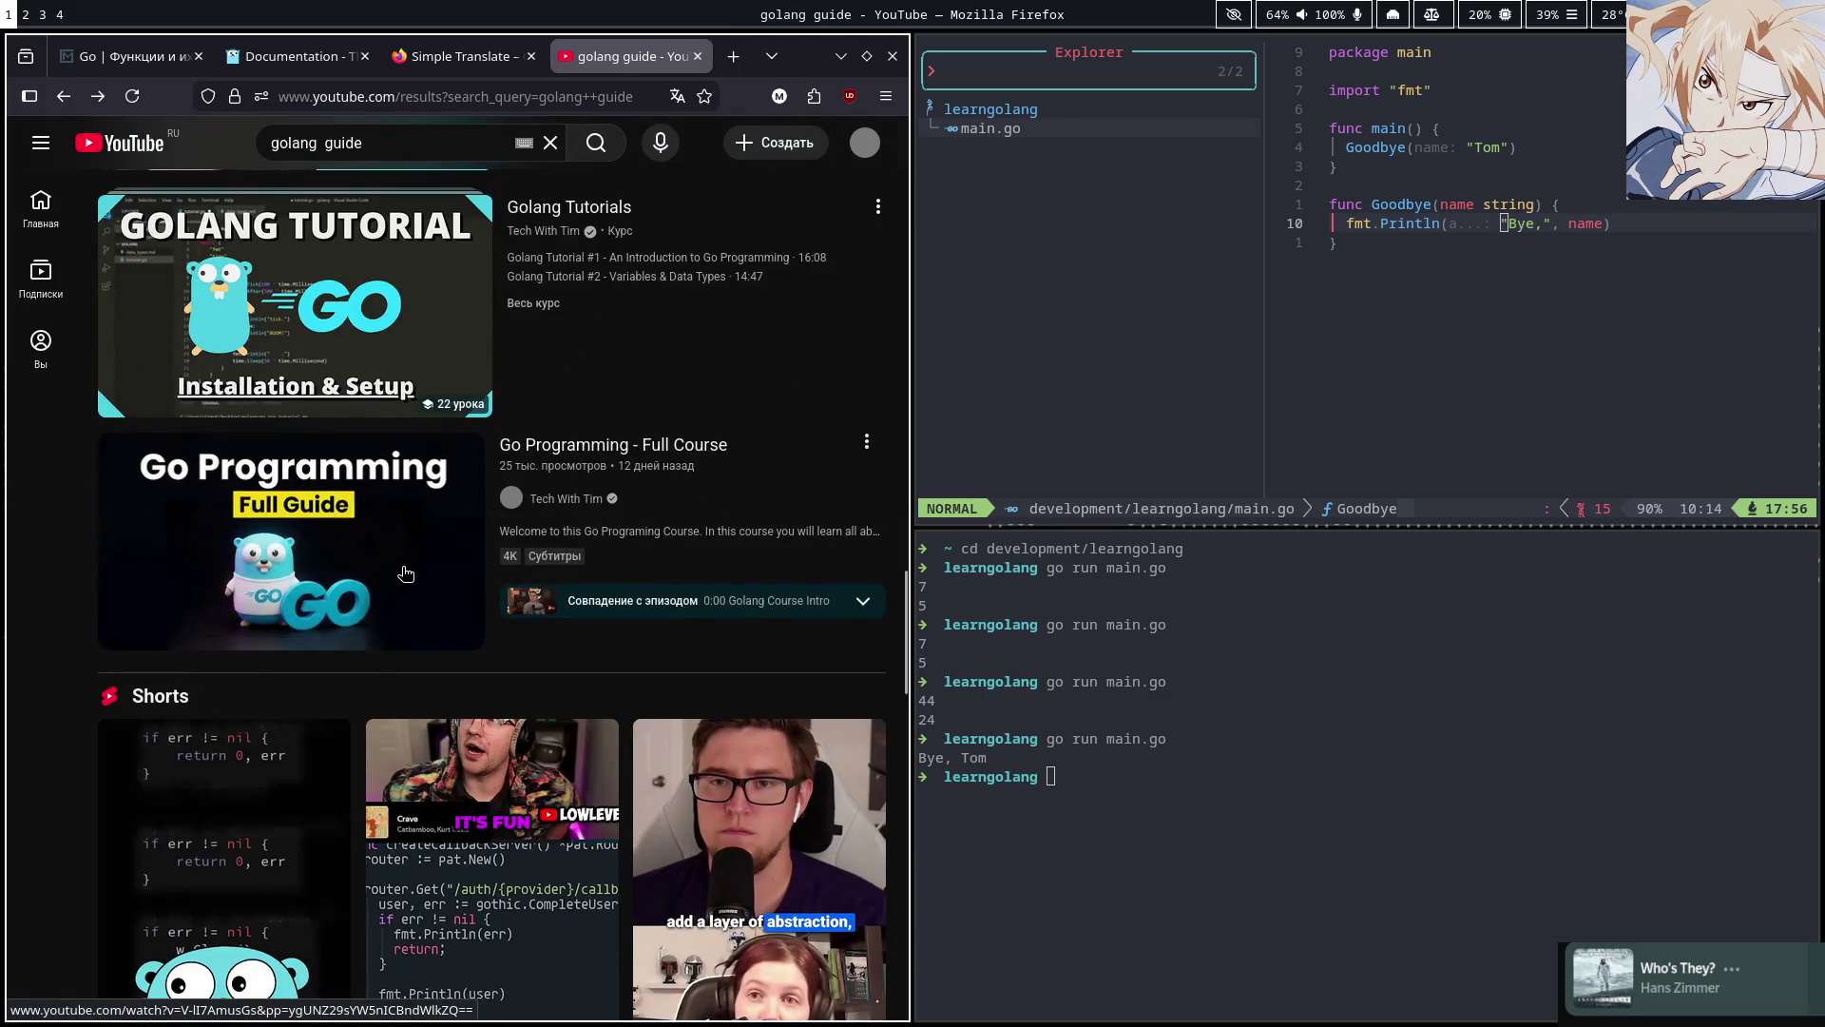
{"action": "scroll", "coordinate": [404, 571], "scroll_direction": "down", "scroll_amount": 5}
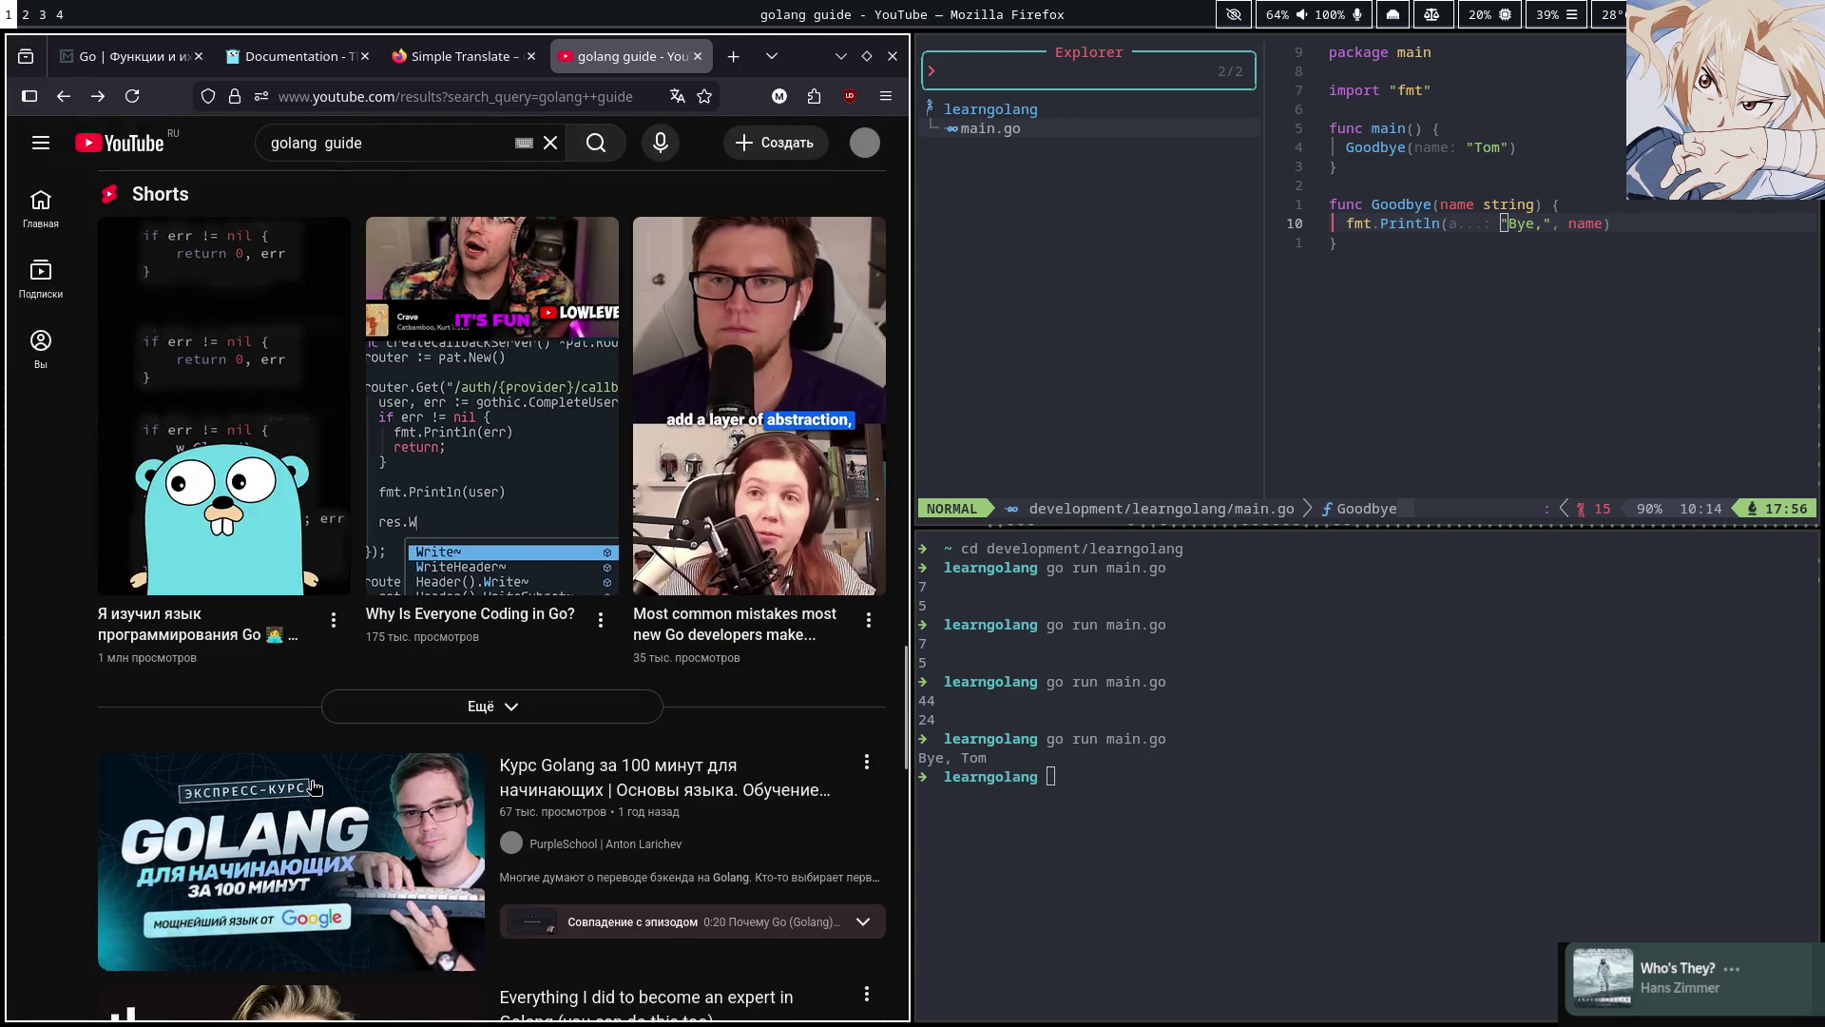
{"action": "scroll", "coordinate": [302, 808], "scroll_direction": "down", "scroll_amount": 1}
{"action": "scroll", "coordinate": [302, 808], "scroll_direction": "down", "scroll_amount": 2}
{"action": "scroll", "coordinate": [407, 687], "scroll_direction": "up", "scroll_amount": 10}
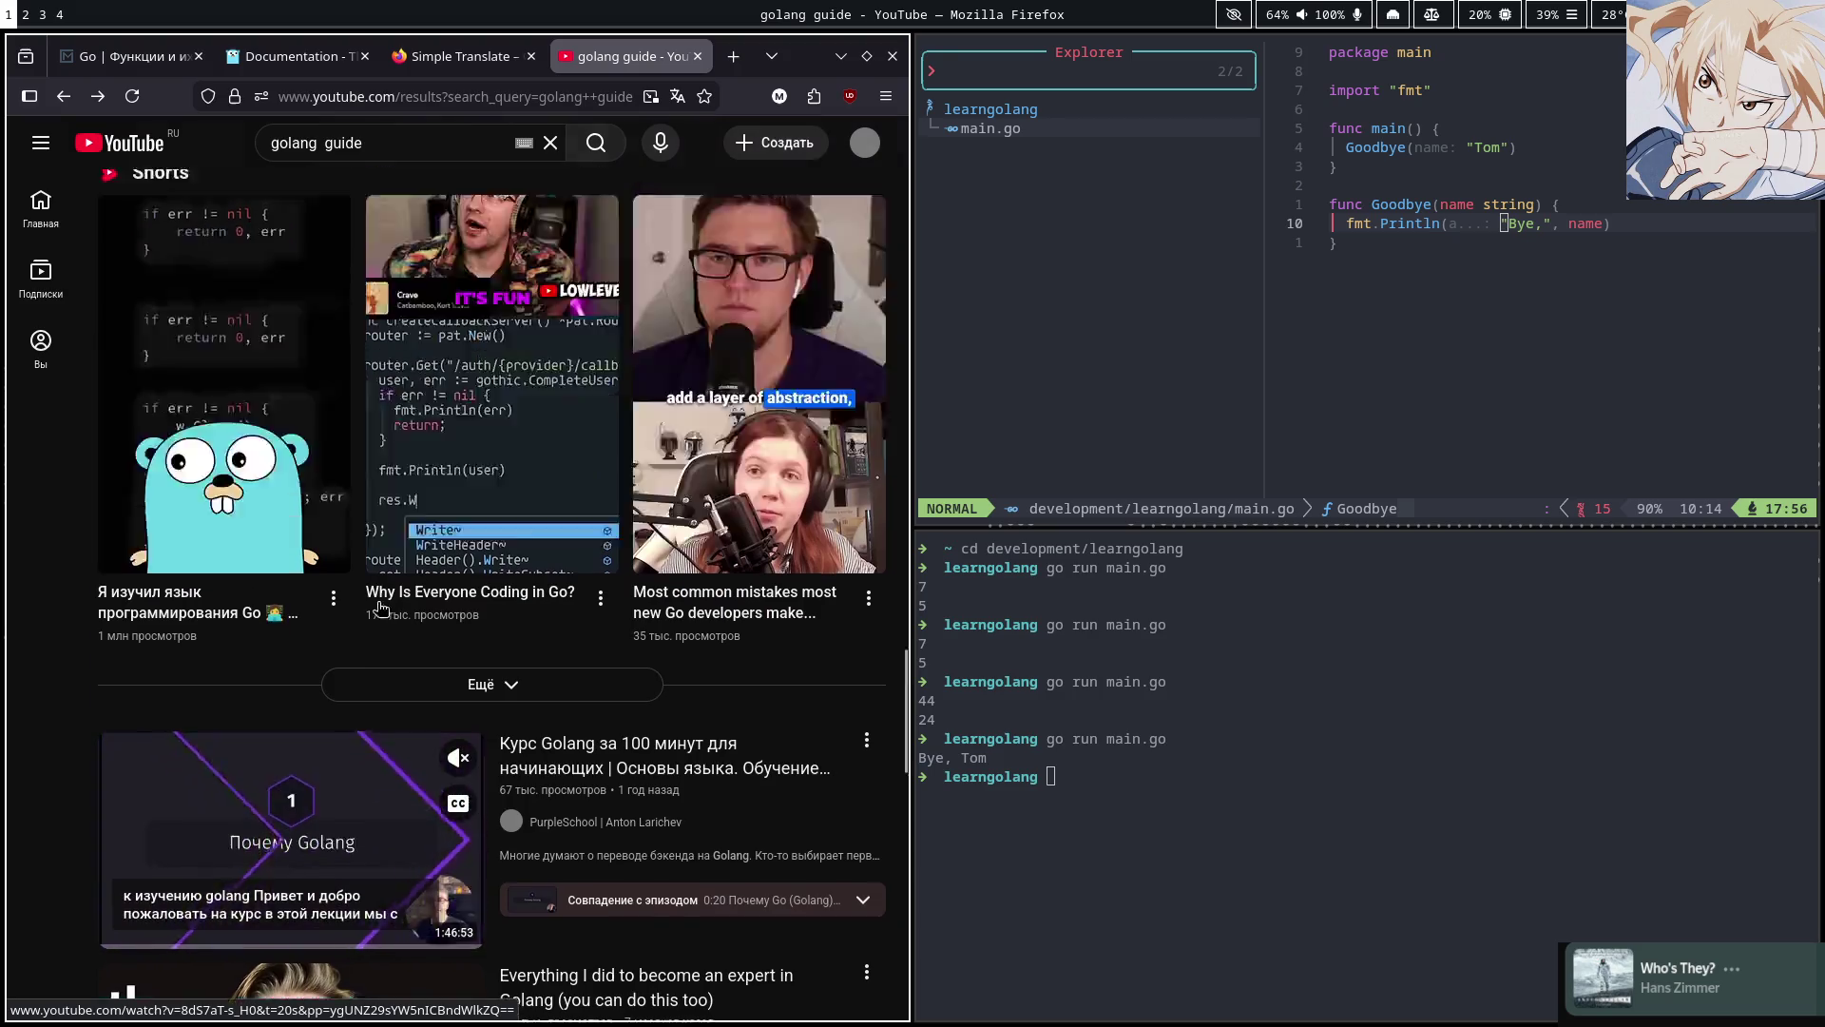
{"action": "scroll", "coordinate": [407, 687], "scroll_direction": "up", "scroll_amount": 10}
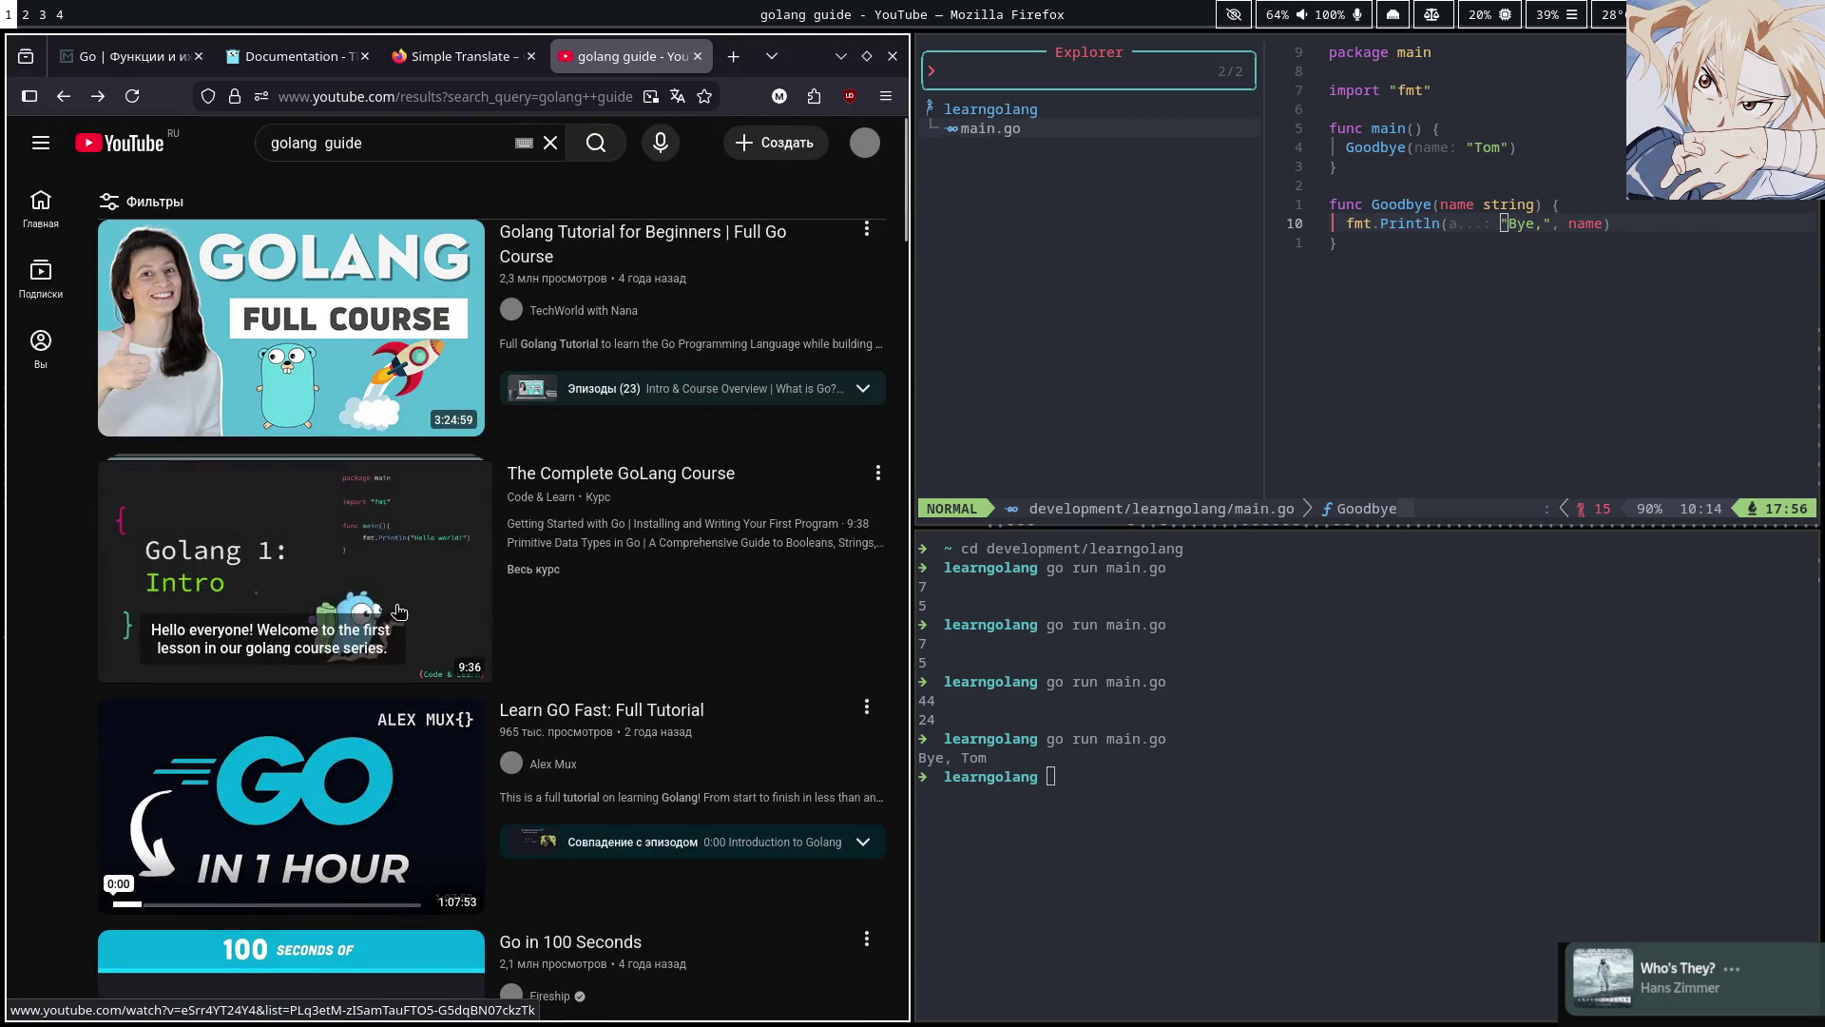
{"action": "mouse_move", "coordinate": [323, 319]}
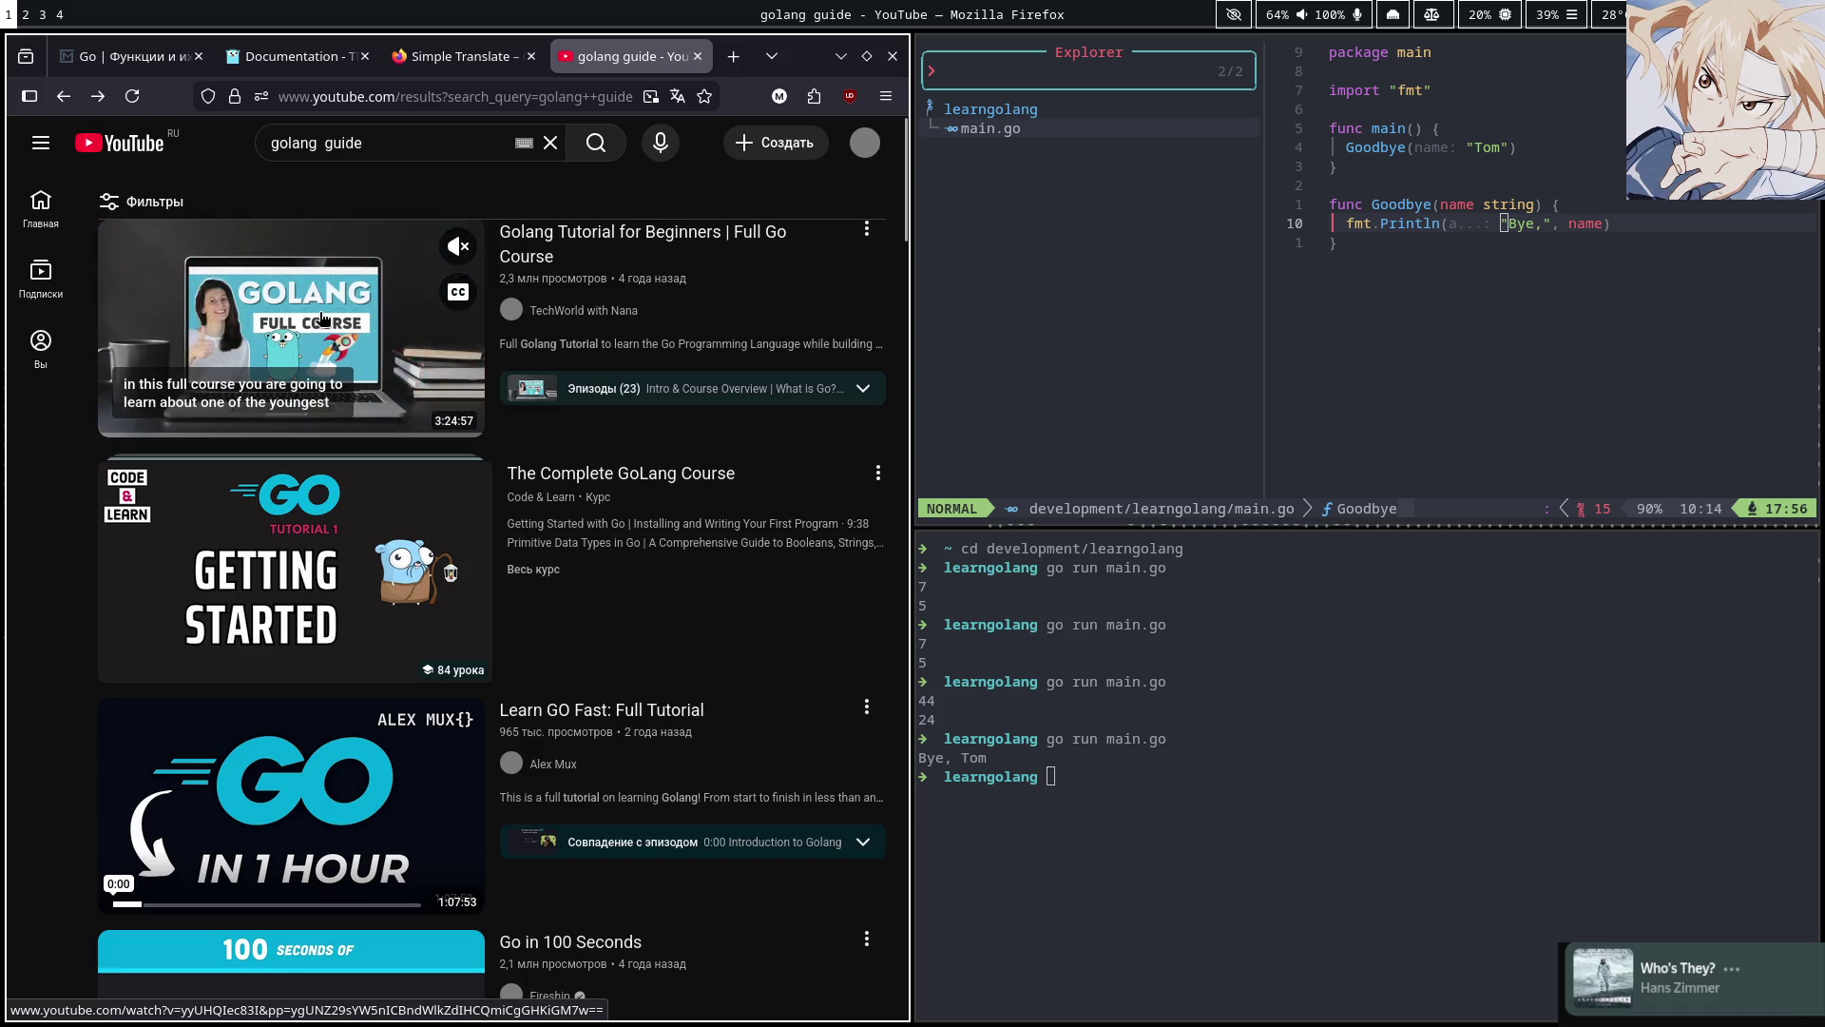
{"action": "left_click", "coordinate": [324, 325]}
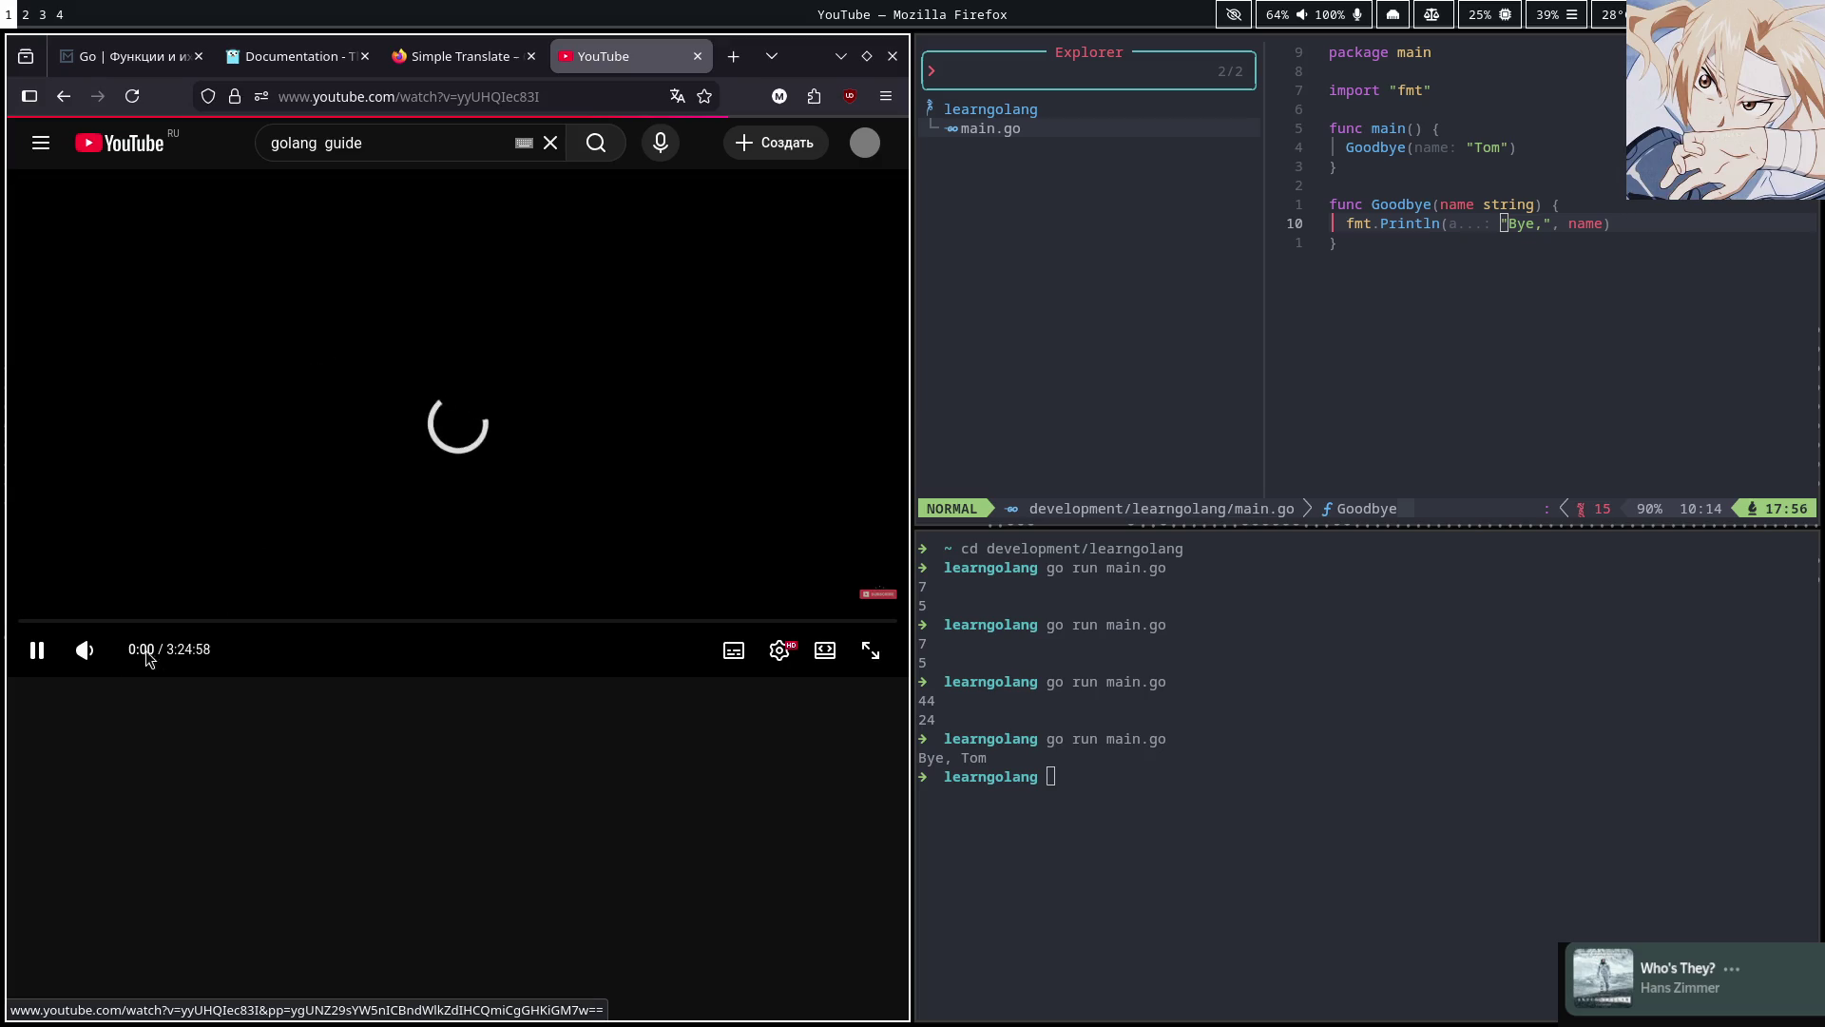
{"action": "left_click", "coordinate": [37, 652]}
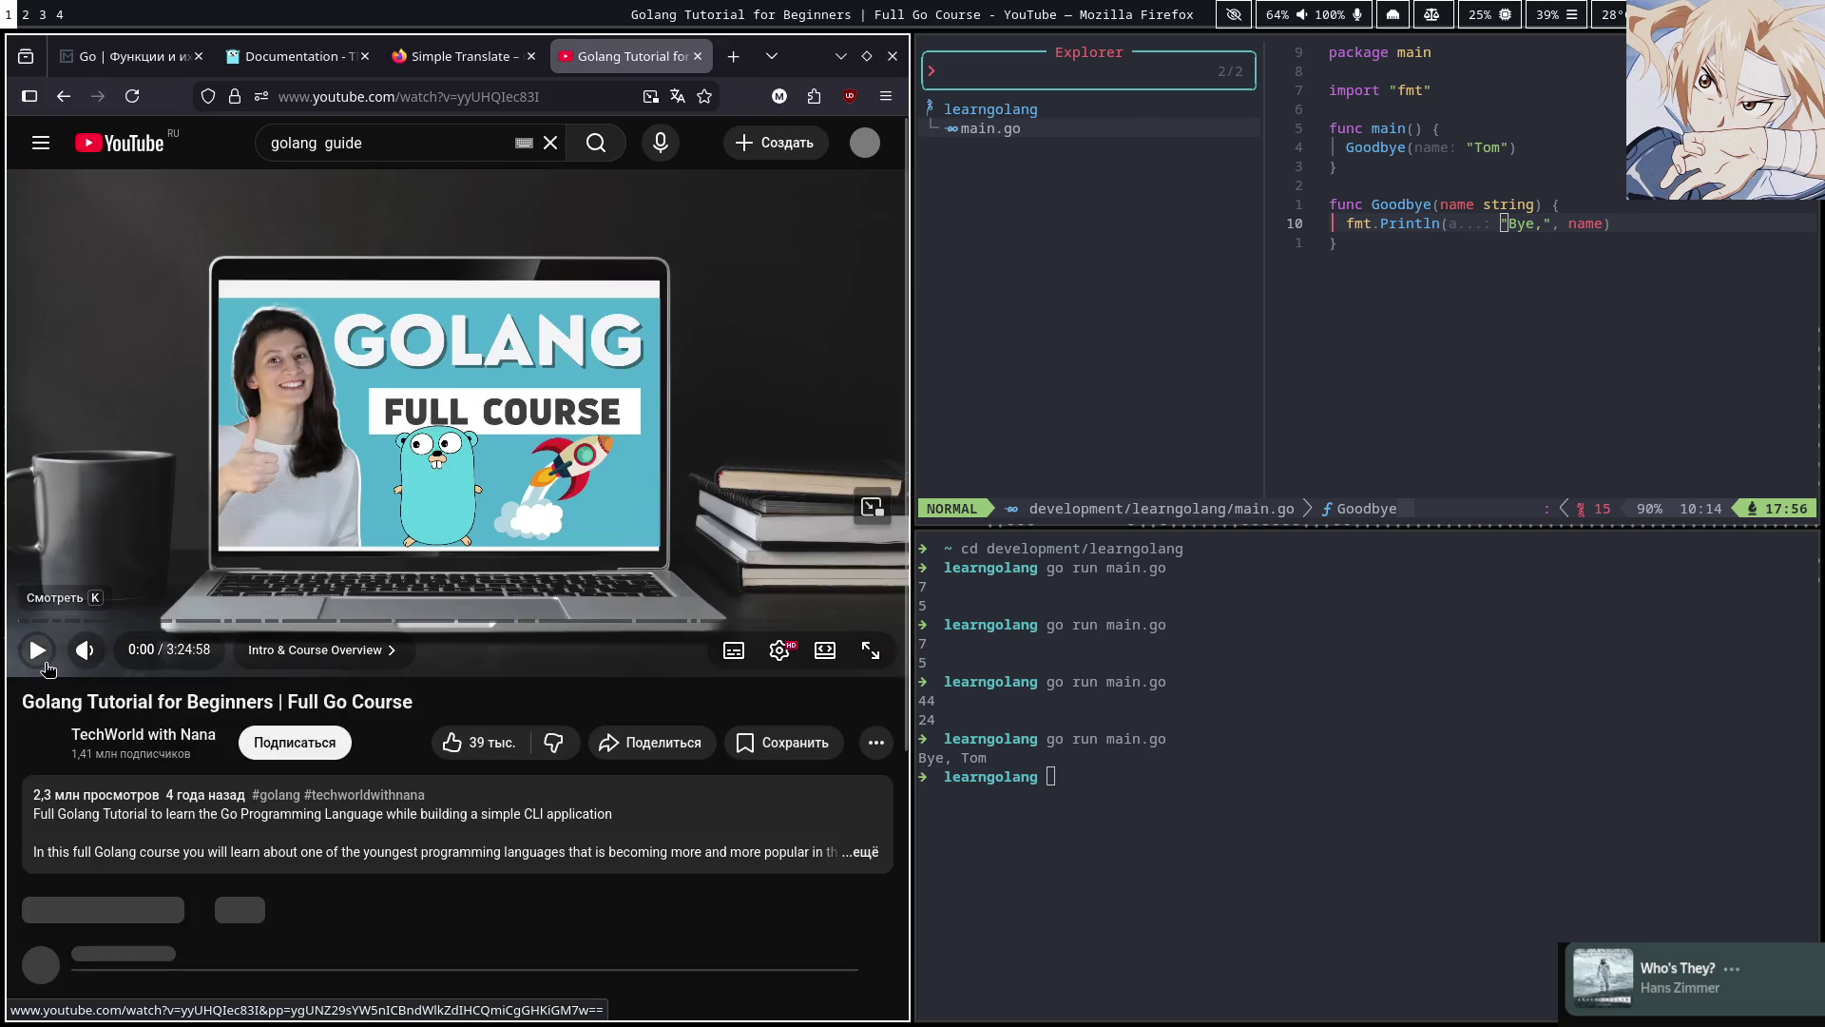
Expand the pinned comment's chapter timestamps and scroll through the viewers' comments
{"action": "scroll", "coordinate": [160, 707], "scroll_direction": "down", "scroll_amount": 3}
{"action": "scroll", "coordinate": [160, 707], "scroll_direction": "down", "scroll_amount": 4}
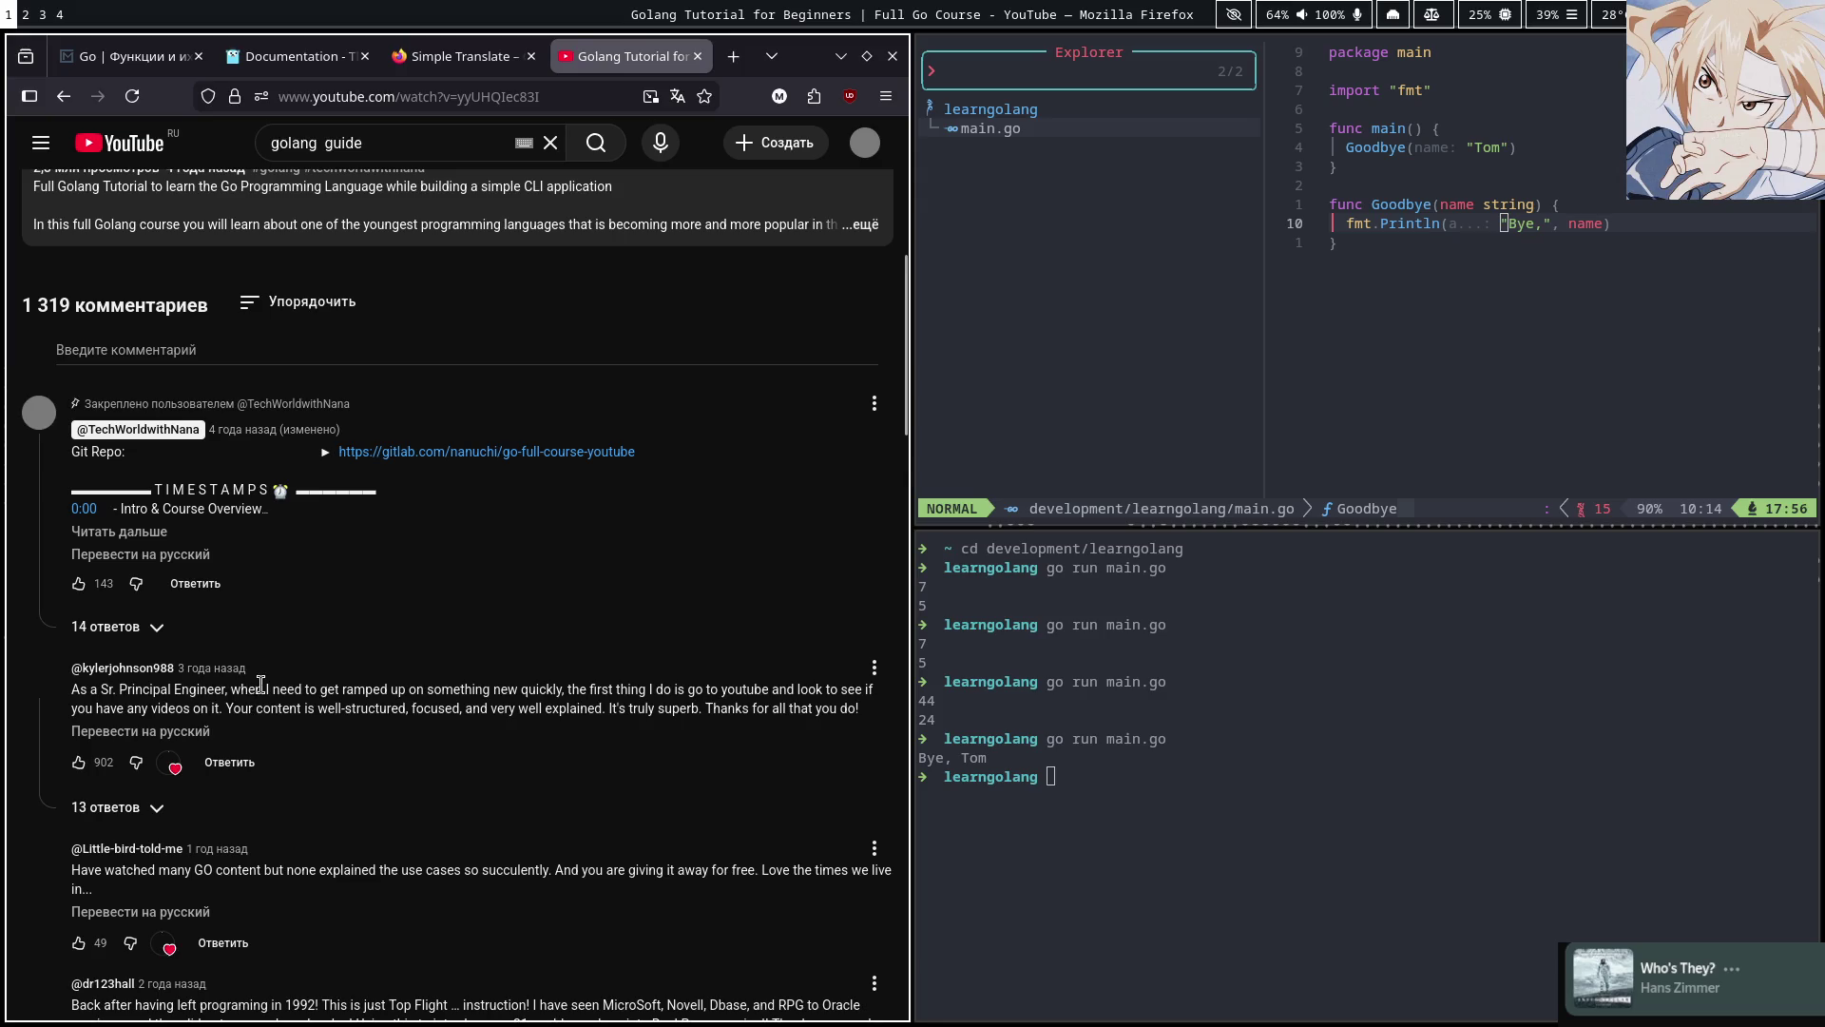
{"action": "left_click", "coordinate": [133, 532]}
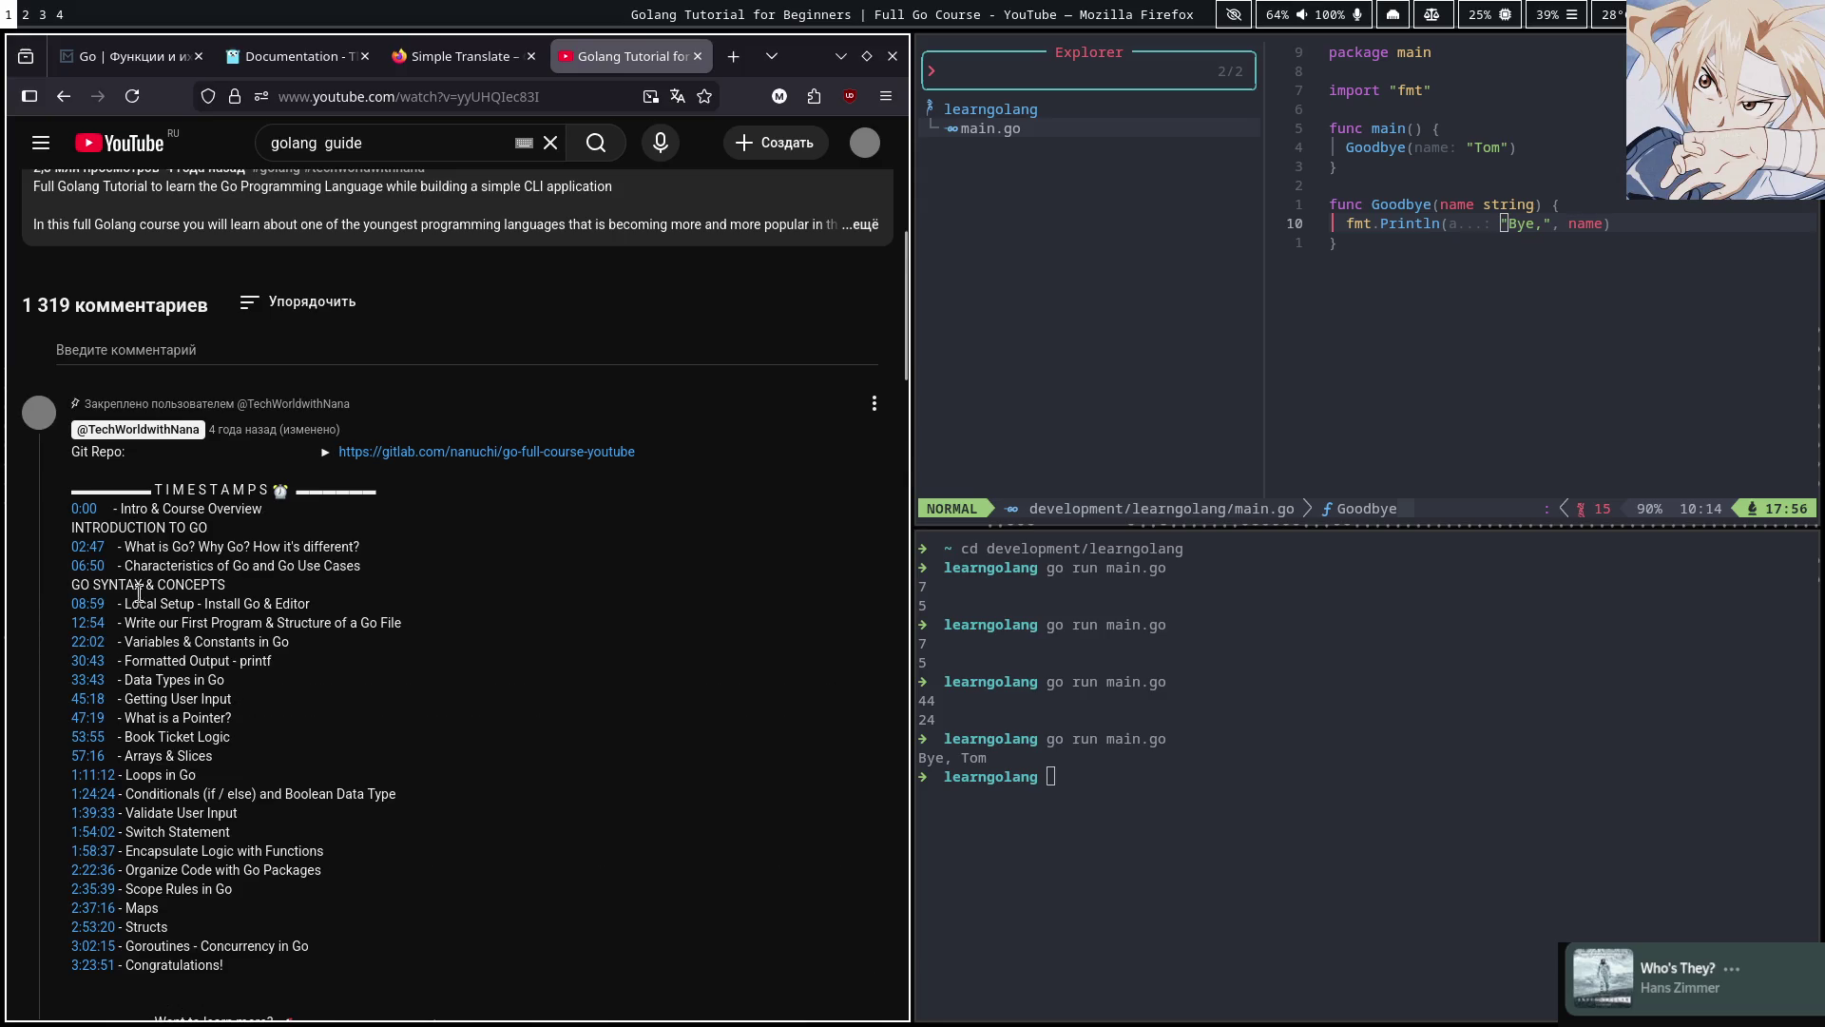
{"action": "scroll", "coordinate": [130, 680], "scroll_direction": "down", "scroll_amount": 1}
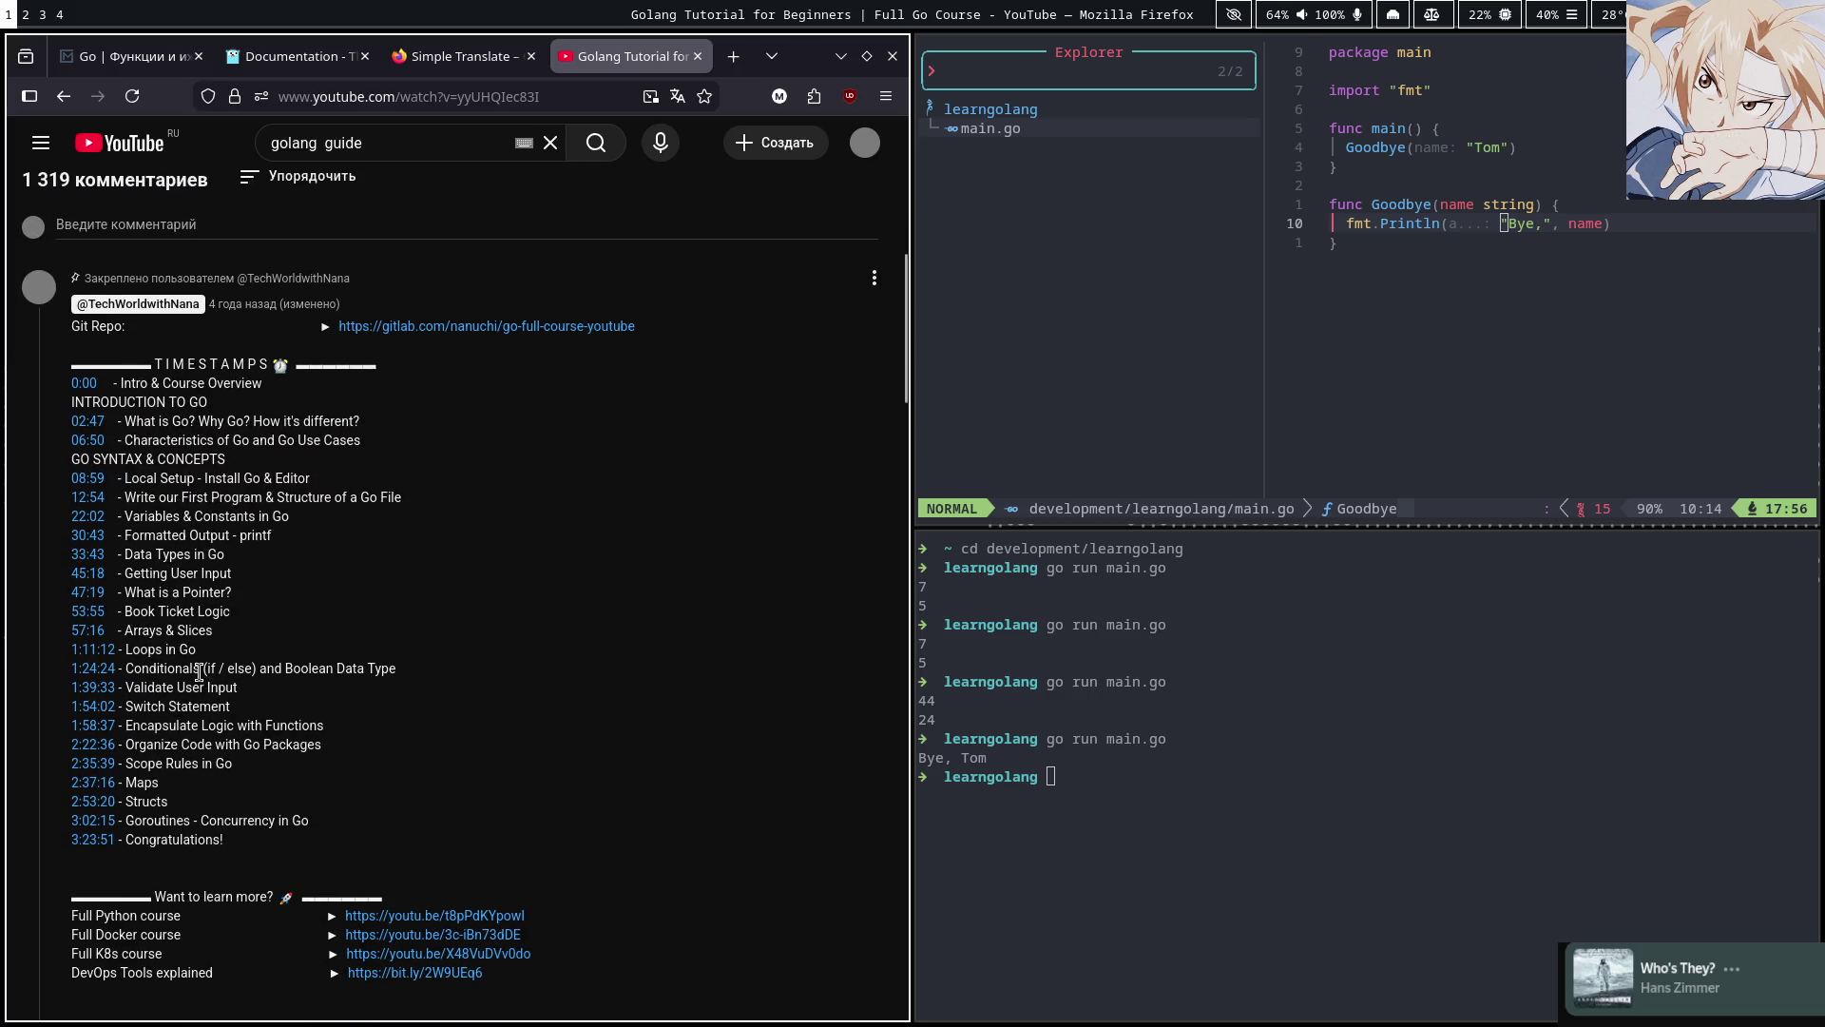
{"action": "scroll", "coordinate": [157, 706], "scroll_direction": "down", "scroll_amount": 4}
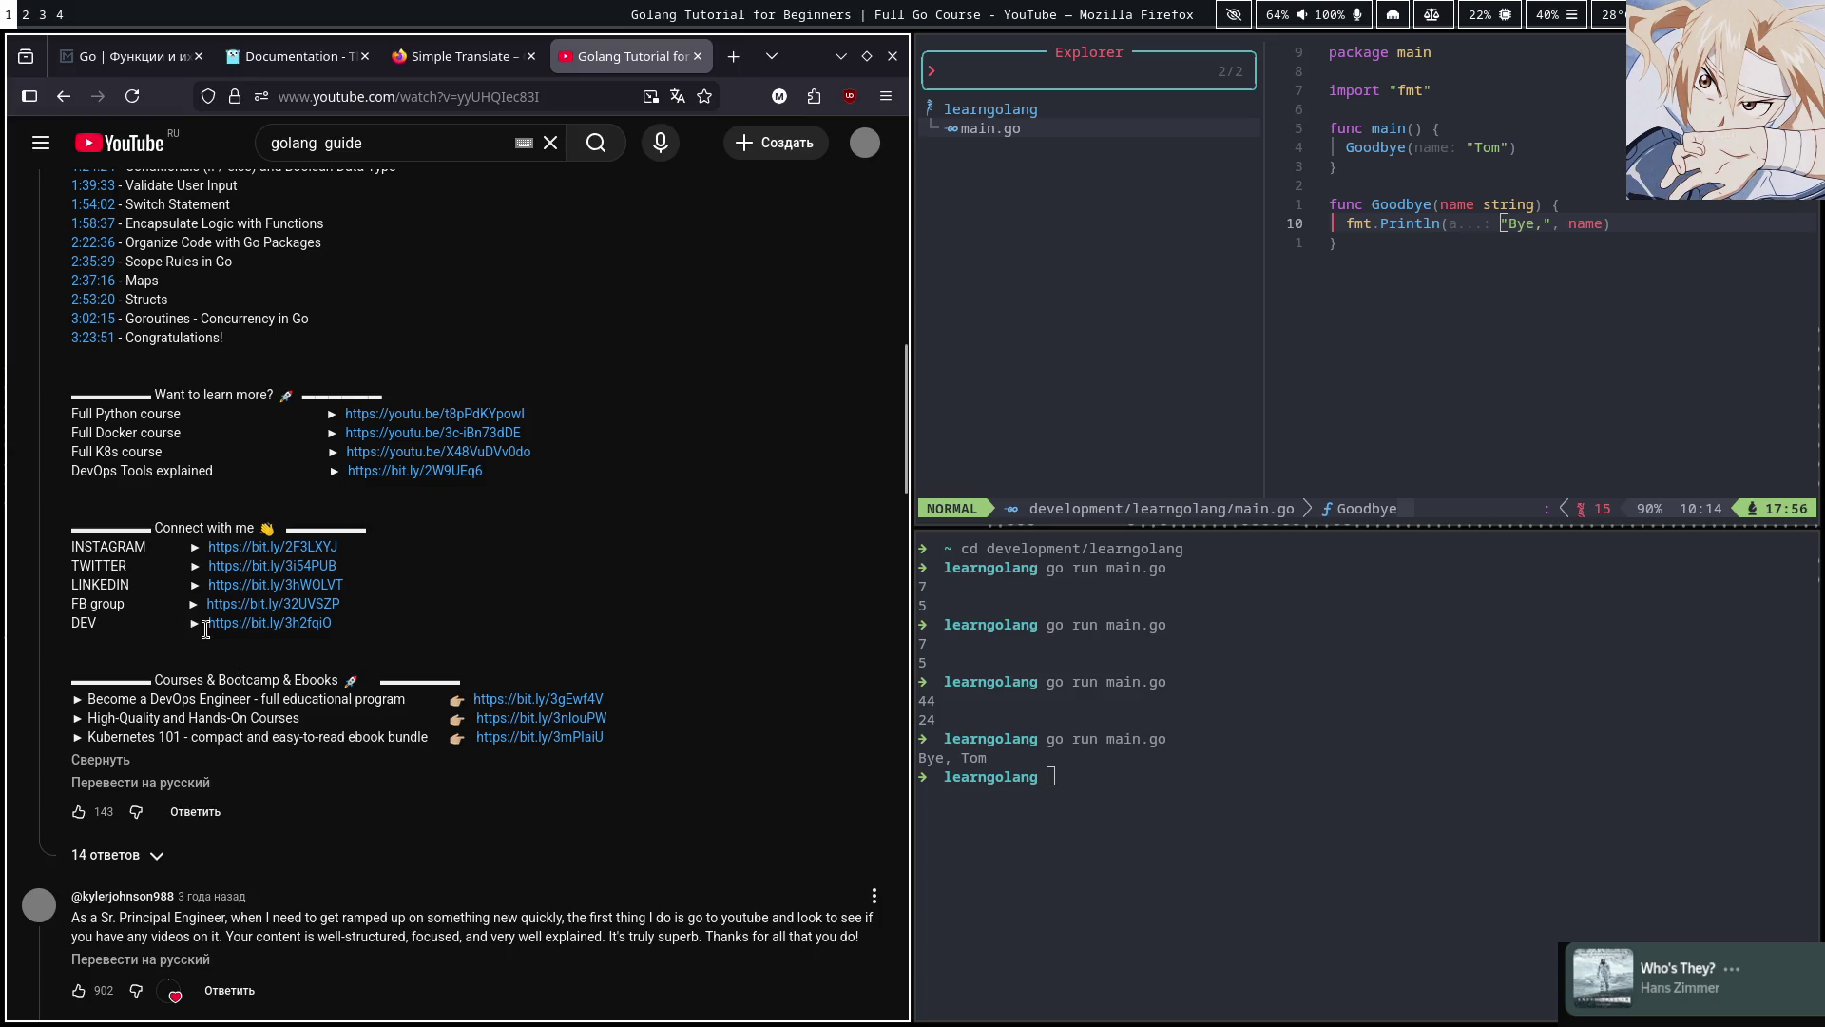
{"action": "scroll", "coordinate": [205, 627], "scroll_direction": "down", "scroll_amount": 5}
{"action": "scroll", "coordinate": [195, 637], "scroll_direction": "down", "scroll_amount": 10}
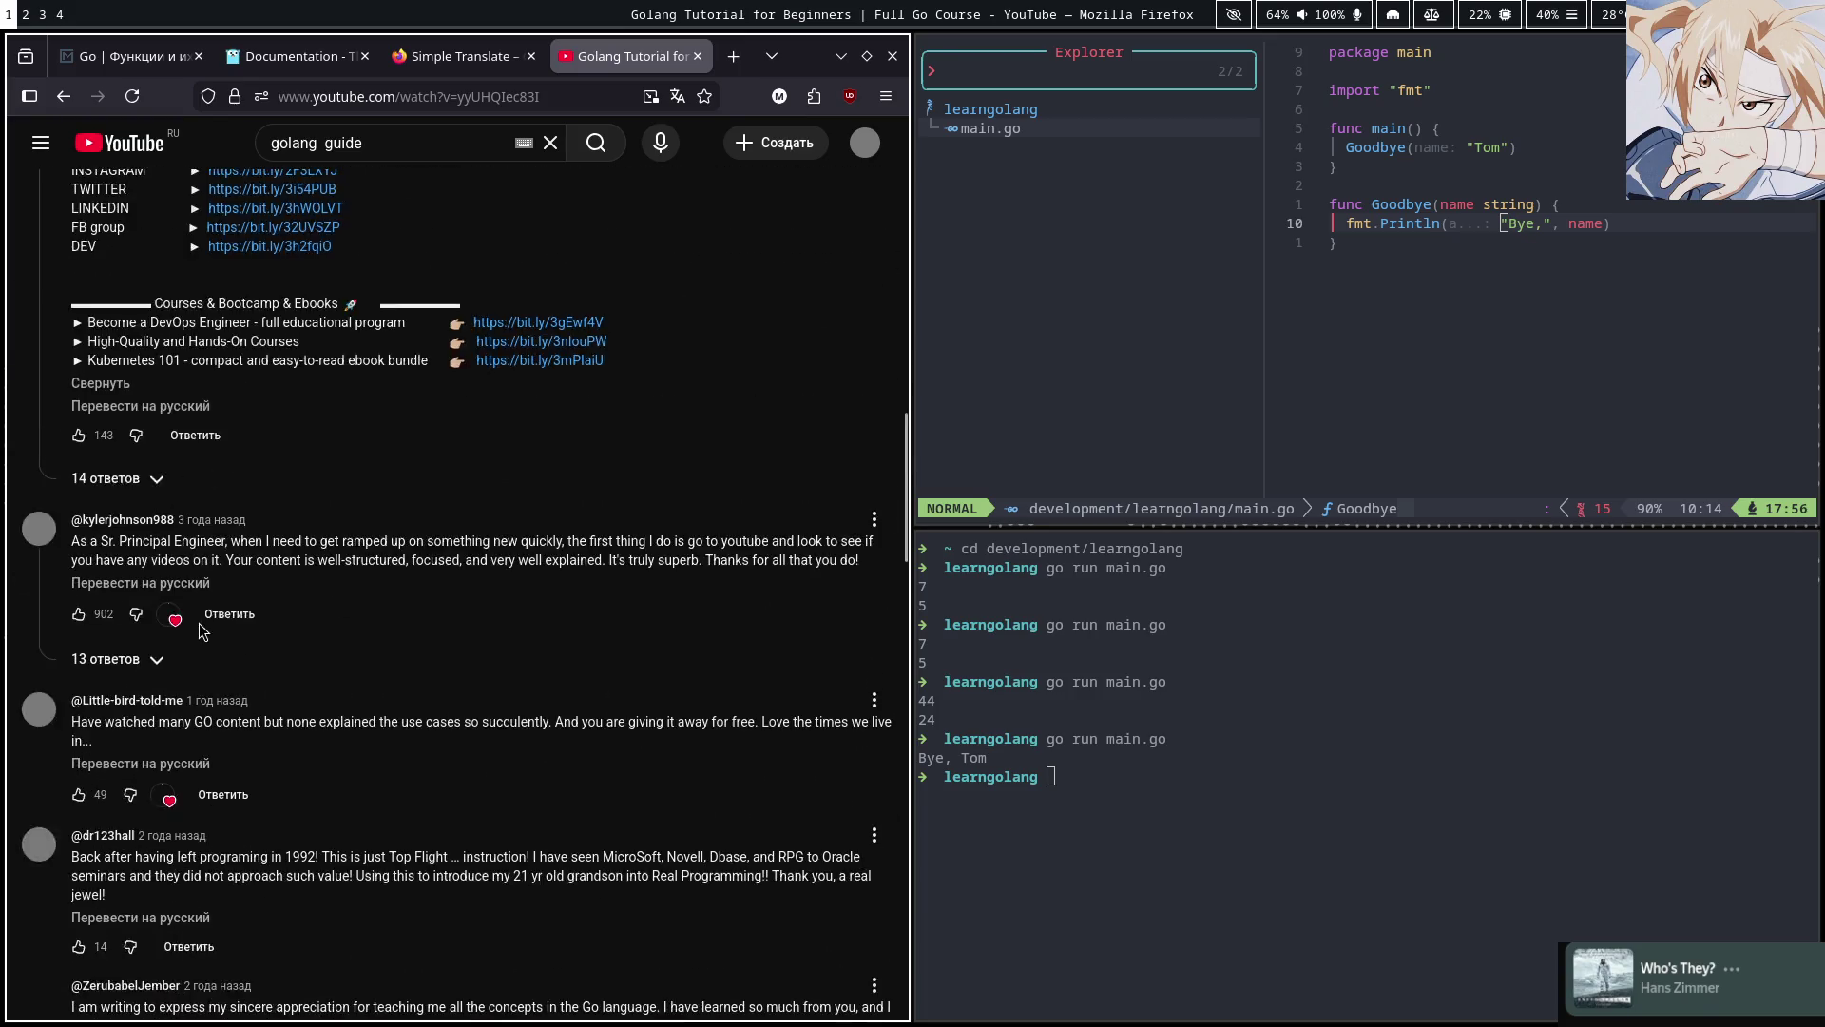
{"action": "scroll", "coordinate": [205, 658], "scroll_direction": "up", "scroll_amount": 2}
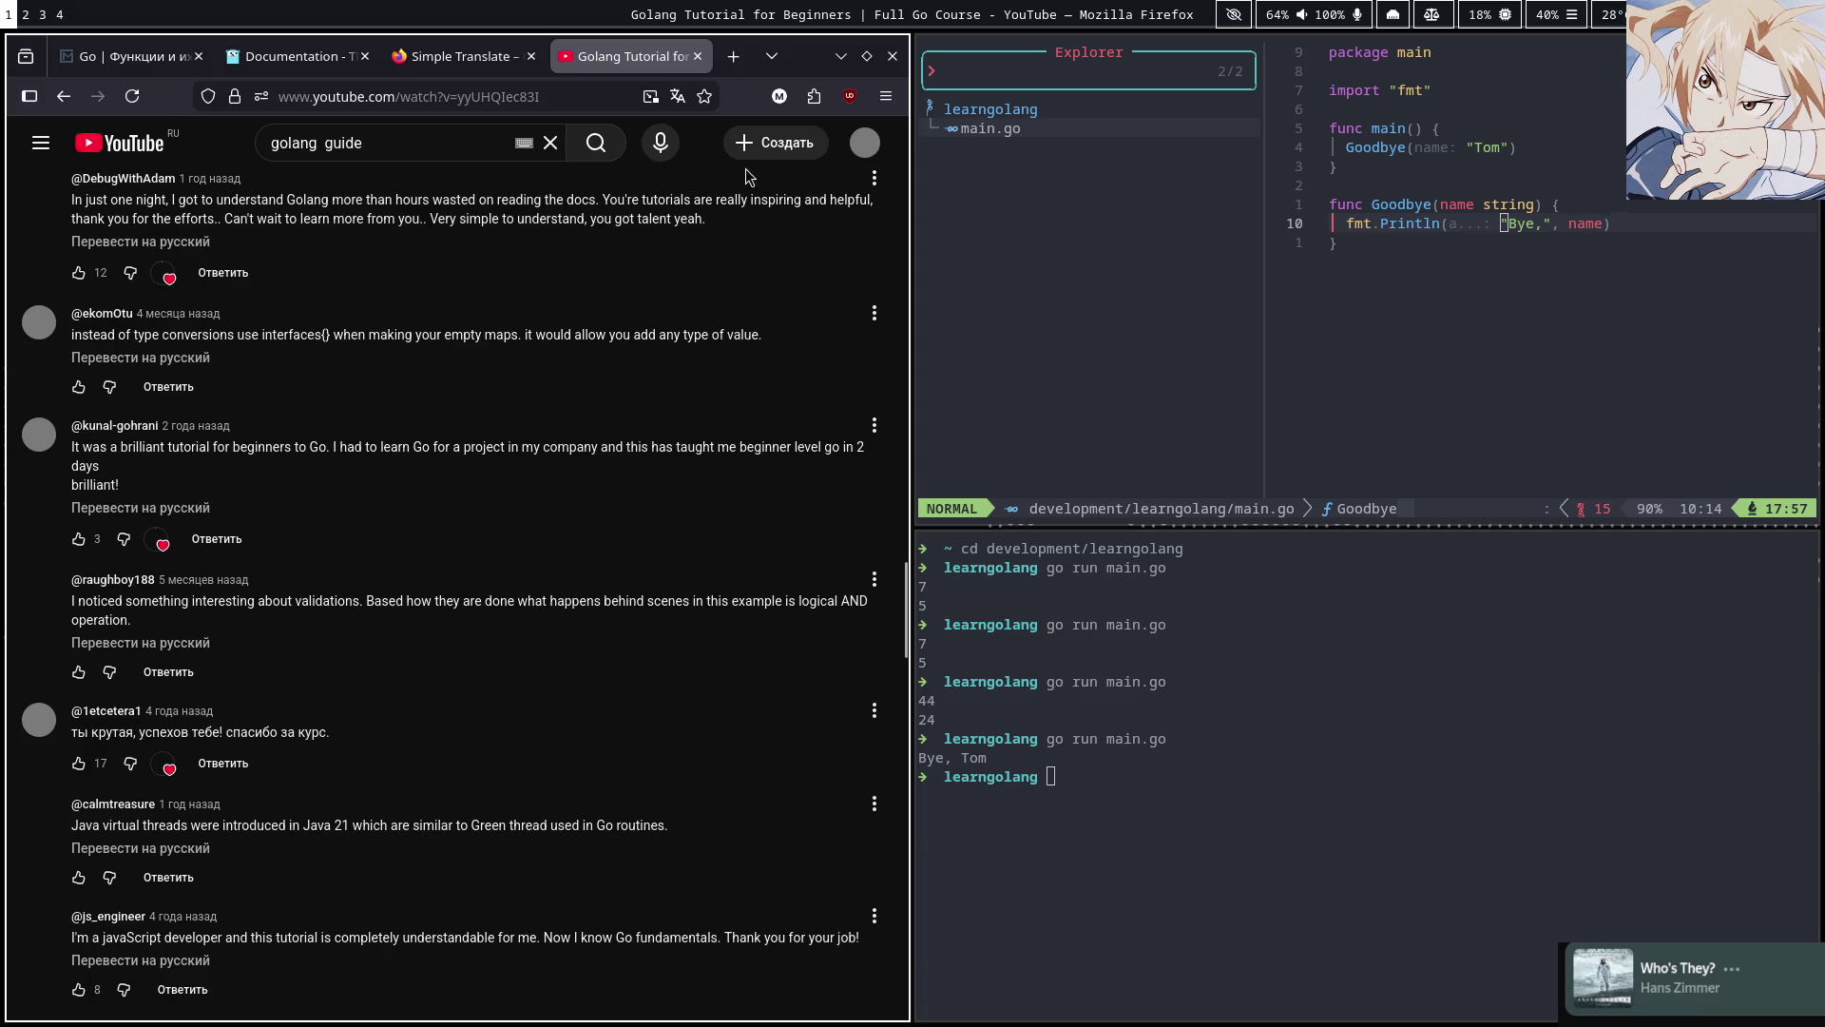
Open and close the ad blocker panel and another toolbar extension, then scroll briefly
{"action": "left_click", "coordinate": [849, 97]}
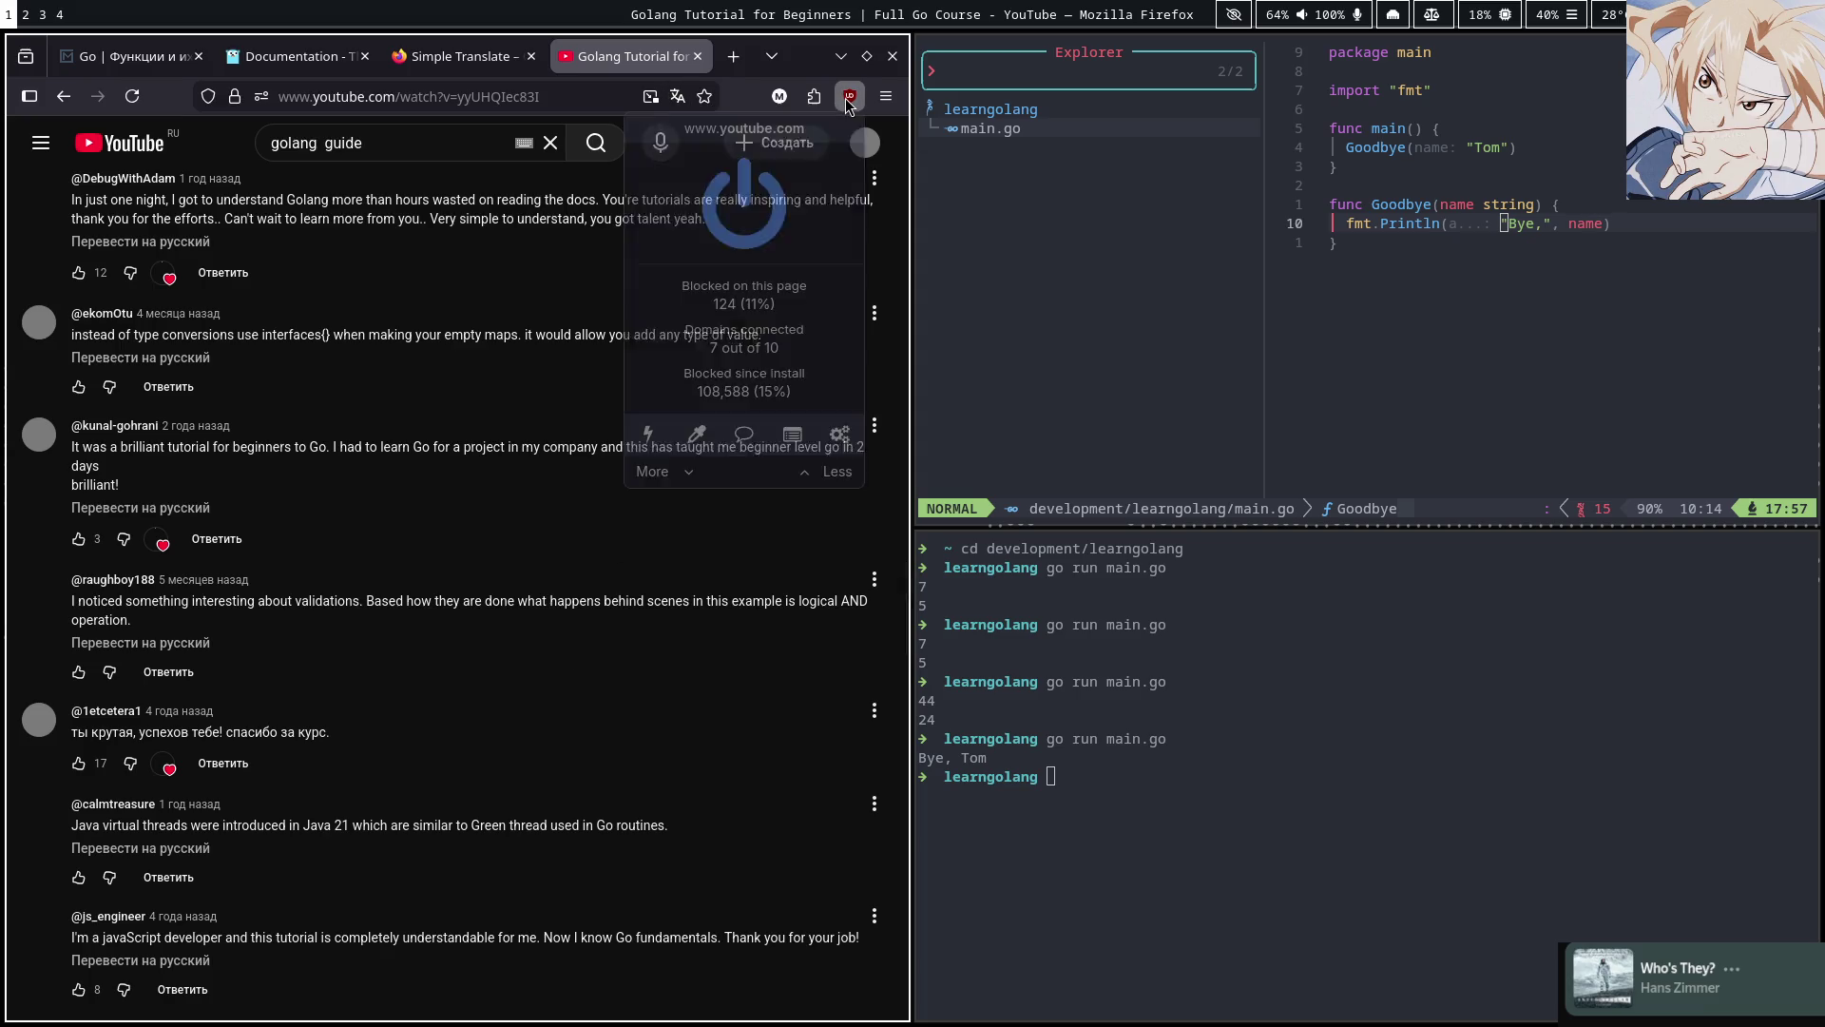
{"action": "left_click", "coordinate": [849, 97]}
{"action": "left_click", "coordinate": [814, 97]}
{"action": "left_click", "coordinate": [814, 97]}
{"action": "scroll", "coordinate": [601, 549], "scroll_direction": "down", "scroll_amount": 10}
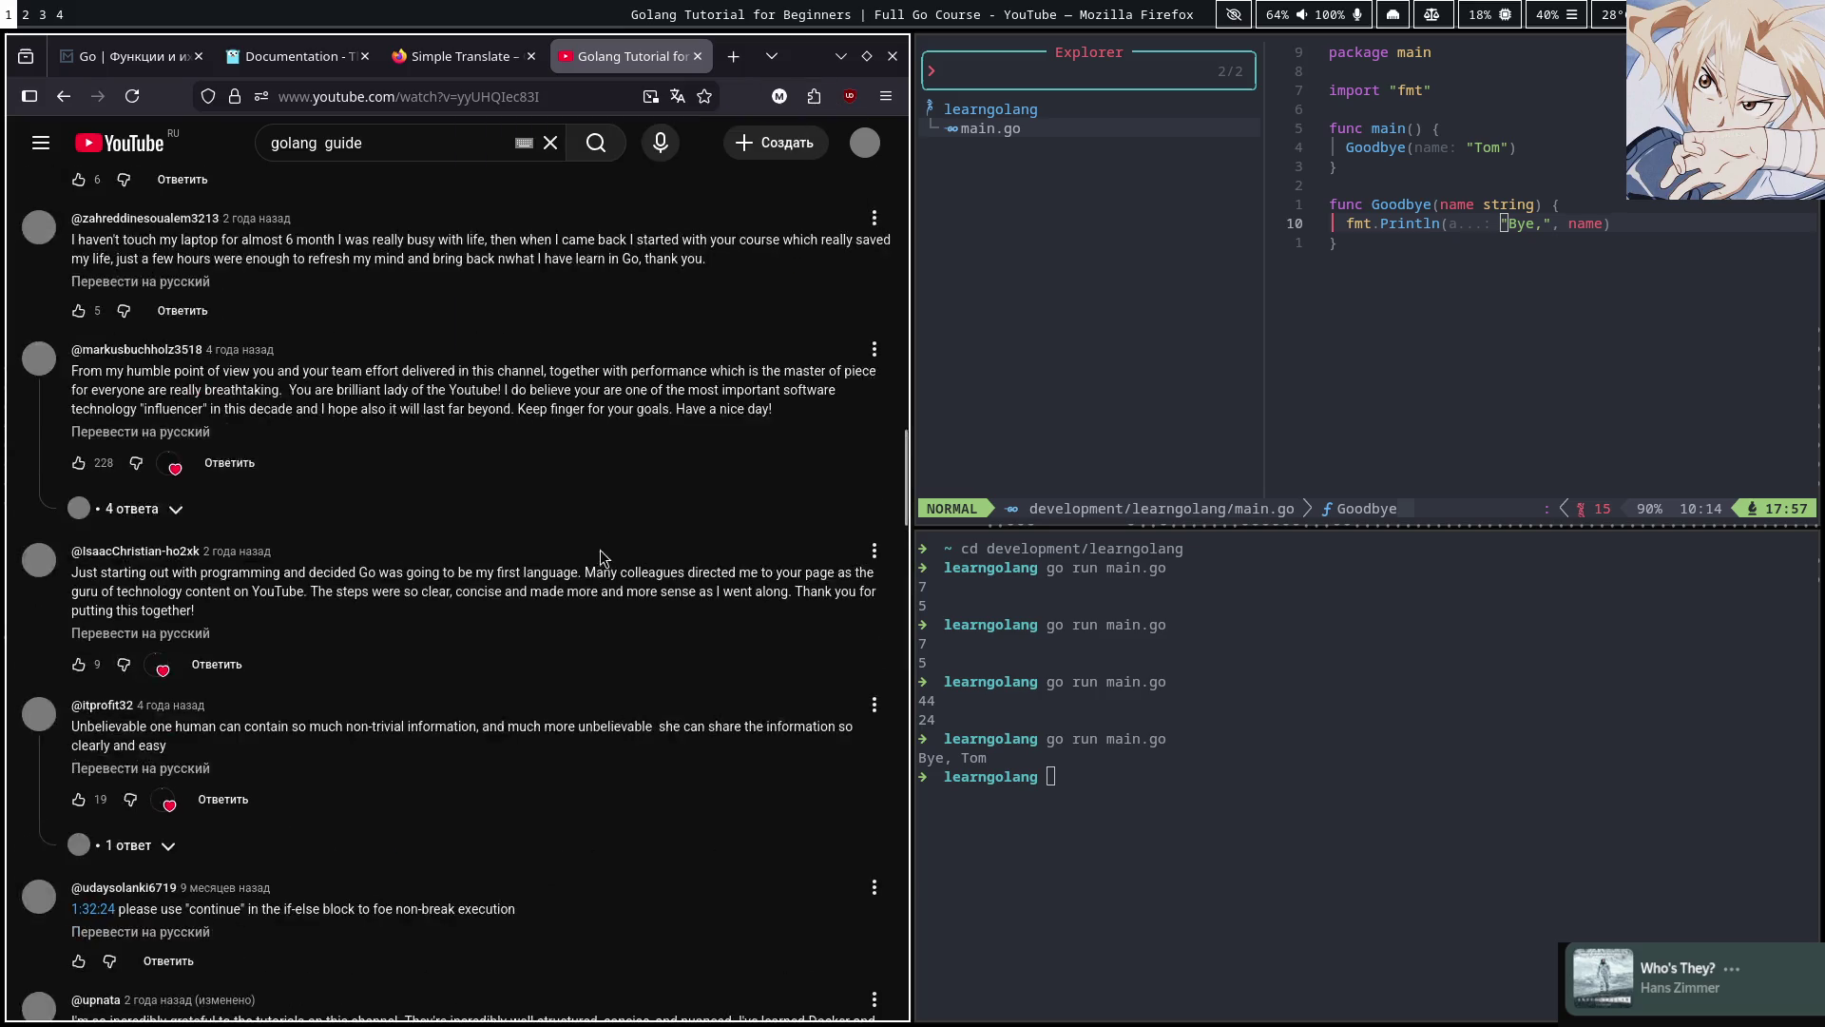
{"action": "scroll", "coordinate": [608, 568], "scroll_direction": "up", "scroll_amount": 15}
Play the course video with subtitles on, pausing at 0:09 and again at 0:32
{"action": "left_click", "coordinate": [120, 608]}
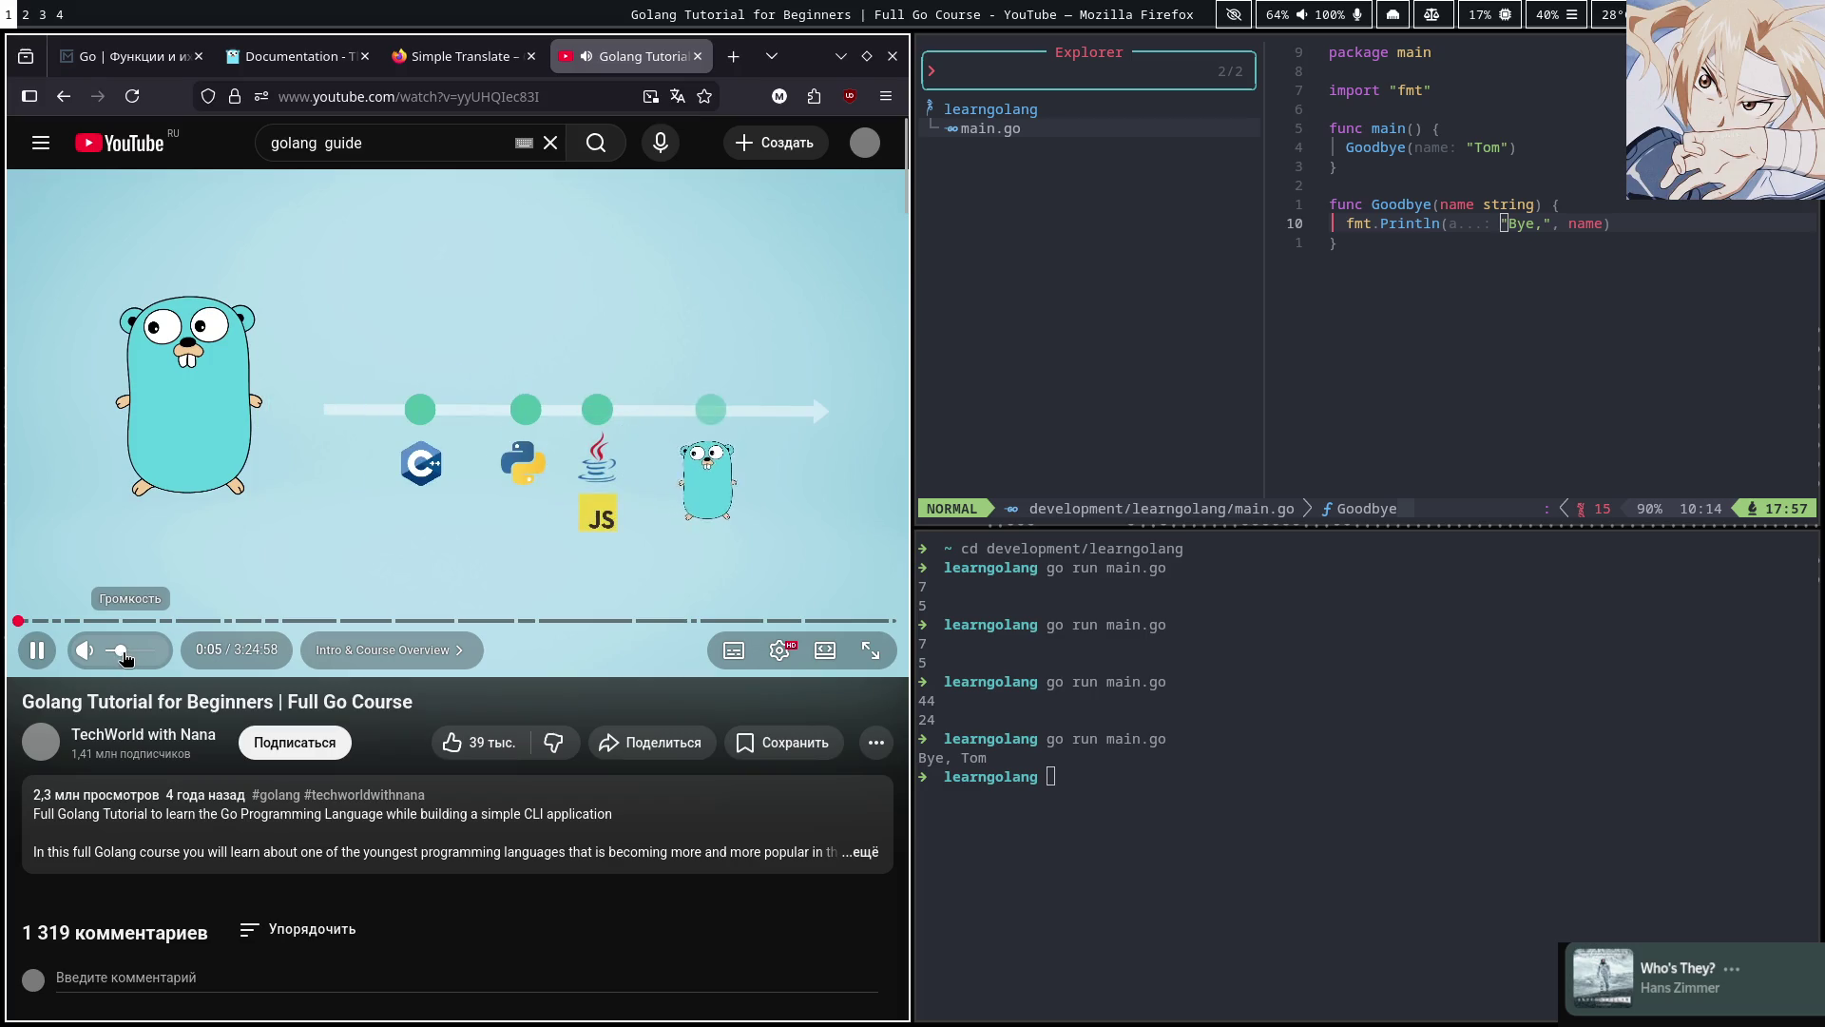
{"action": "left_click_drag", "start_coordinate": [713, 622], "coordinate": [713, 632]}
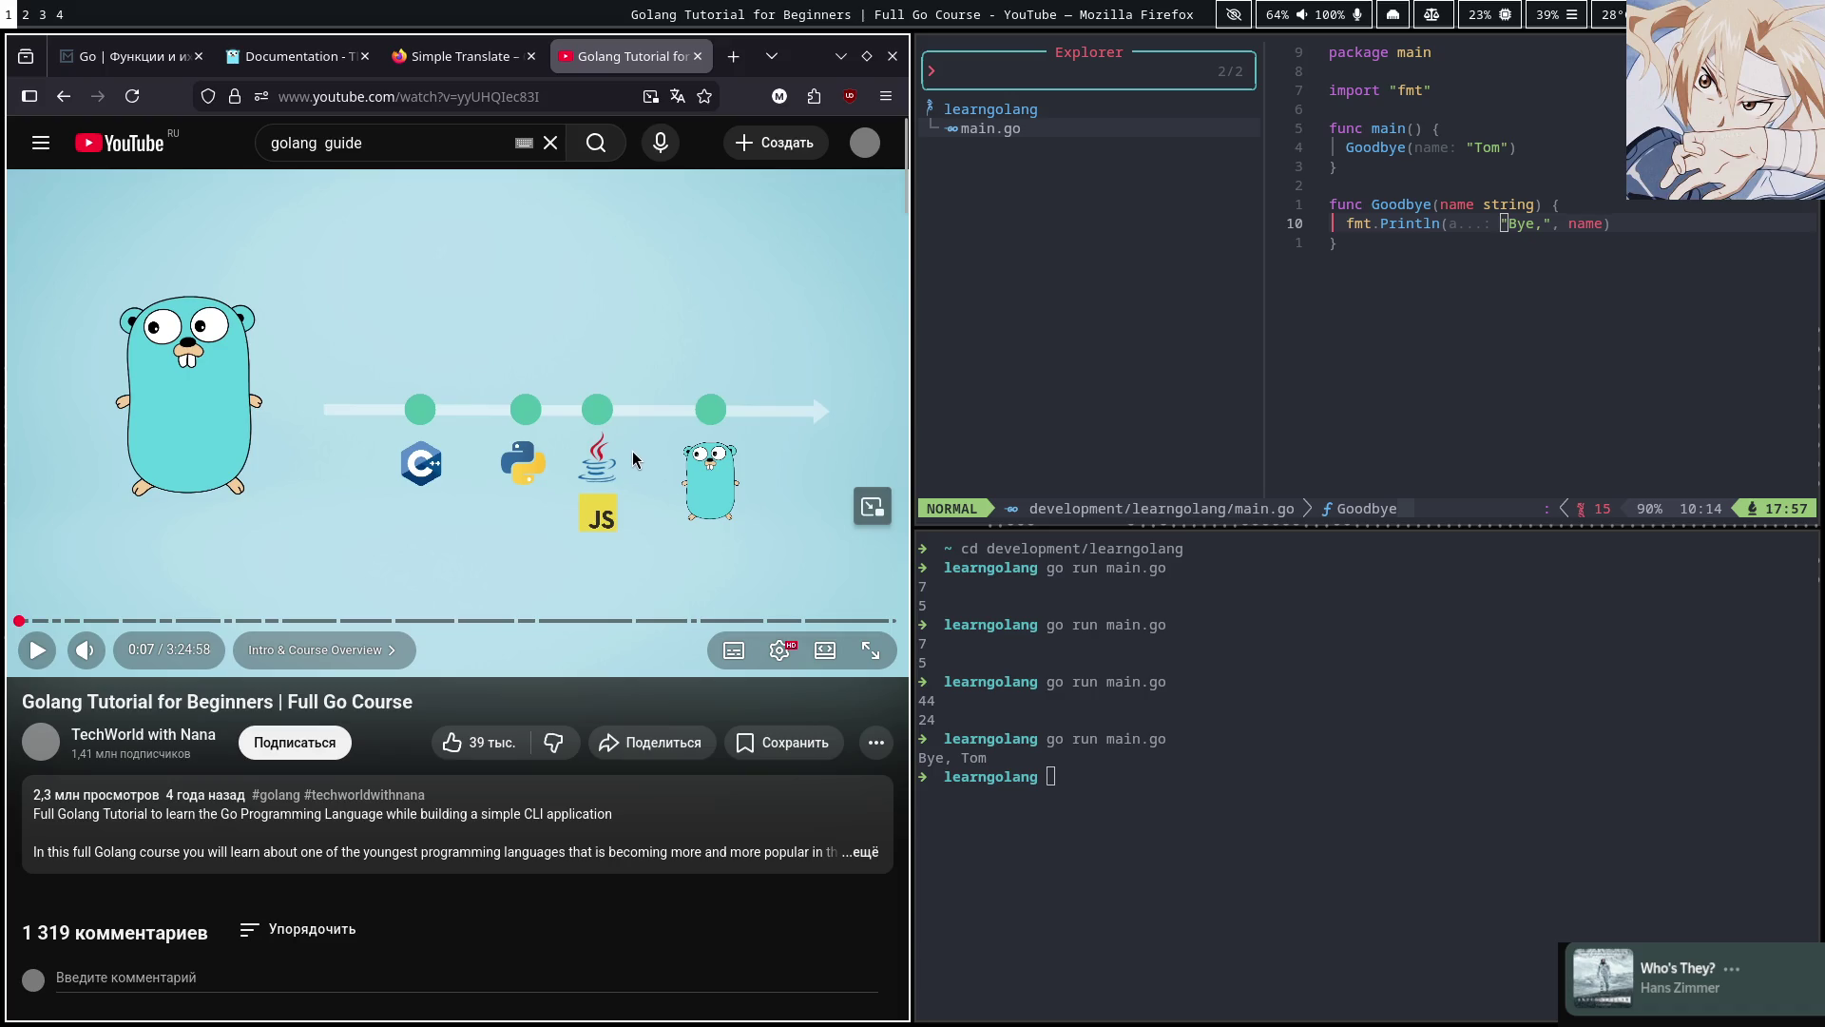
{"action": "left_click", "coordinate": [741, 654]}
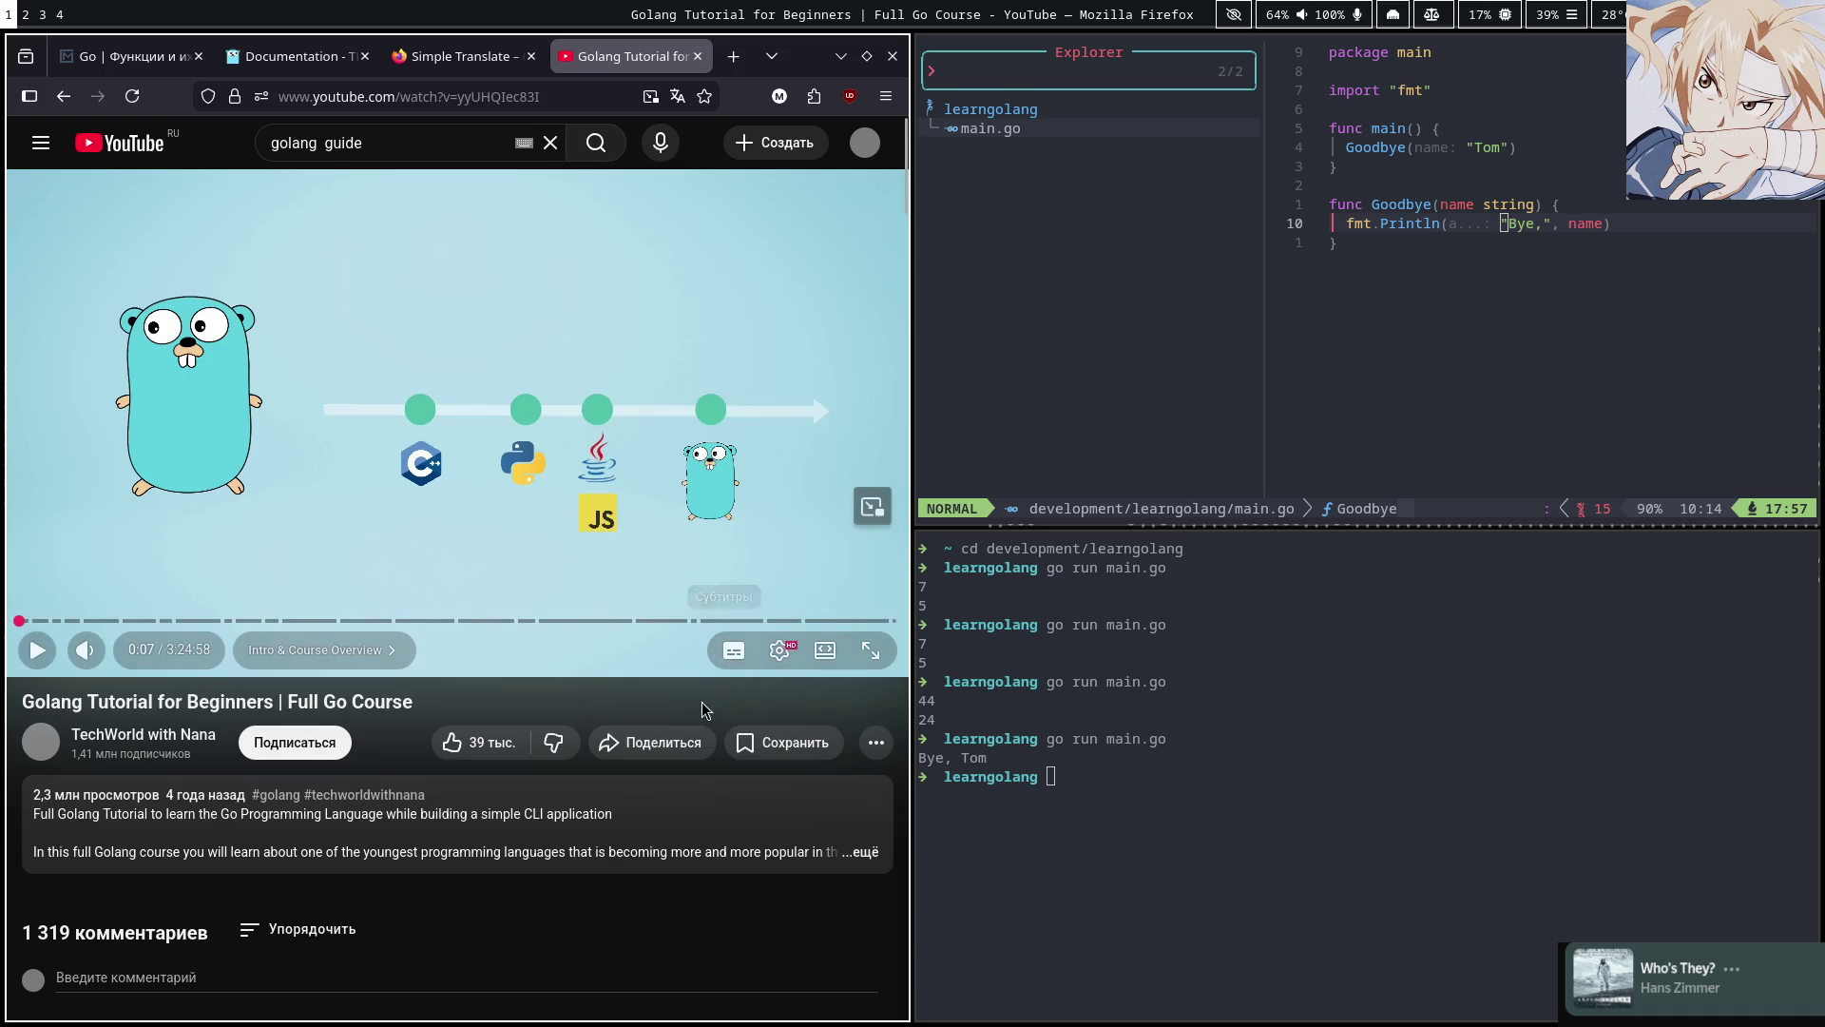
{"action": "left_click", "coordinate": [547, 382]}
{"action": "left_click", "coordinate": [439, 571]}
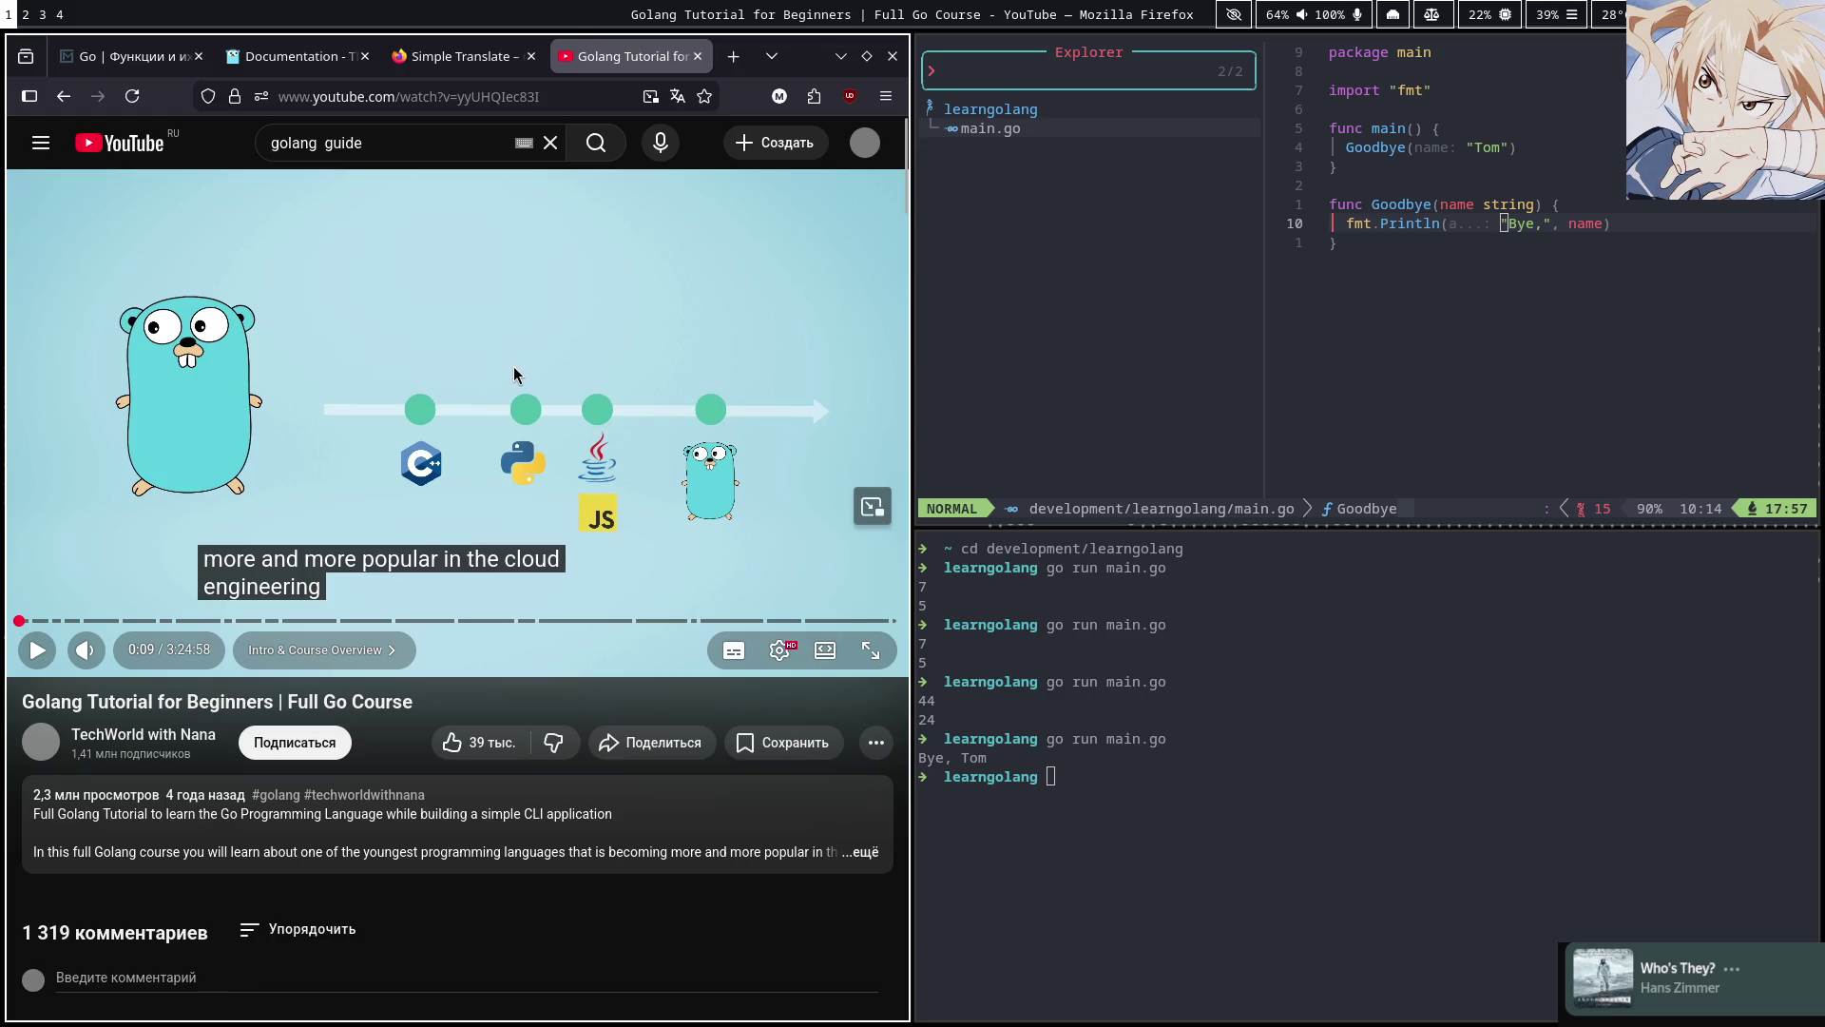
{"action": "left_click", "coordinate": [512, 374]}
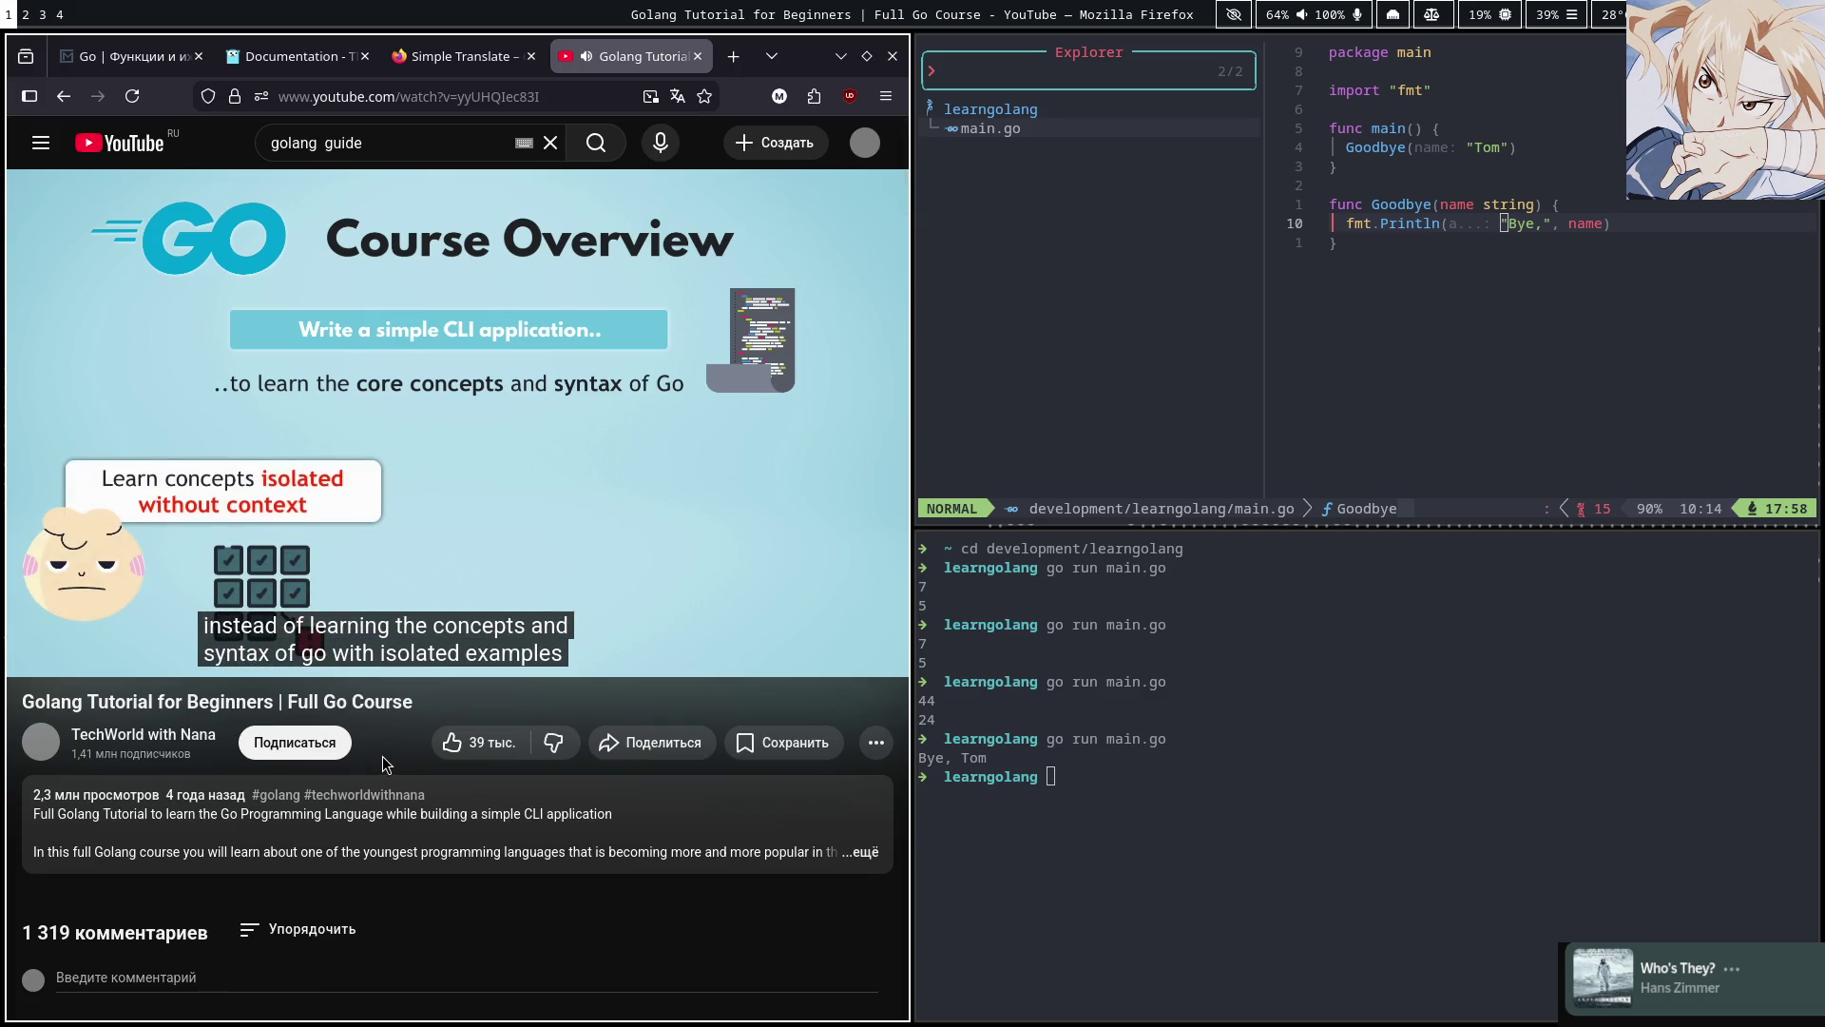
{"action": "left_click", "coordinate": [317, 577]}
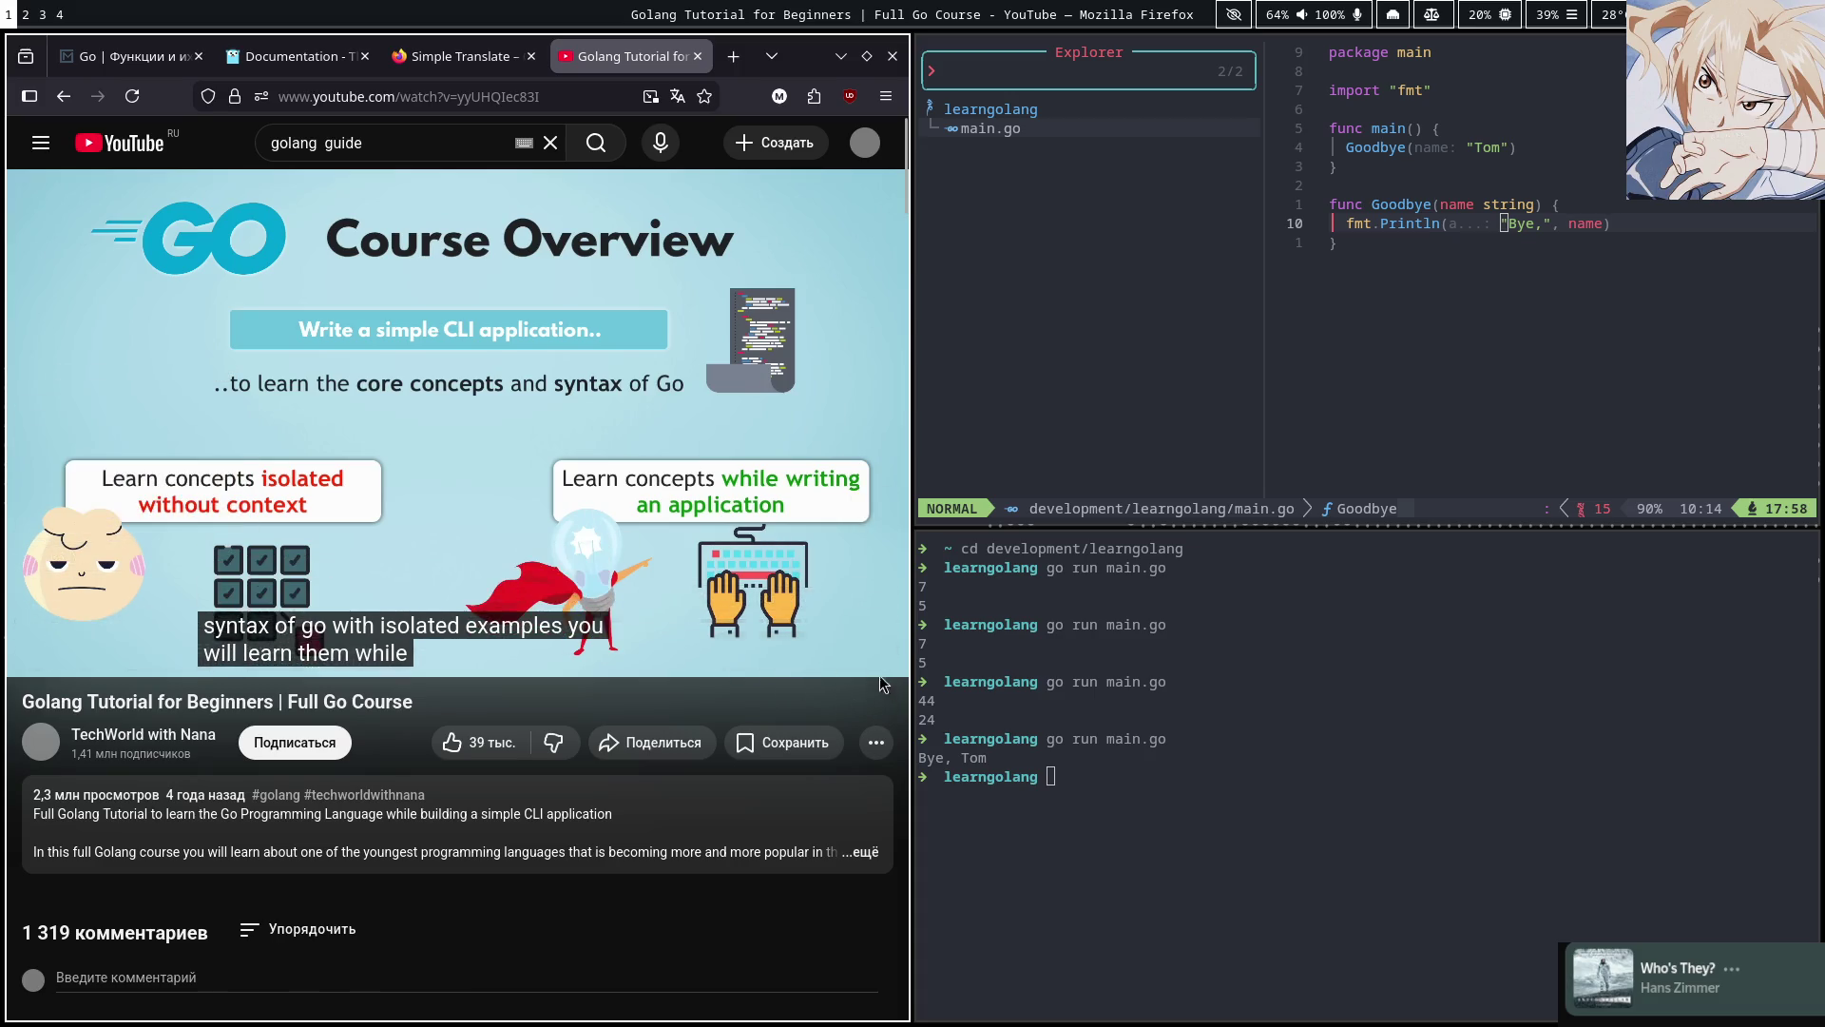
Watch the video full screen and rewind the intro about fifteen seconds
{"action": "left_click", "coordinate": [872, 655]}
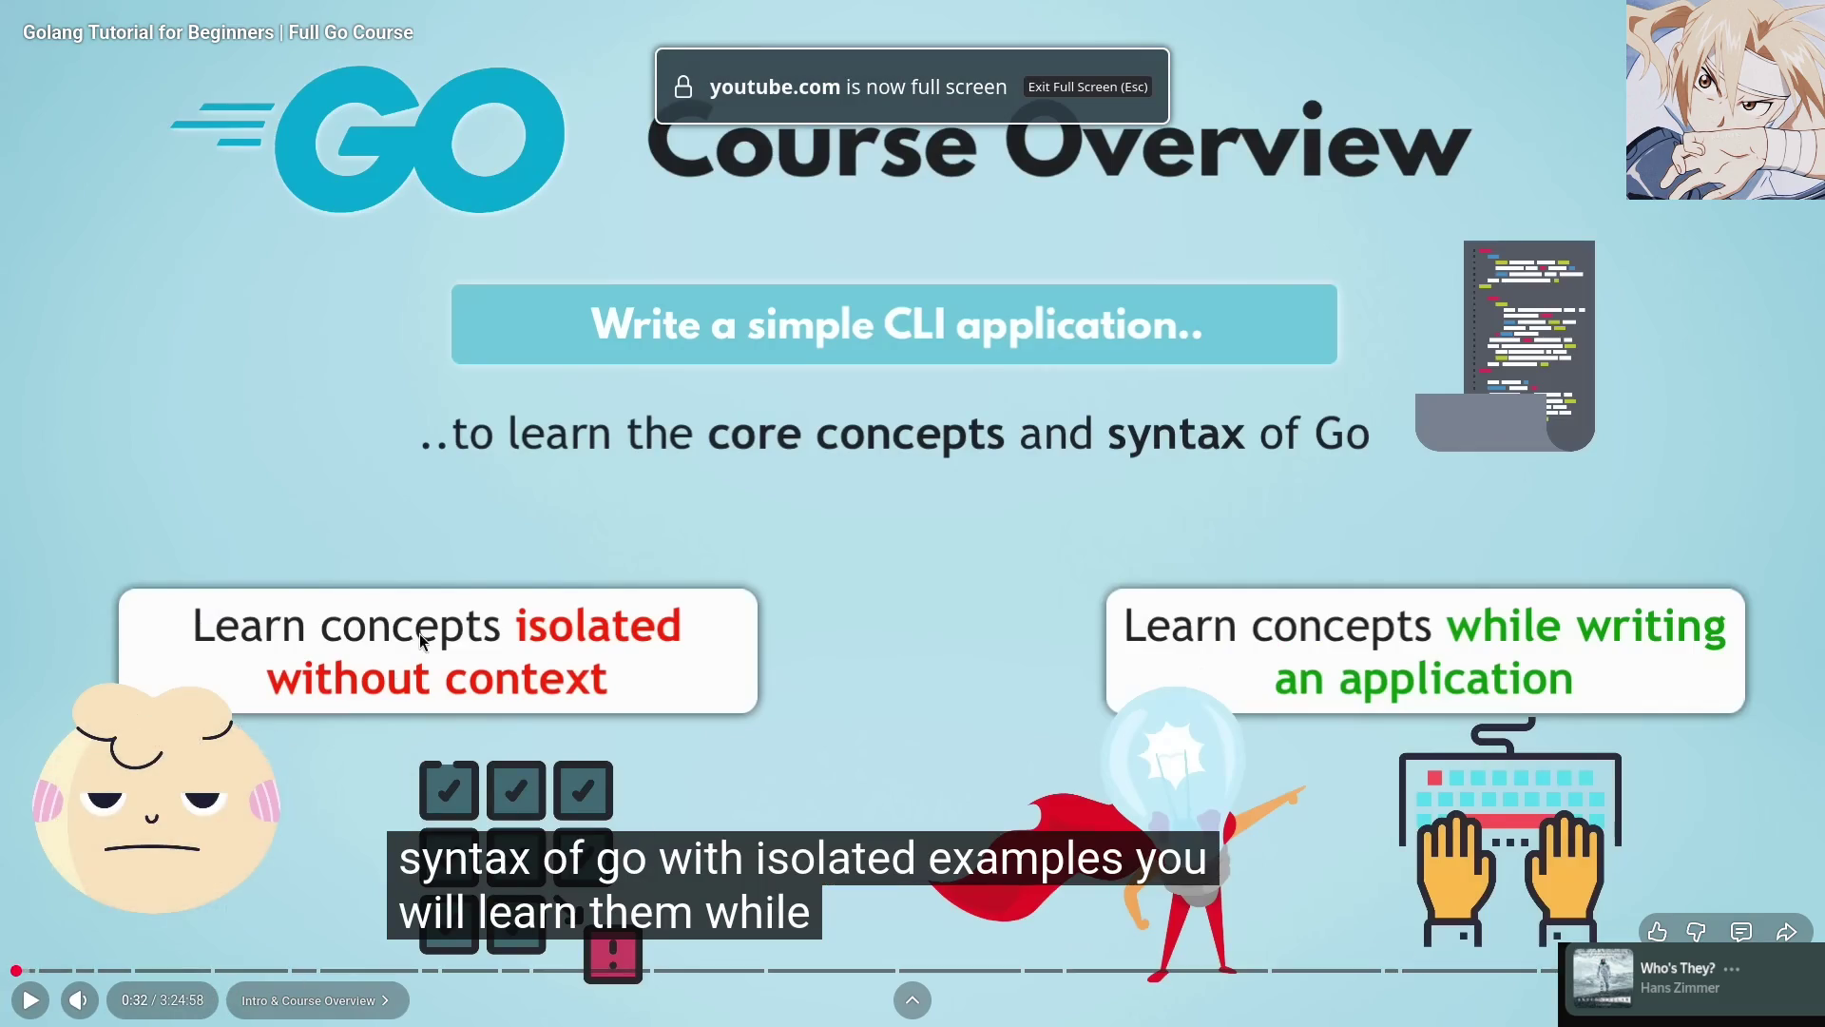
{"action": "left_click", "coordinate": [136, 739]}
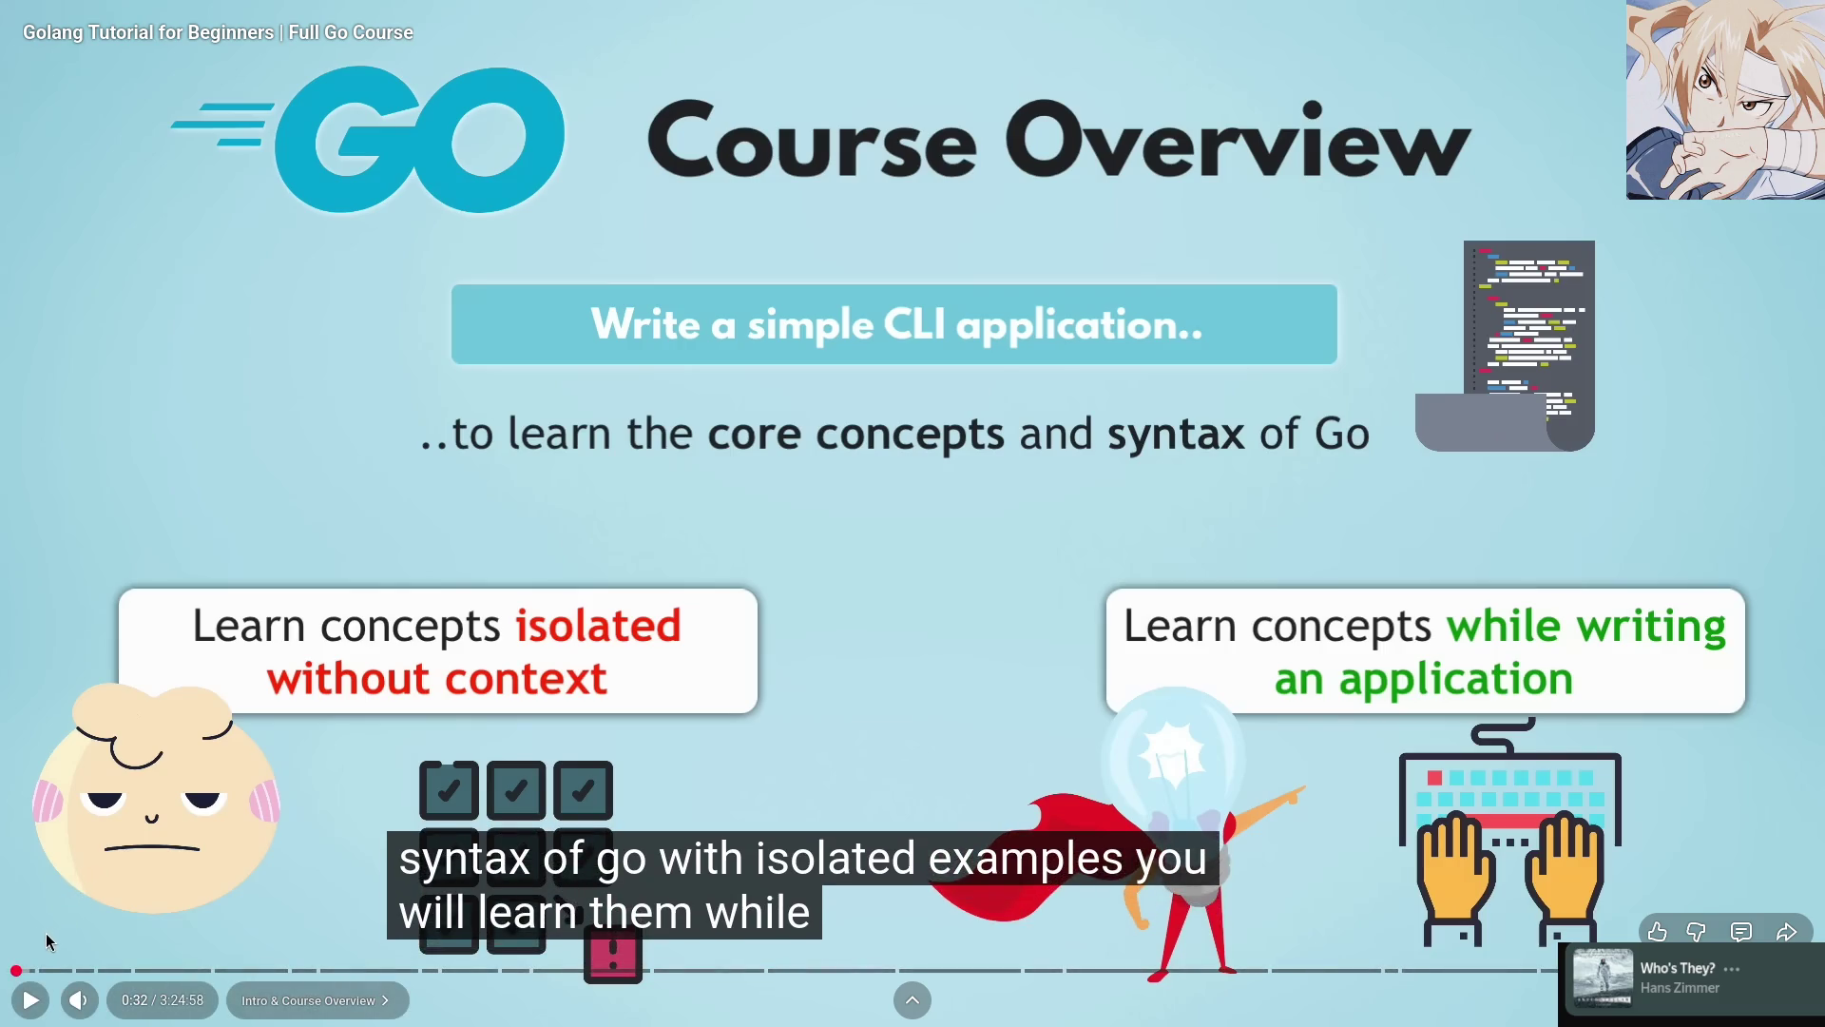
{"action": "left_click", "coordinate": [236, 755]}
{"action": "left_click", "coordinate": [235, 755]}
{"action": "key", "text": "j"}
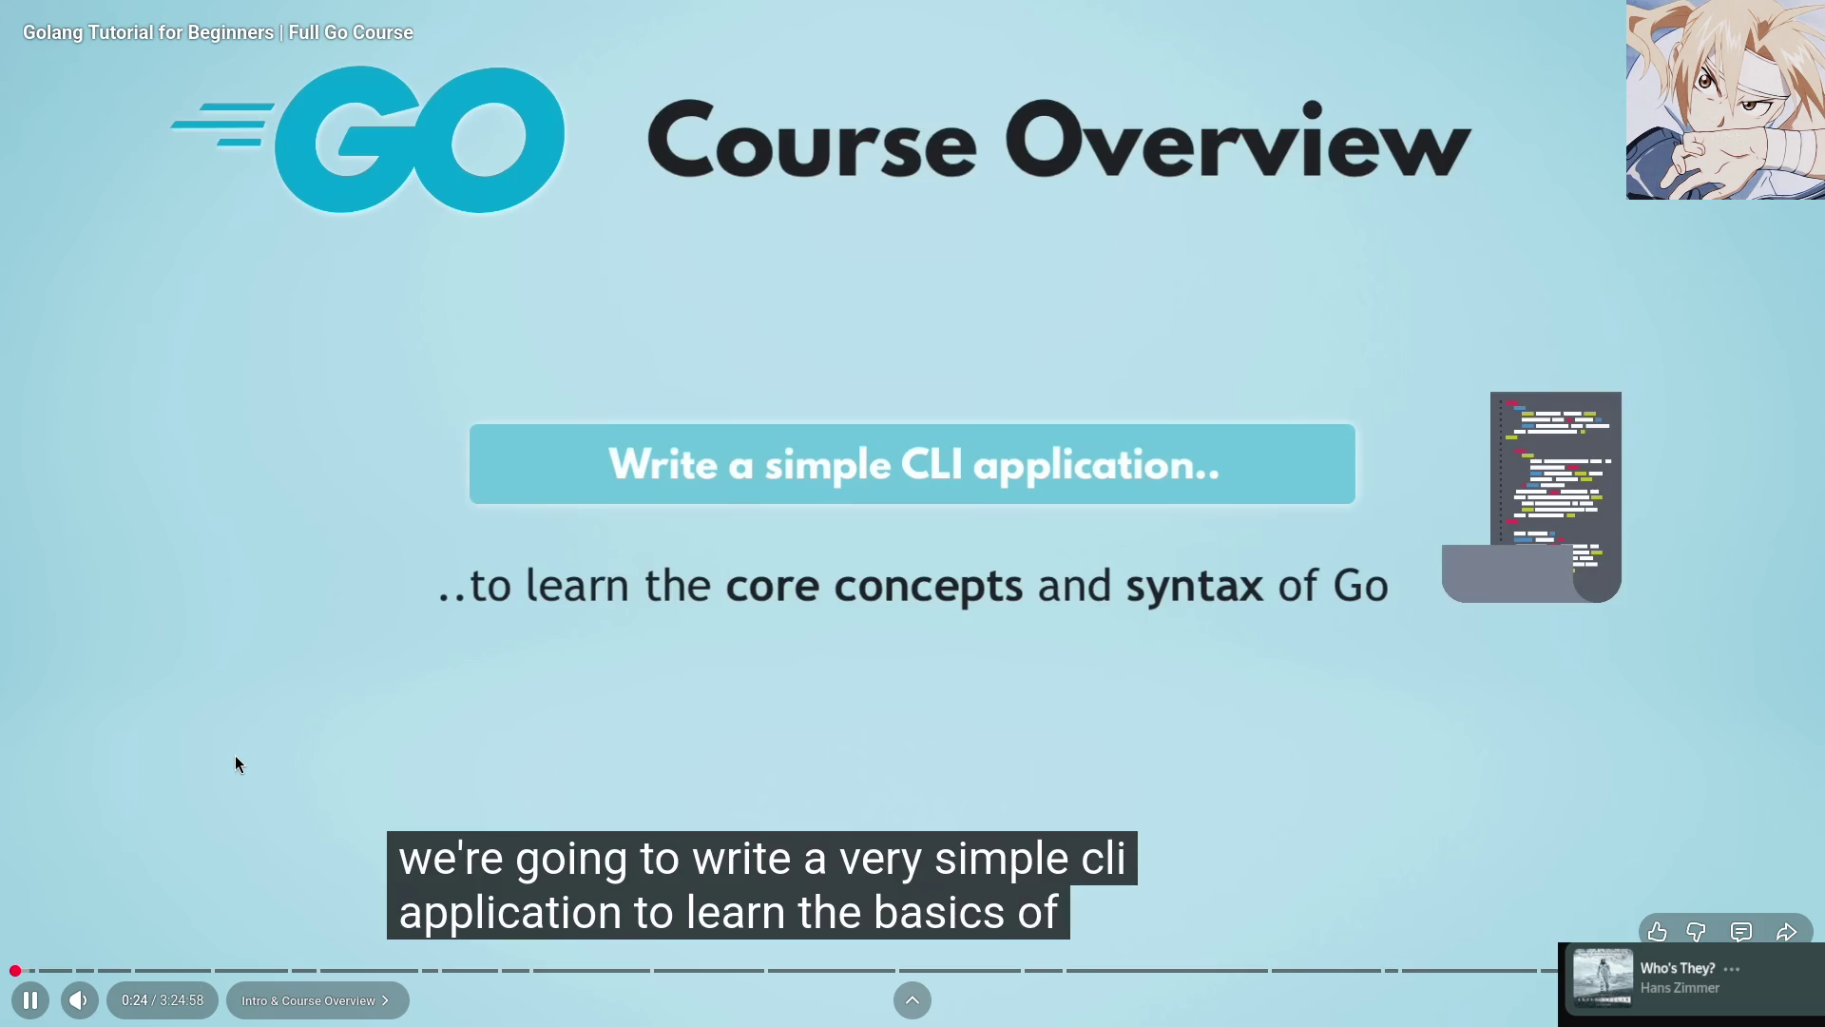
{"action": "key", "text": "Left"}
Step through the overview, pausing at 0:21, 0:23, 0:24 and 0:28, then exit full screen
{"action": "key", "text": "k"}
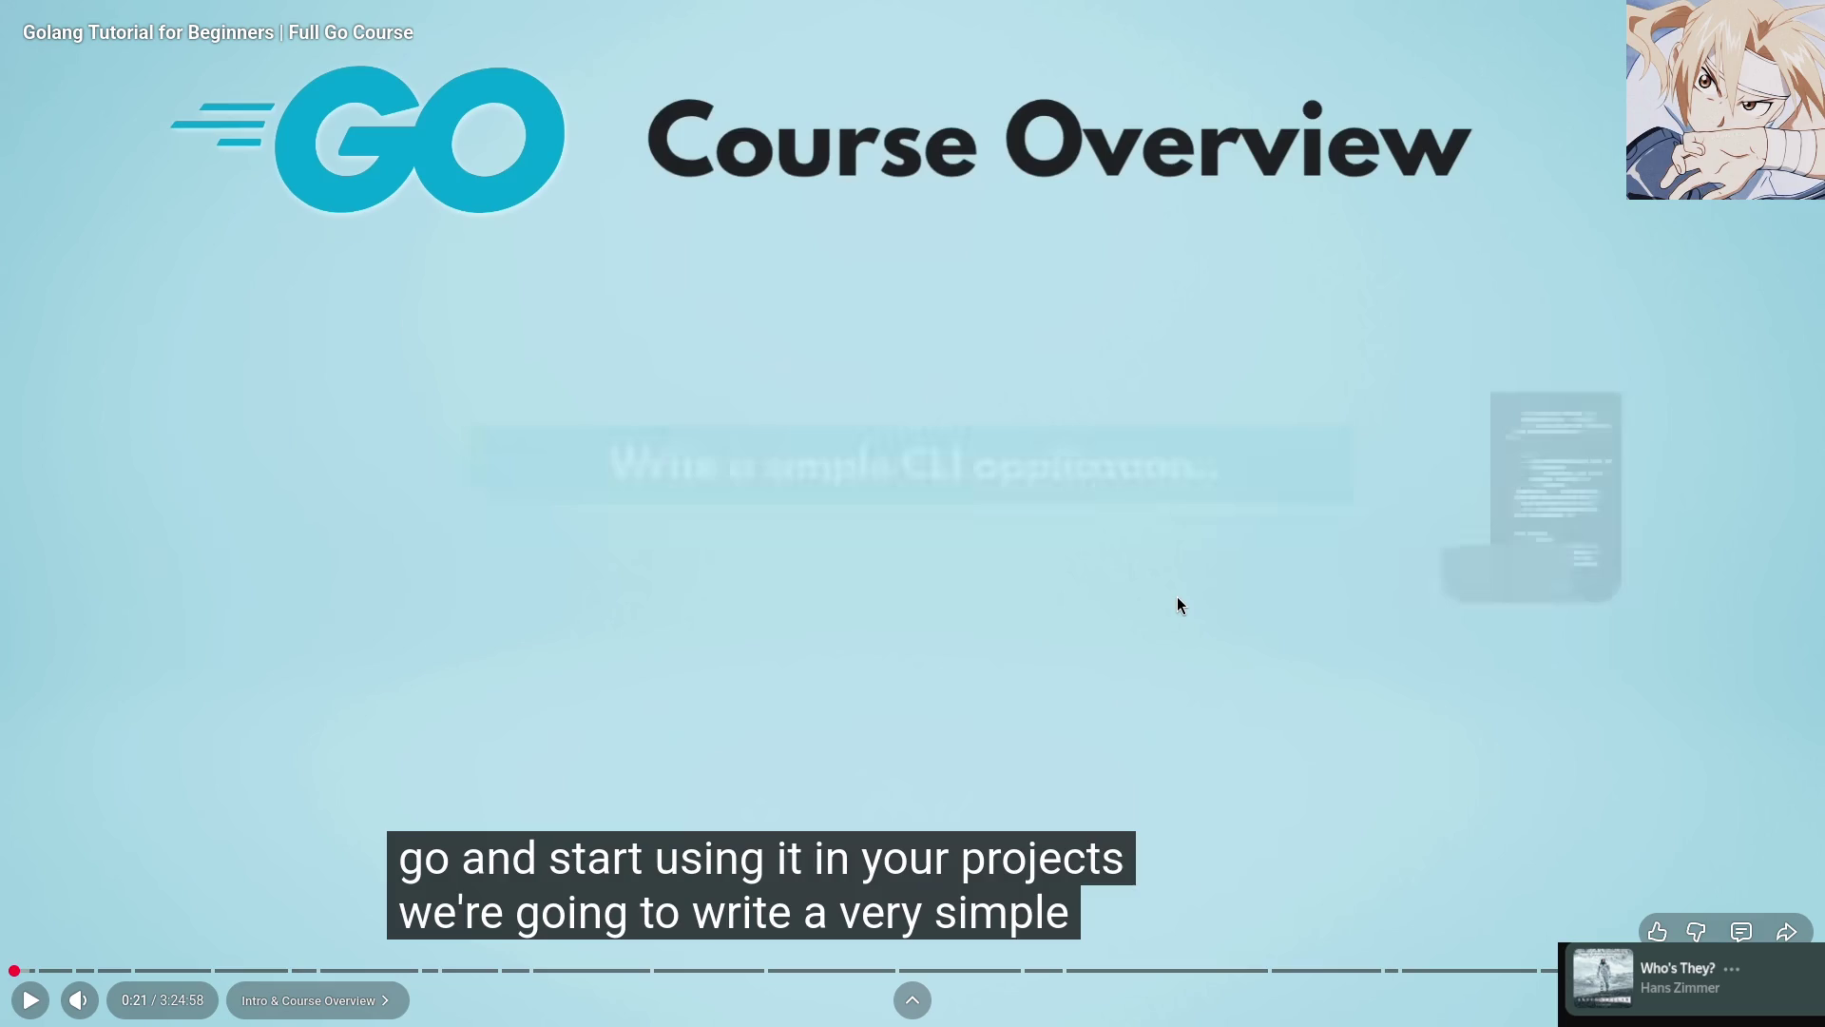
{"action": "key", "text": "k"}
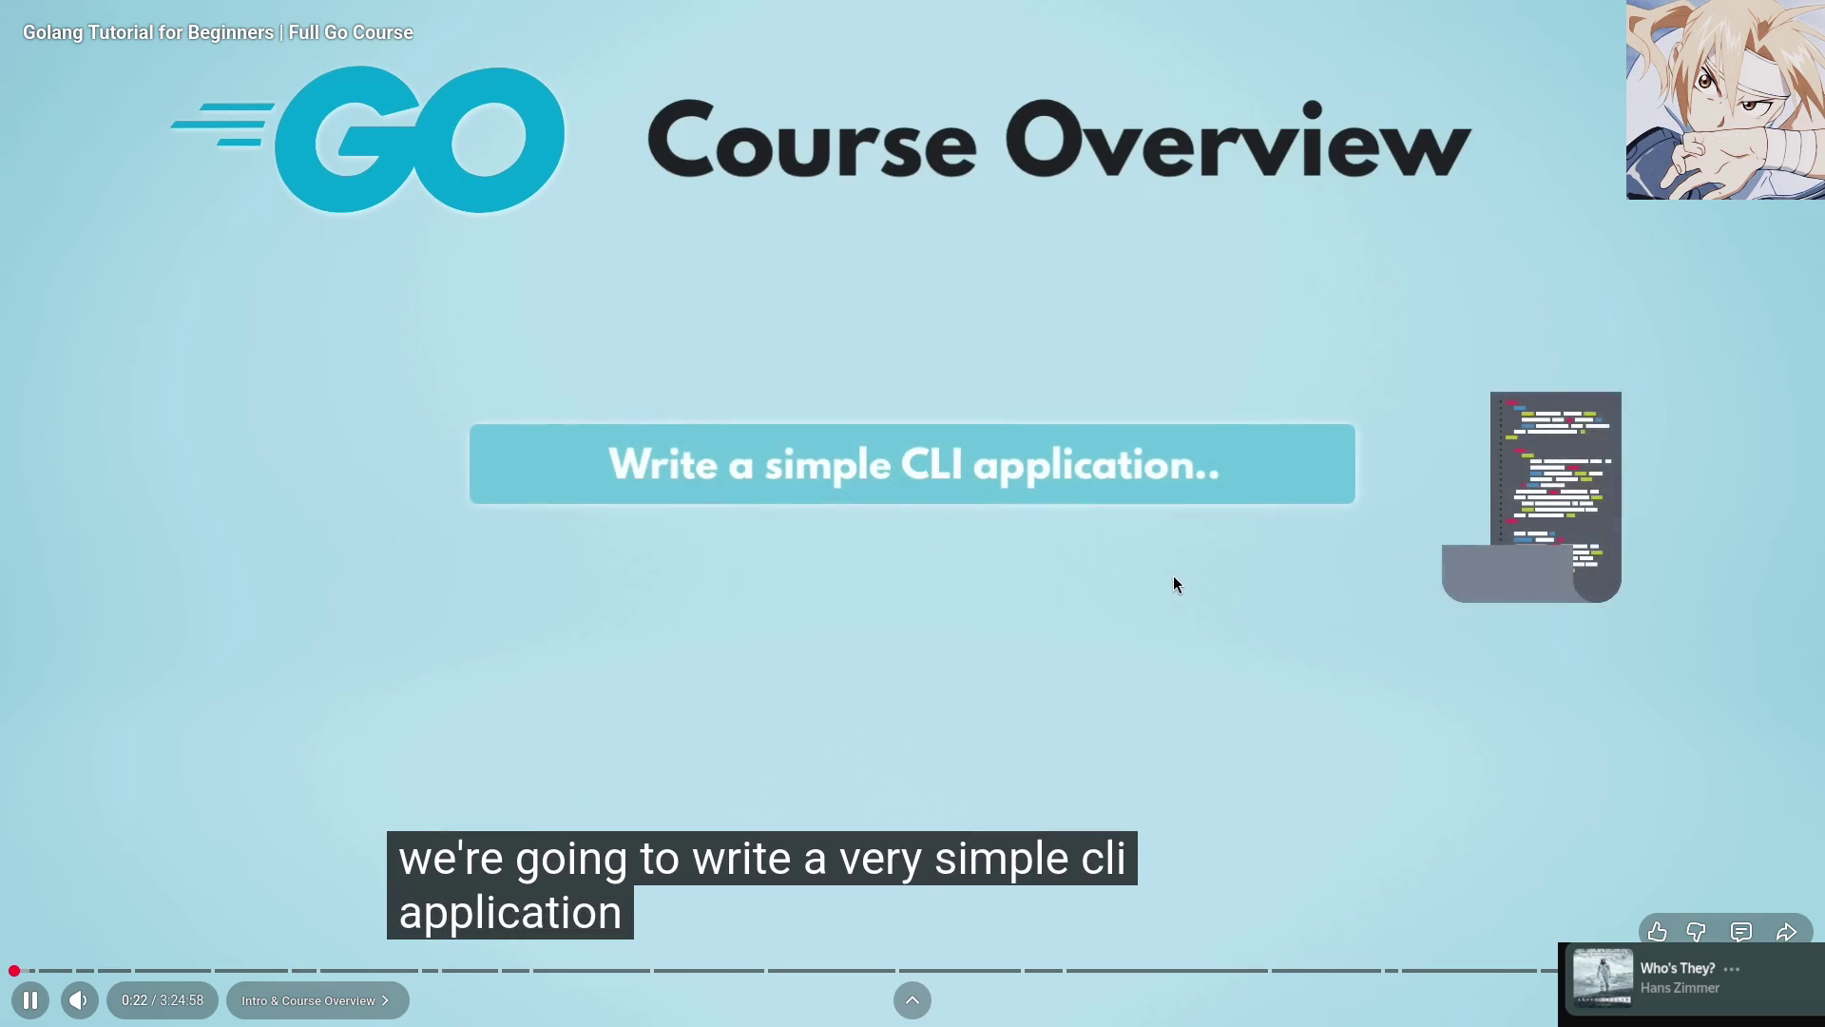
{"action": "key", "text": "k"}
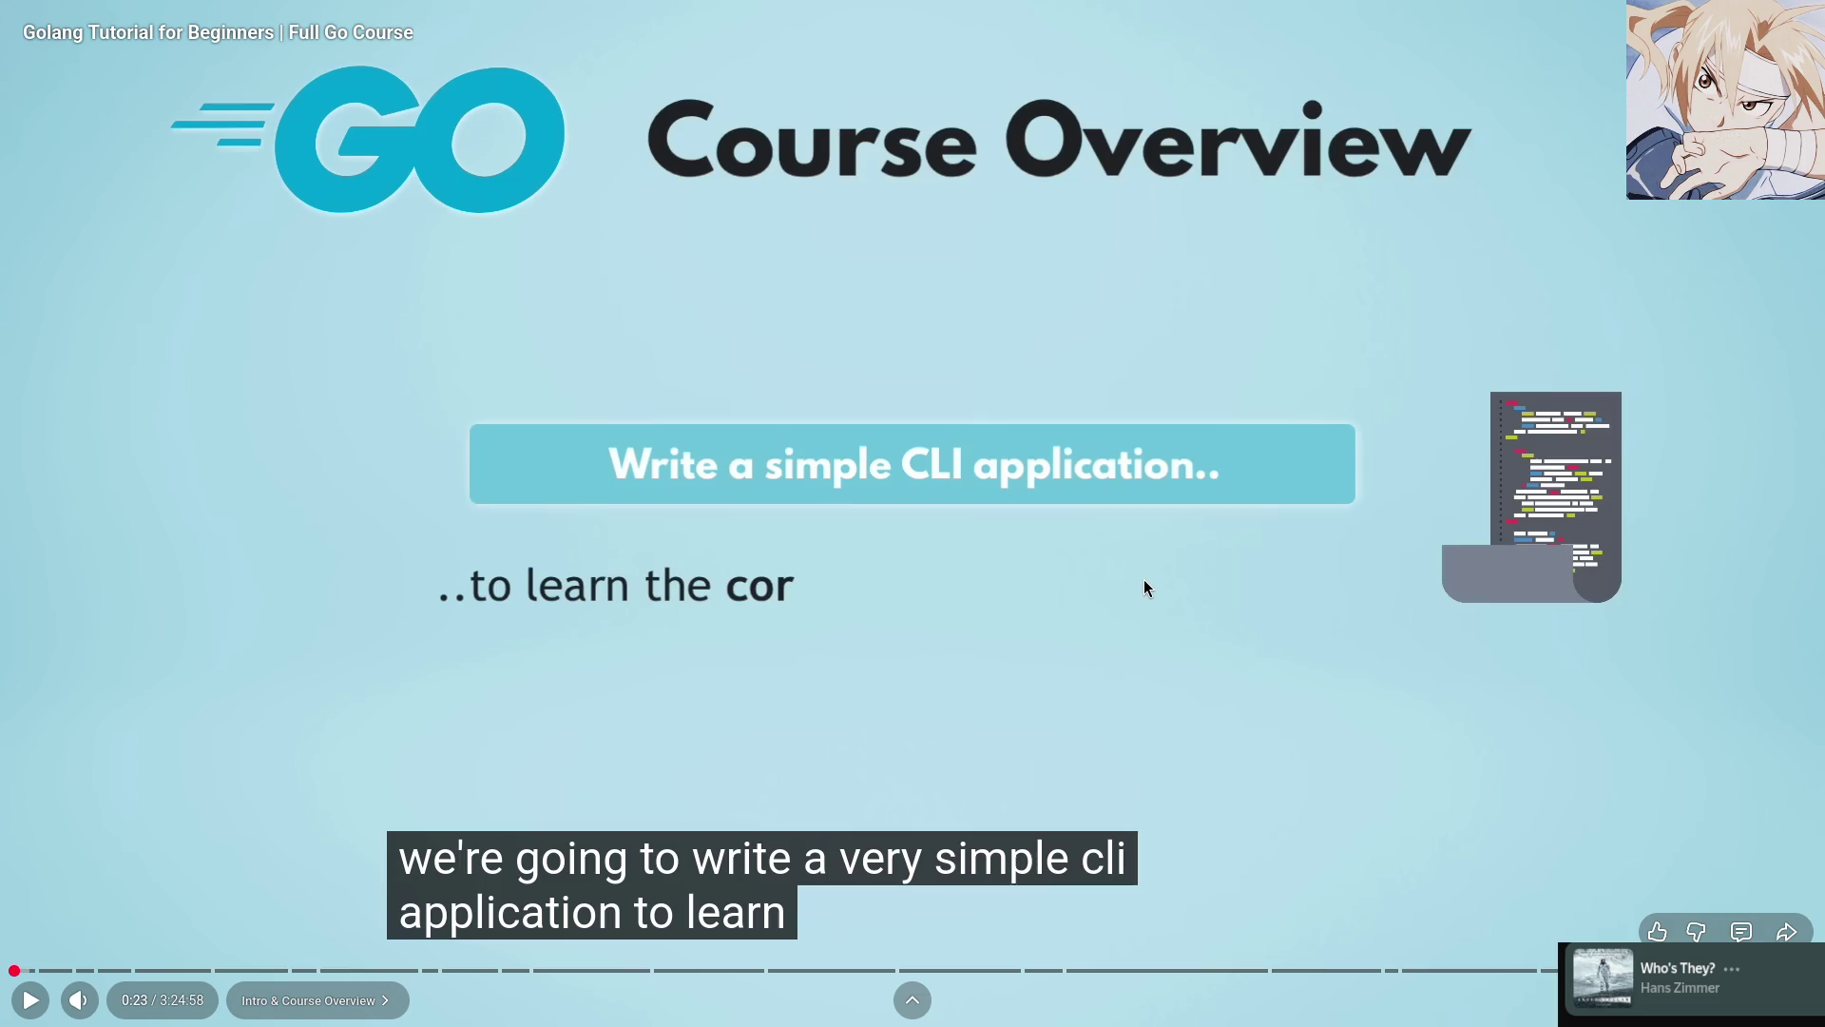
{"action": "key", "text": "k"}
{"action": "key", "text": "k"}
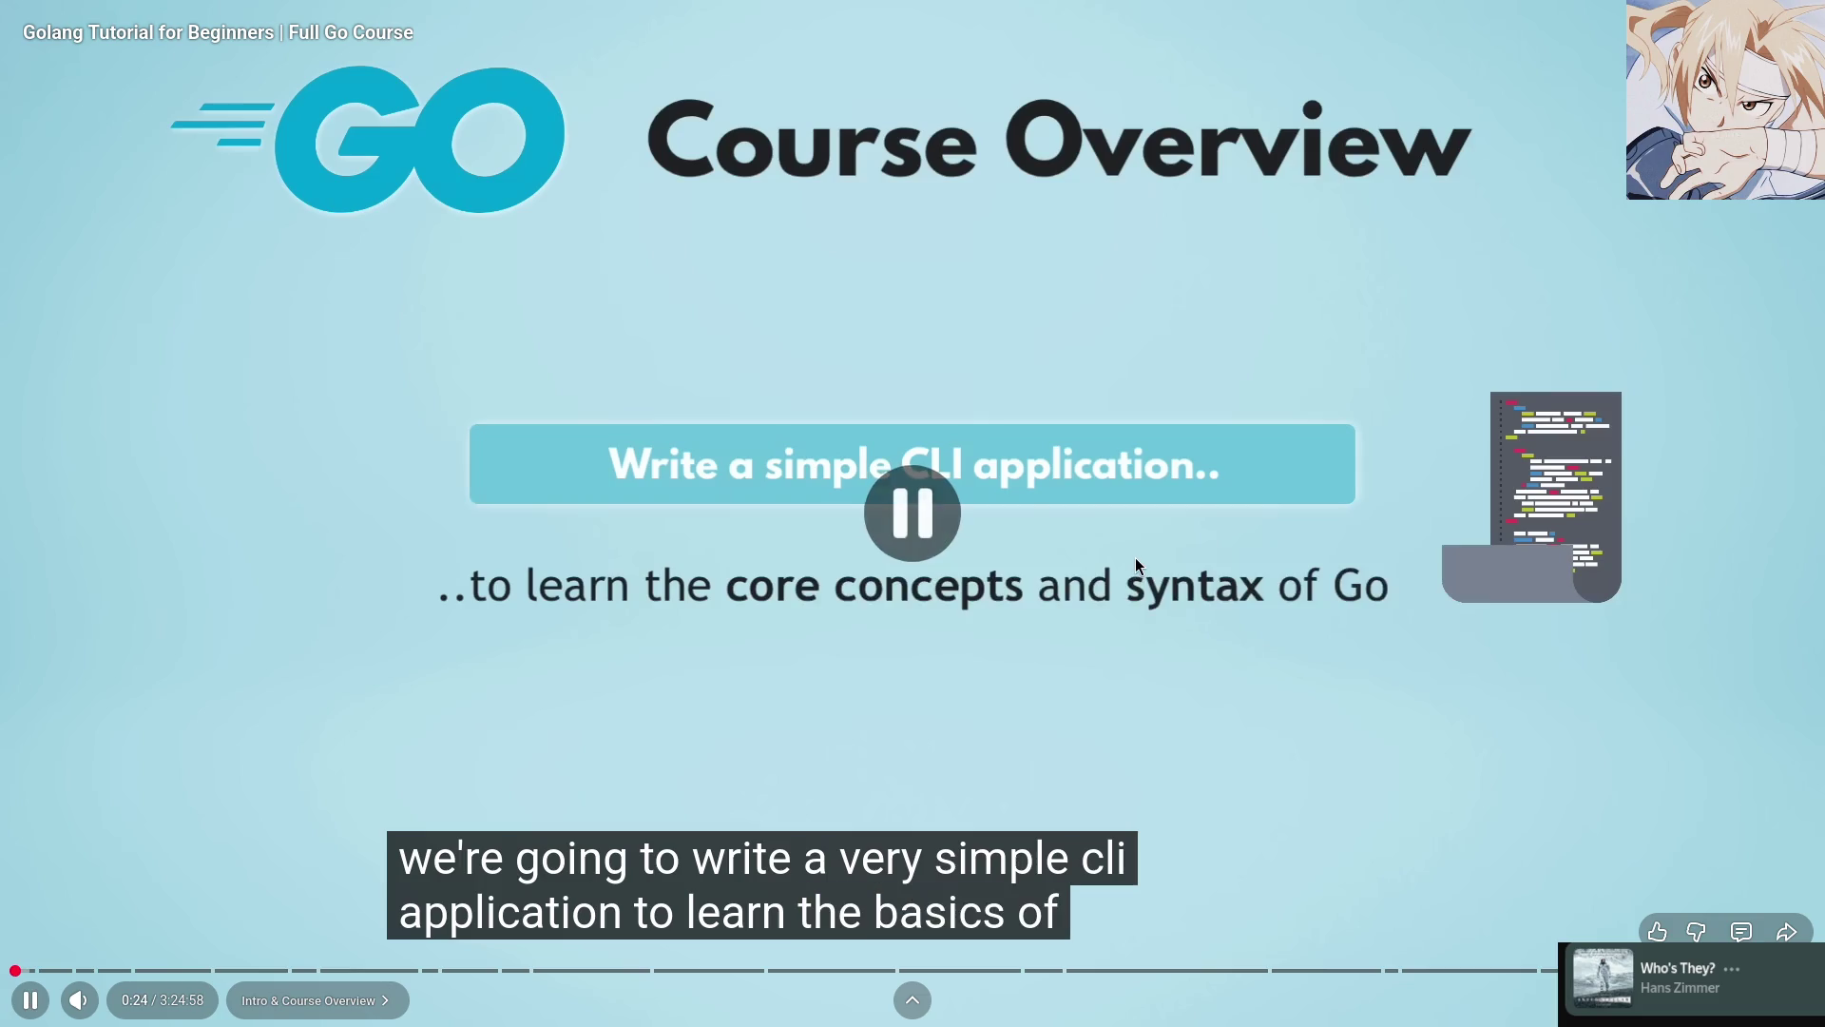
{"action": "key", "text": "k"}
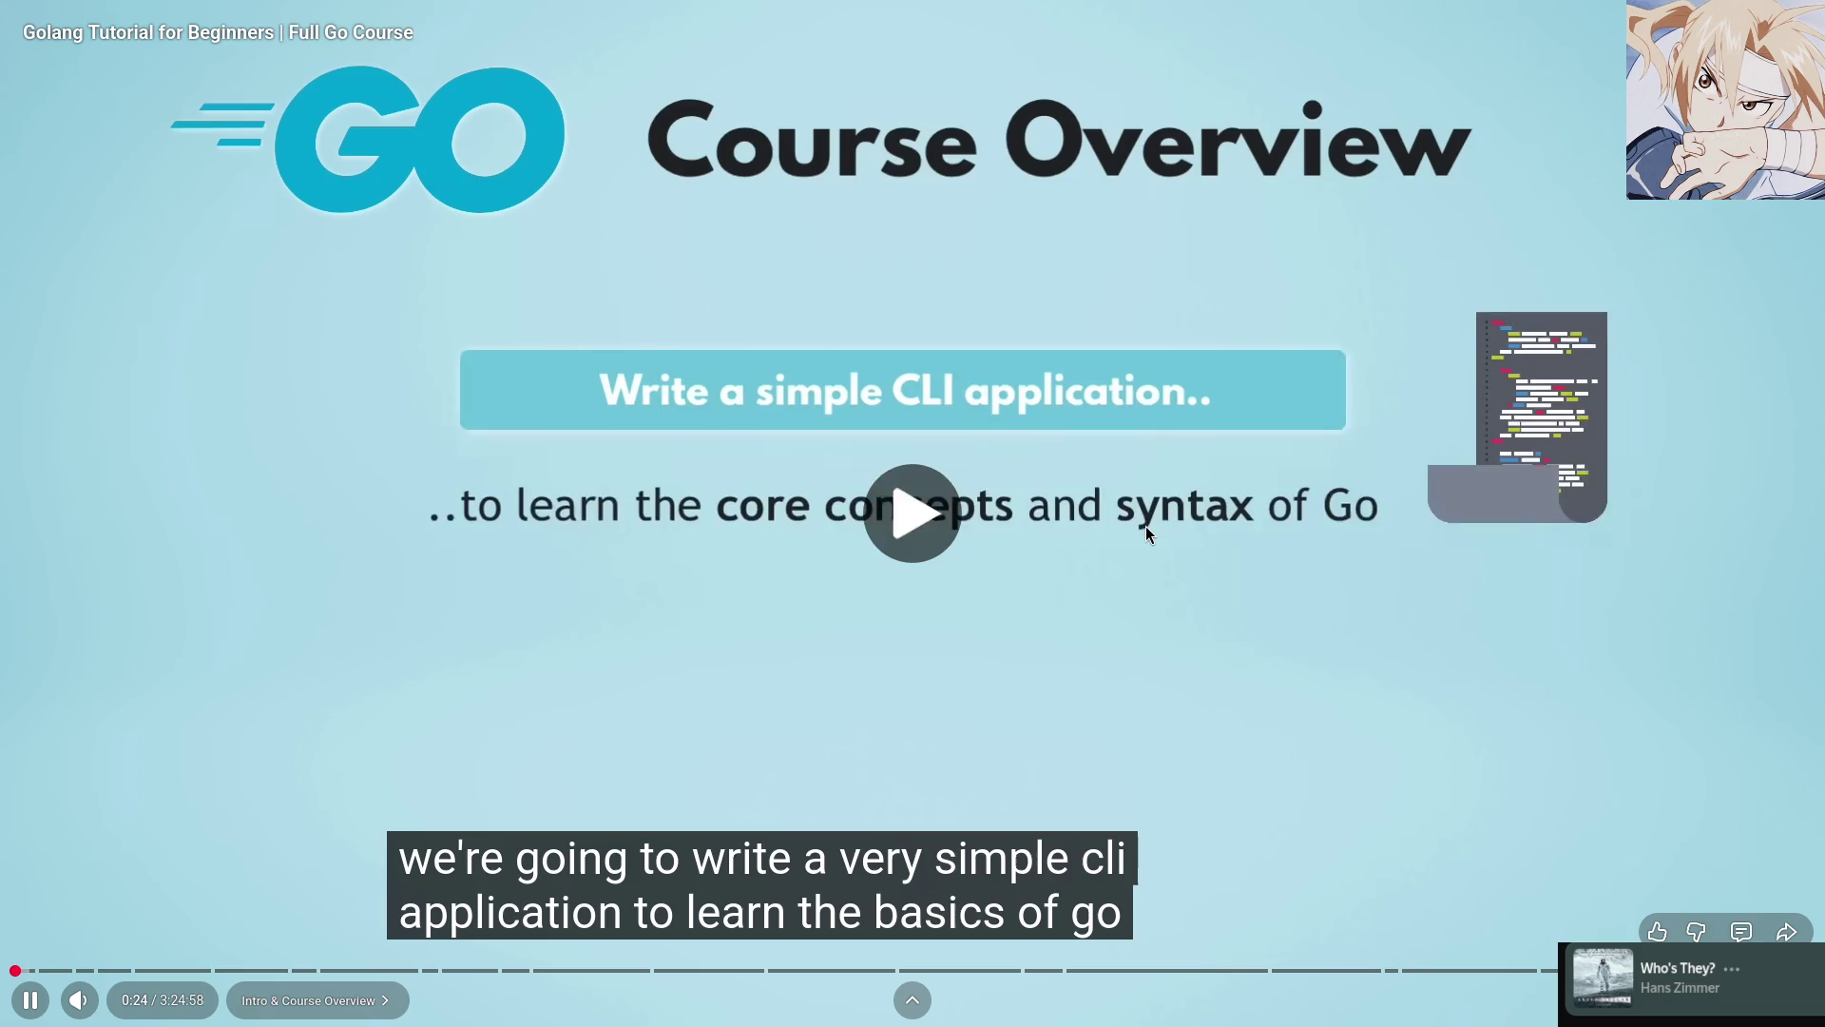
{"action": "key", "text": "k"}
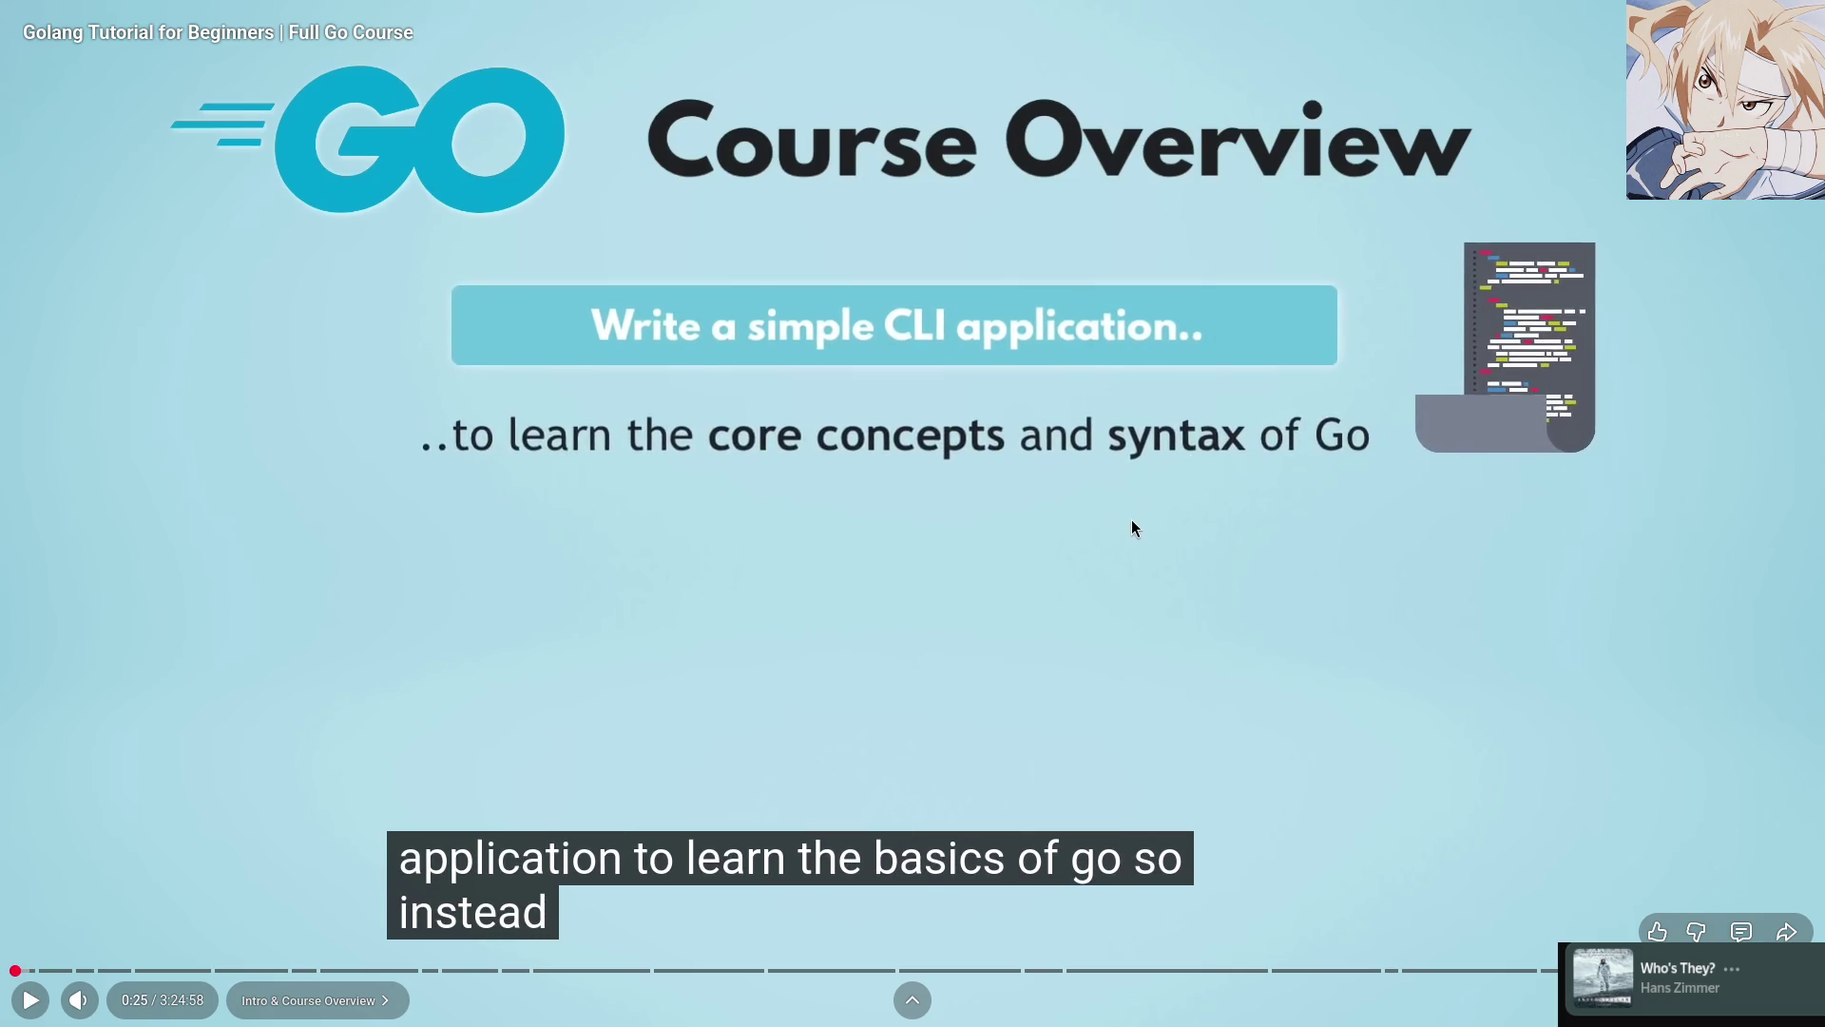
{"action": "key", "text": "k"}
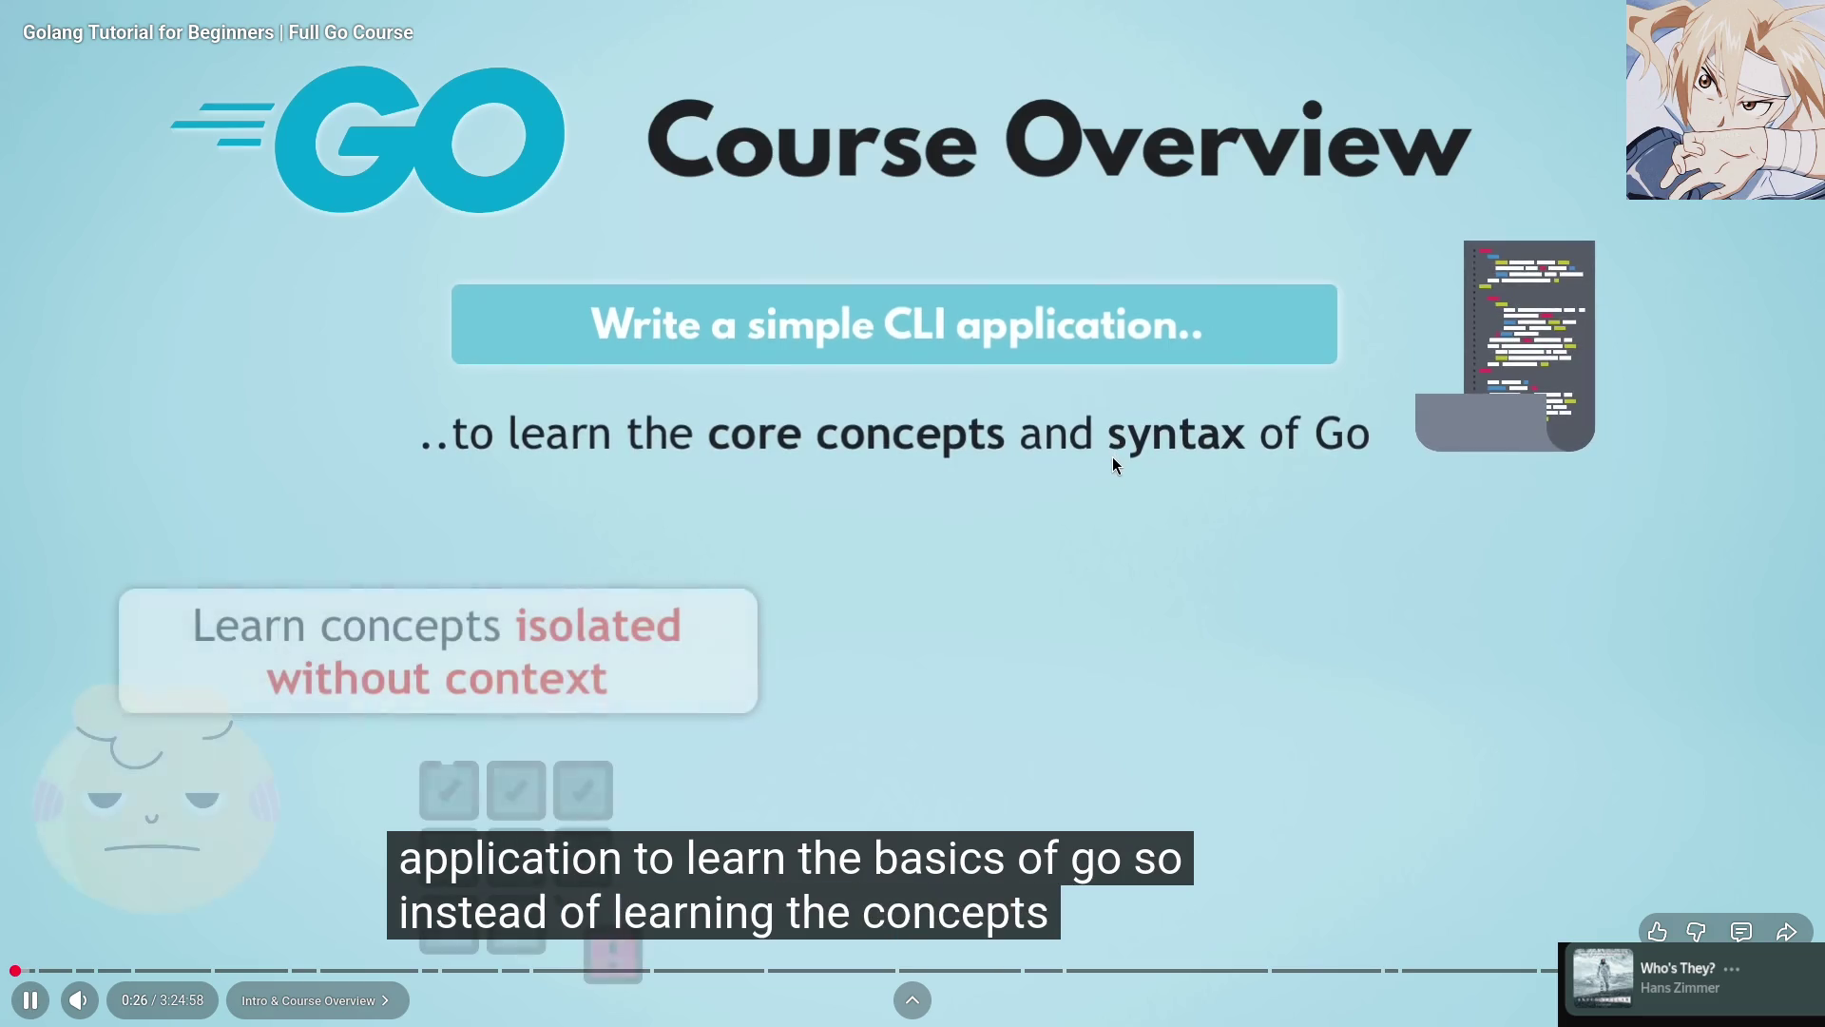
{"action": "key", "text": "k"}
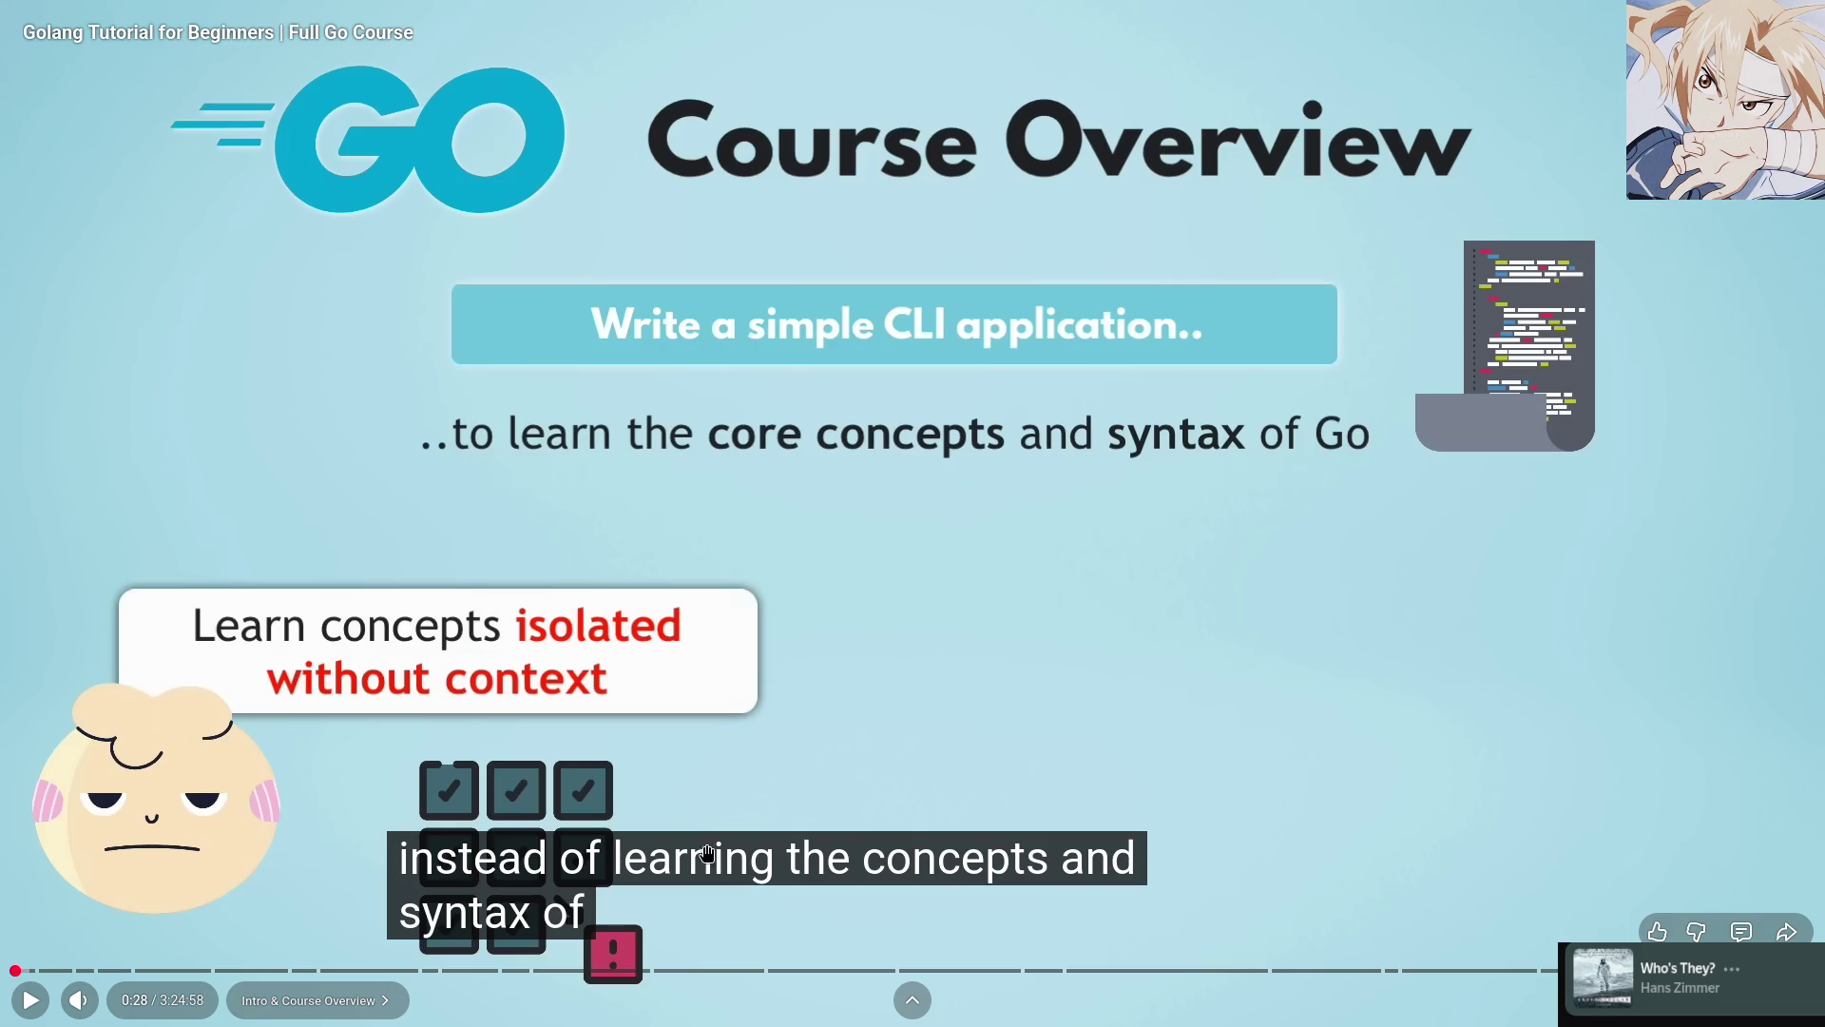
{"action": "key", "text": "f"}
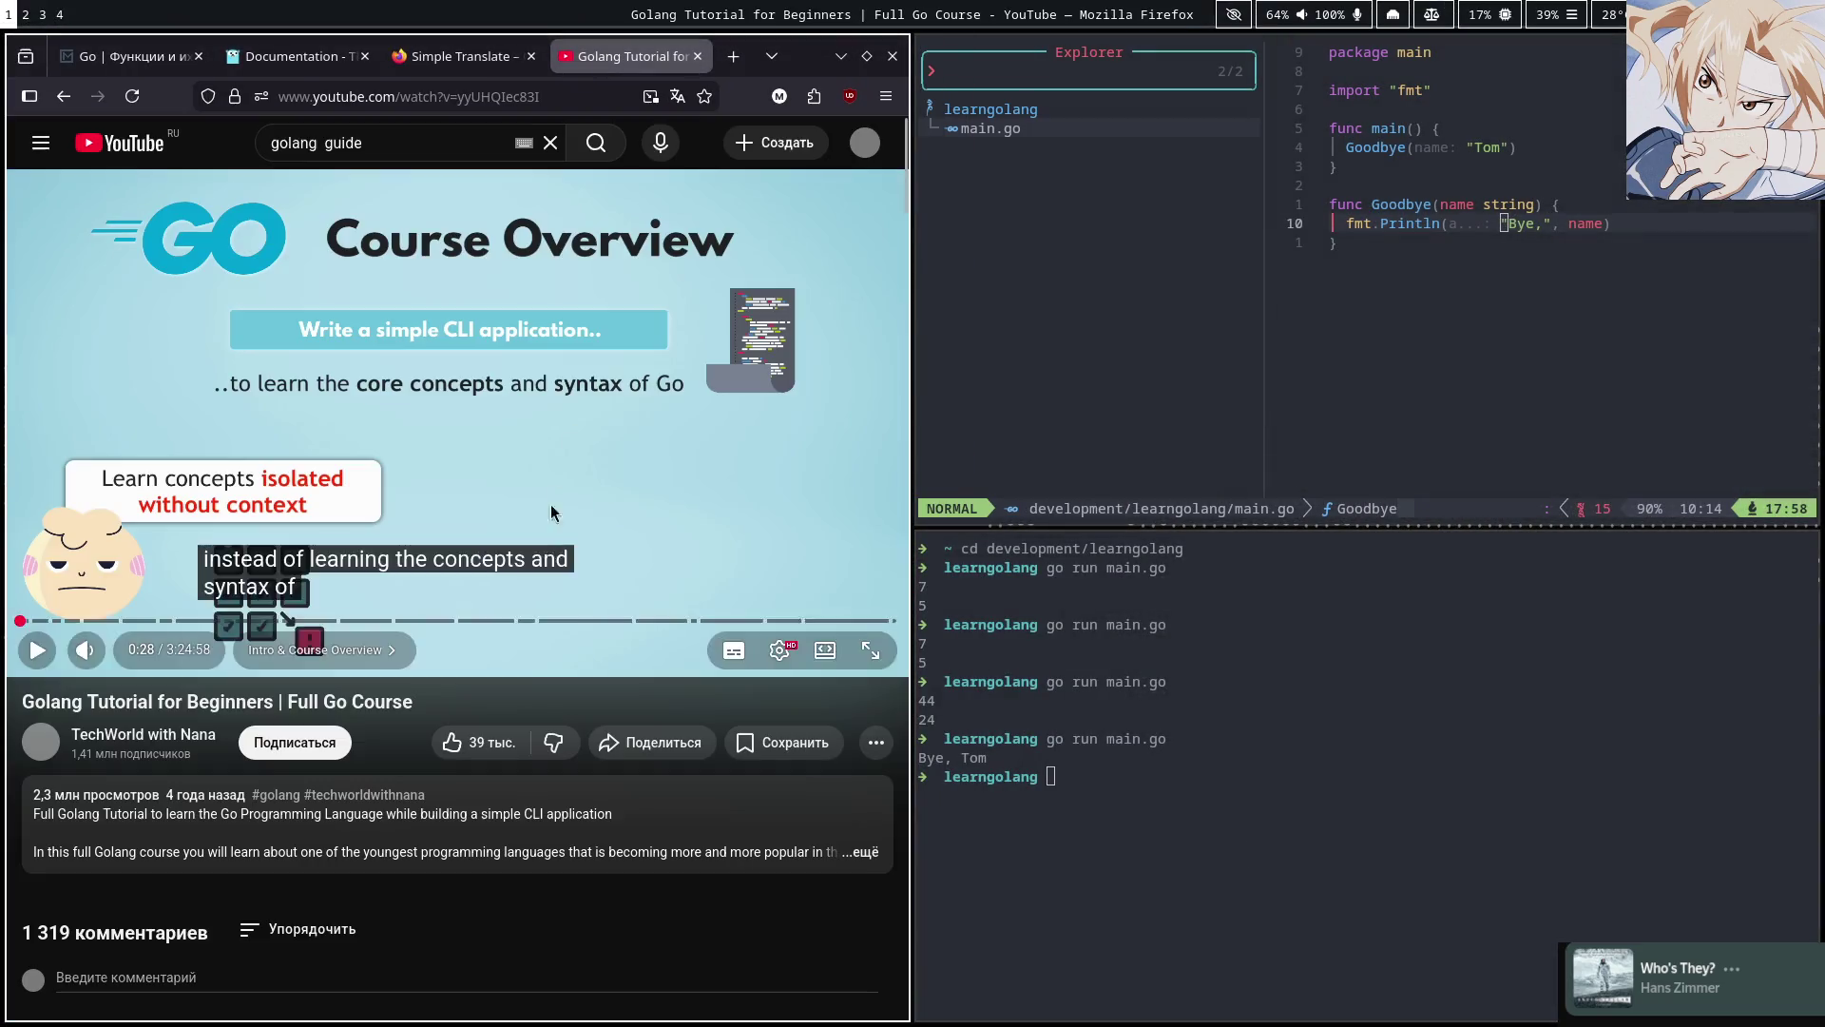
Look up 'instead перевод' on Google in a new tab (вместо) and go back to the video
{"action": "left_click", "coordinate": [733, 56]}
{"action": "type", "text": "e"}
{"action": "key", "text": "BackSpace"}
{"action": "key", "text": "BackSpace"}
{"action": "type", "text": "insta"}
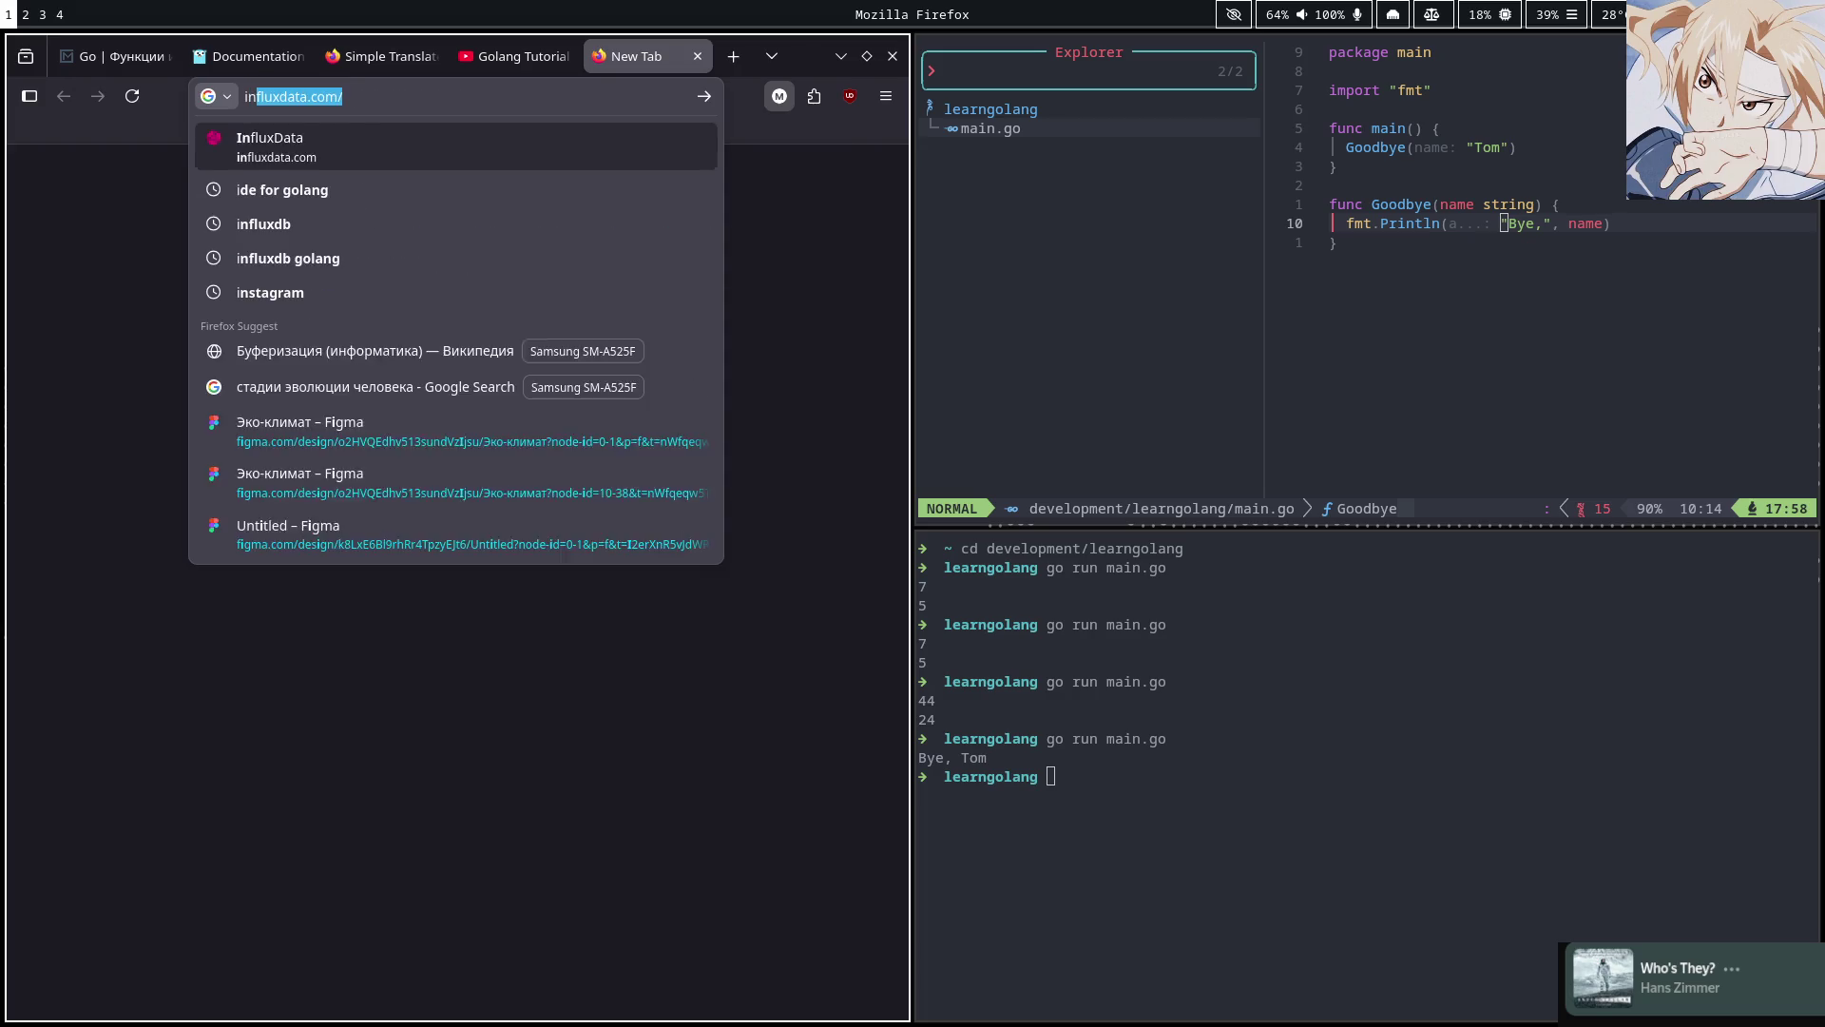
{"action": "key", "text": "BackSpace"}
{"action": "type", "text": "ead"}
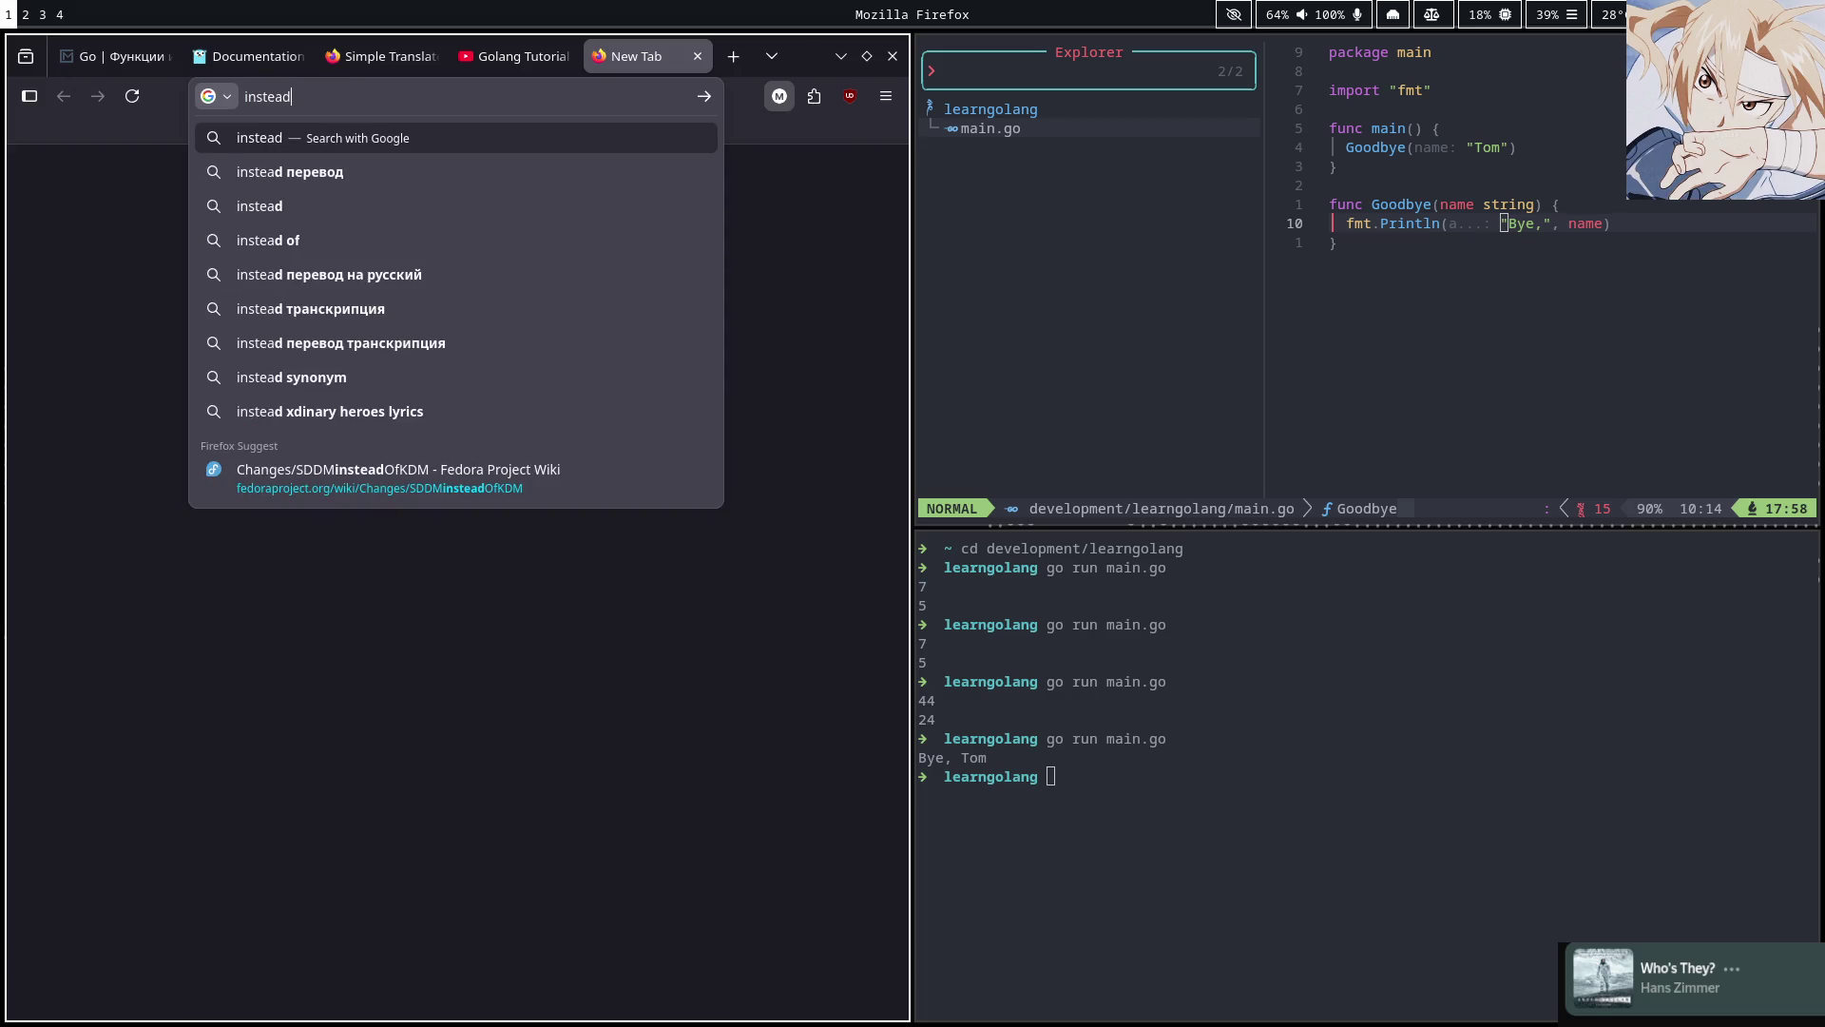
{"action": "key", "text": "Down"}
{"action": "key", "text": "Return"}
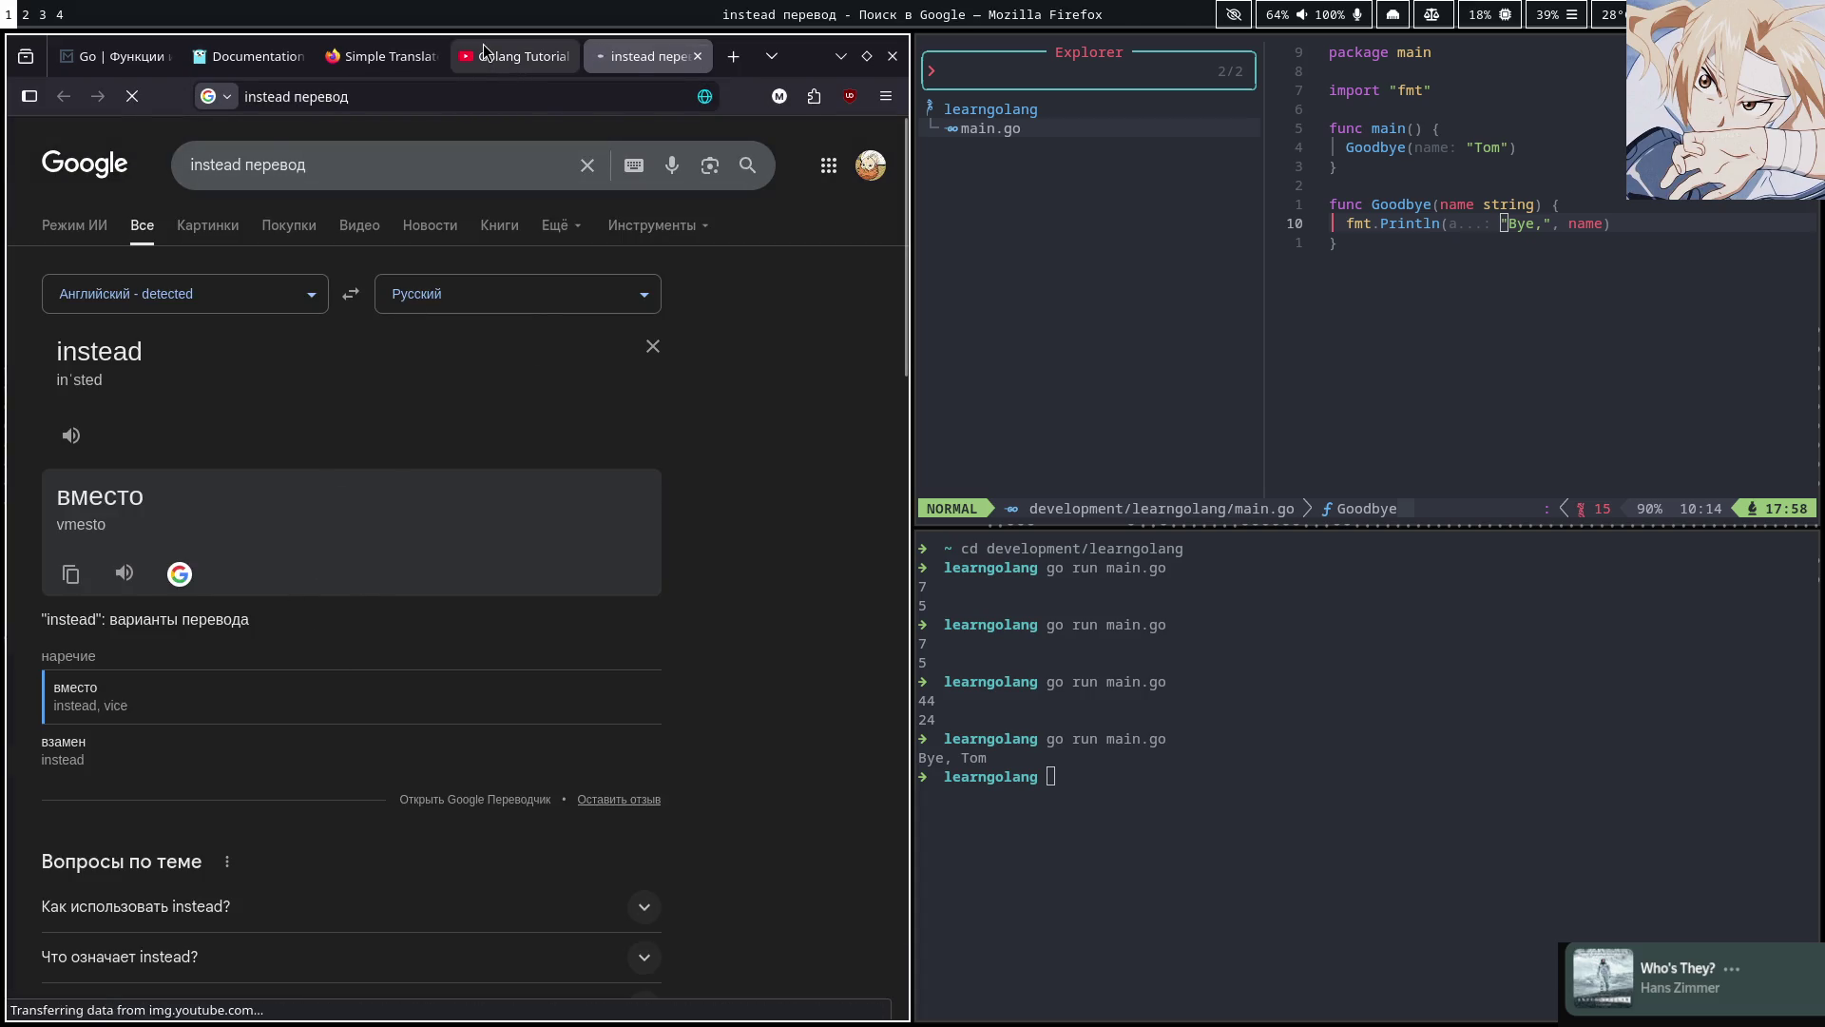
{"action": "left_click", "coordinate": [495, 55]}
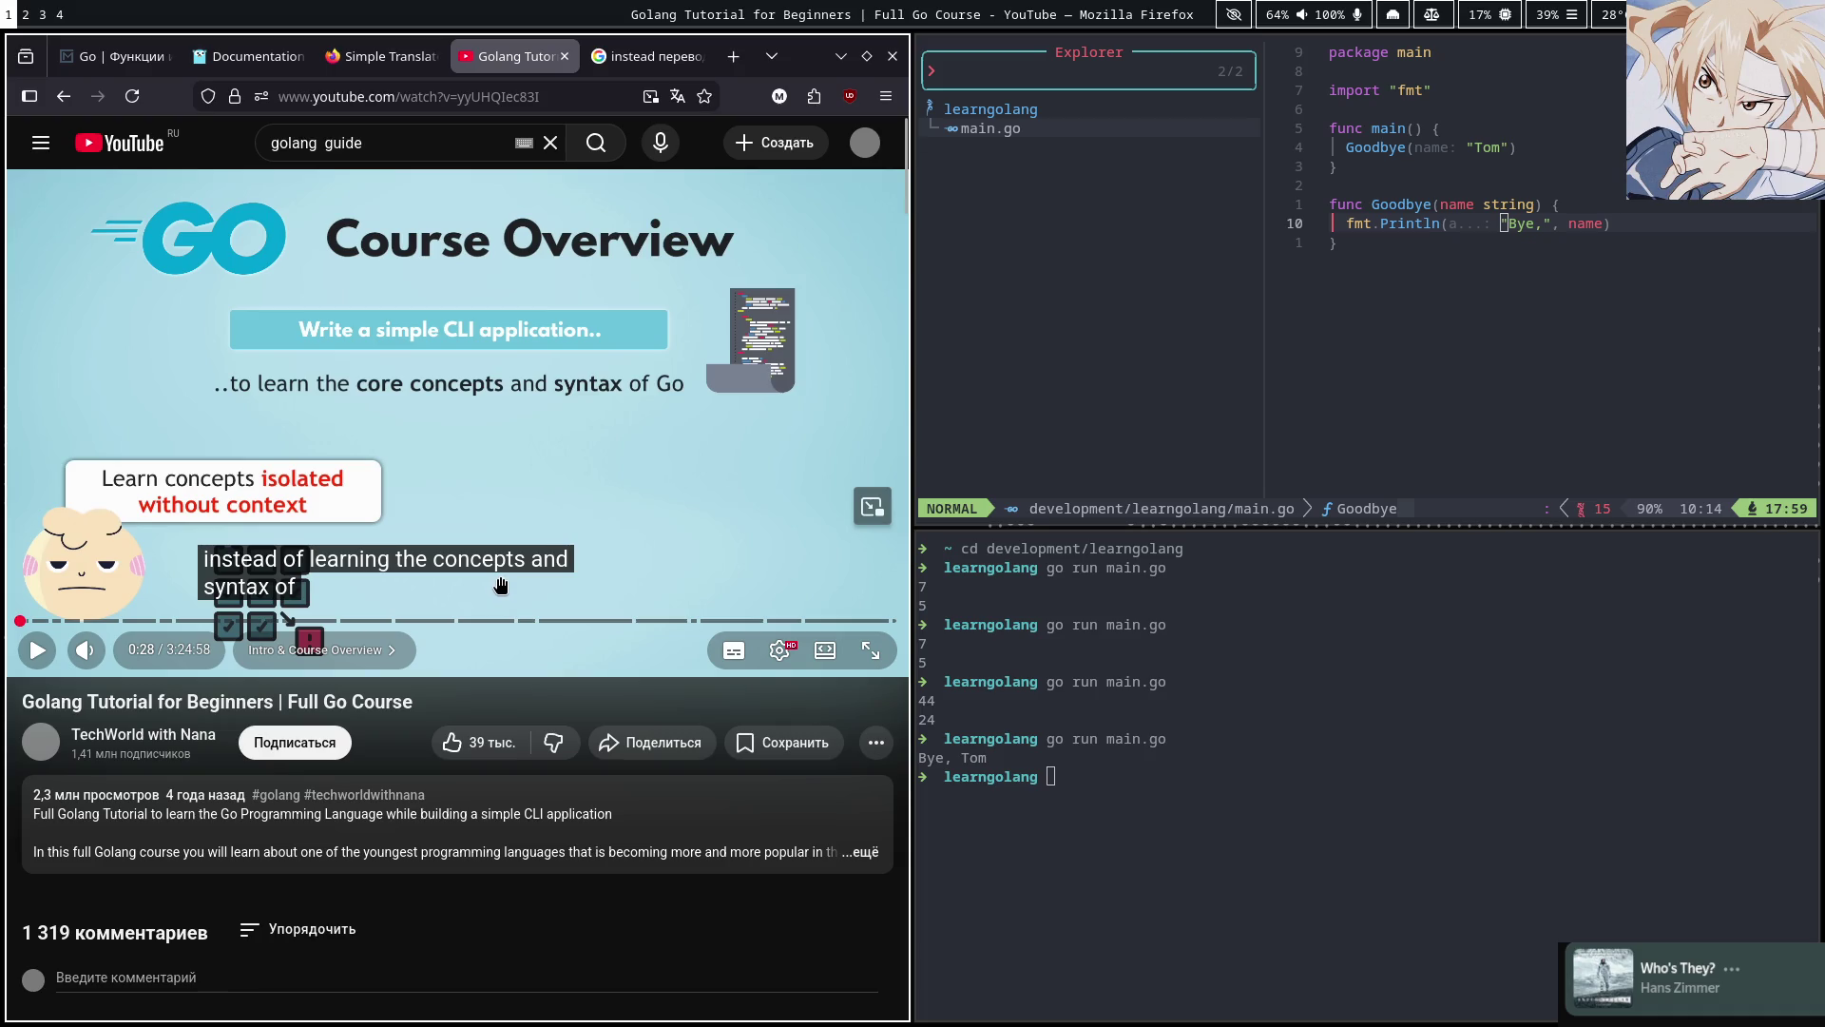
Play the course video in short bursts, then look up 'isolated' in the translator
{"action": "left_click", "coordinate": [557, 408]}
{"action": "left_click", "coordinate": [516, 380]}
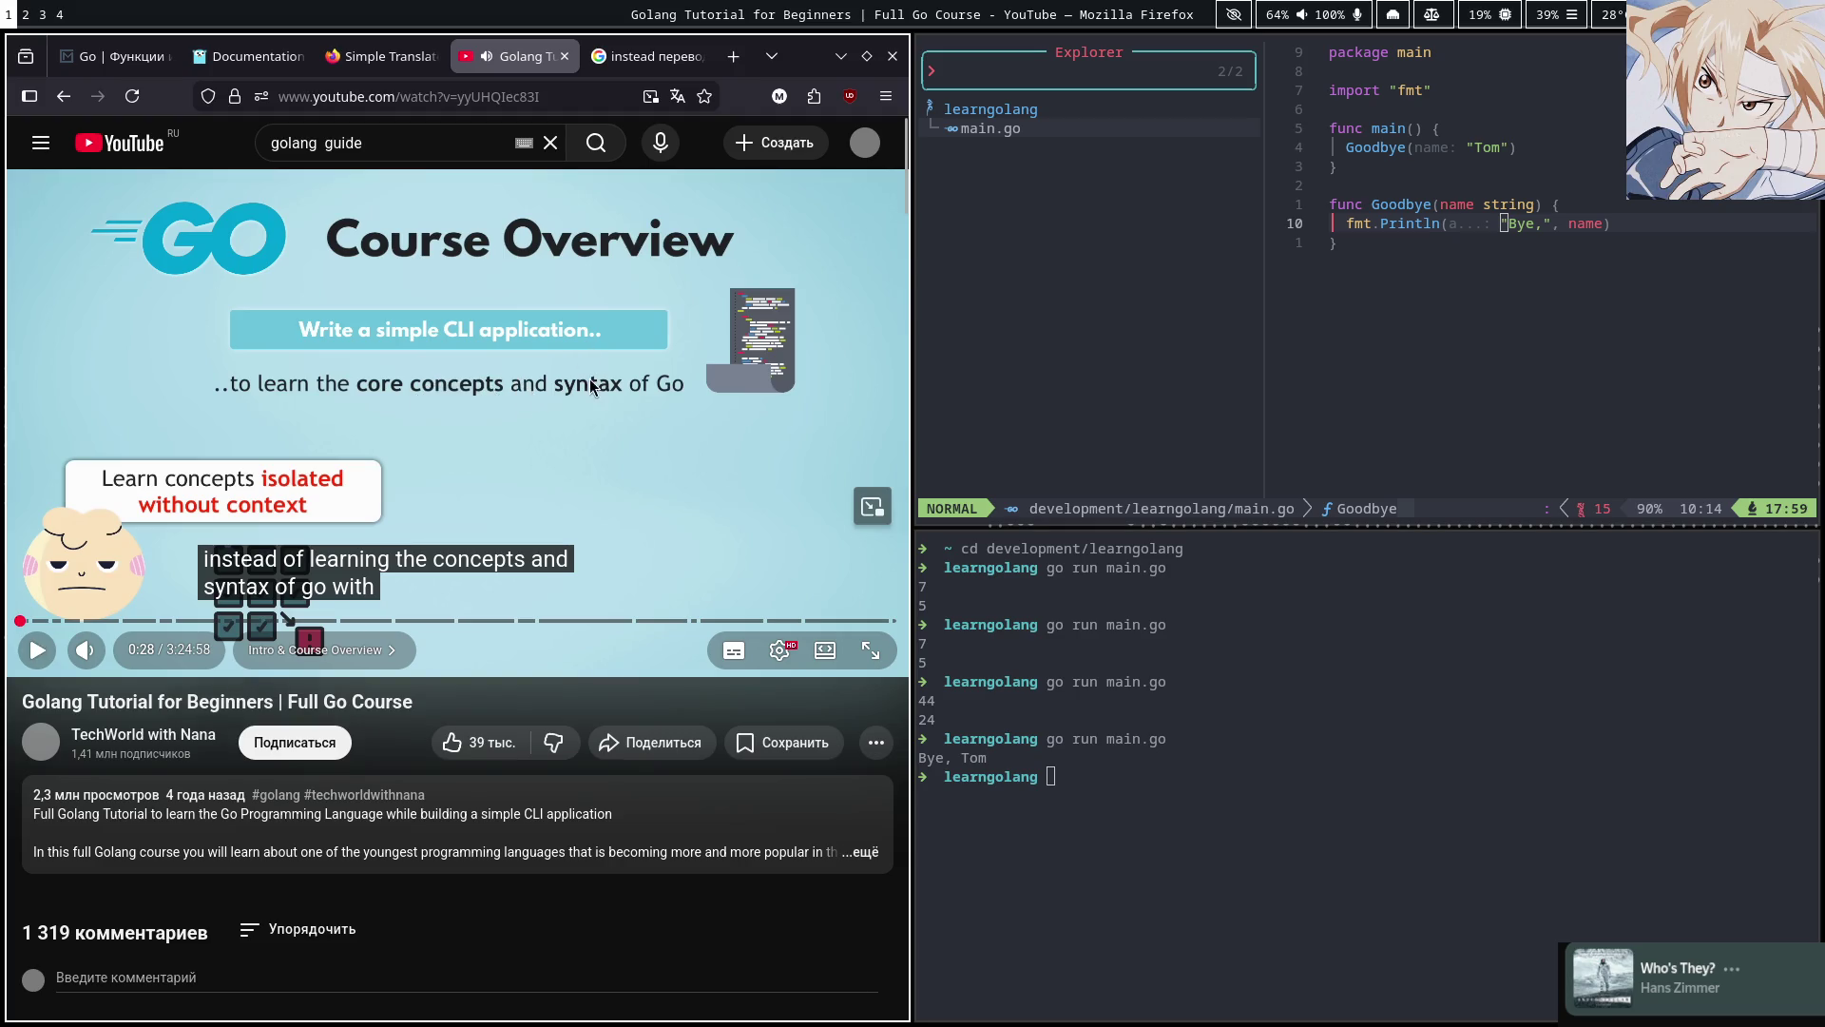
{"action": "left_click", "coordinate": [519, 419]}
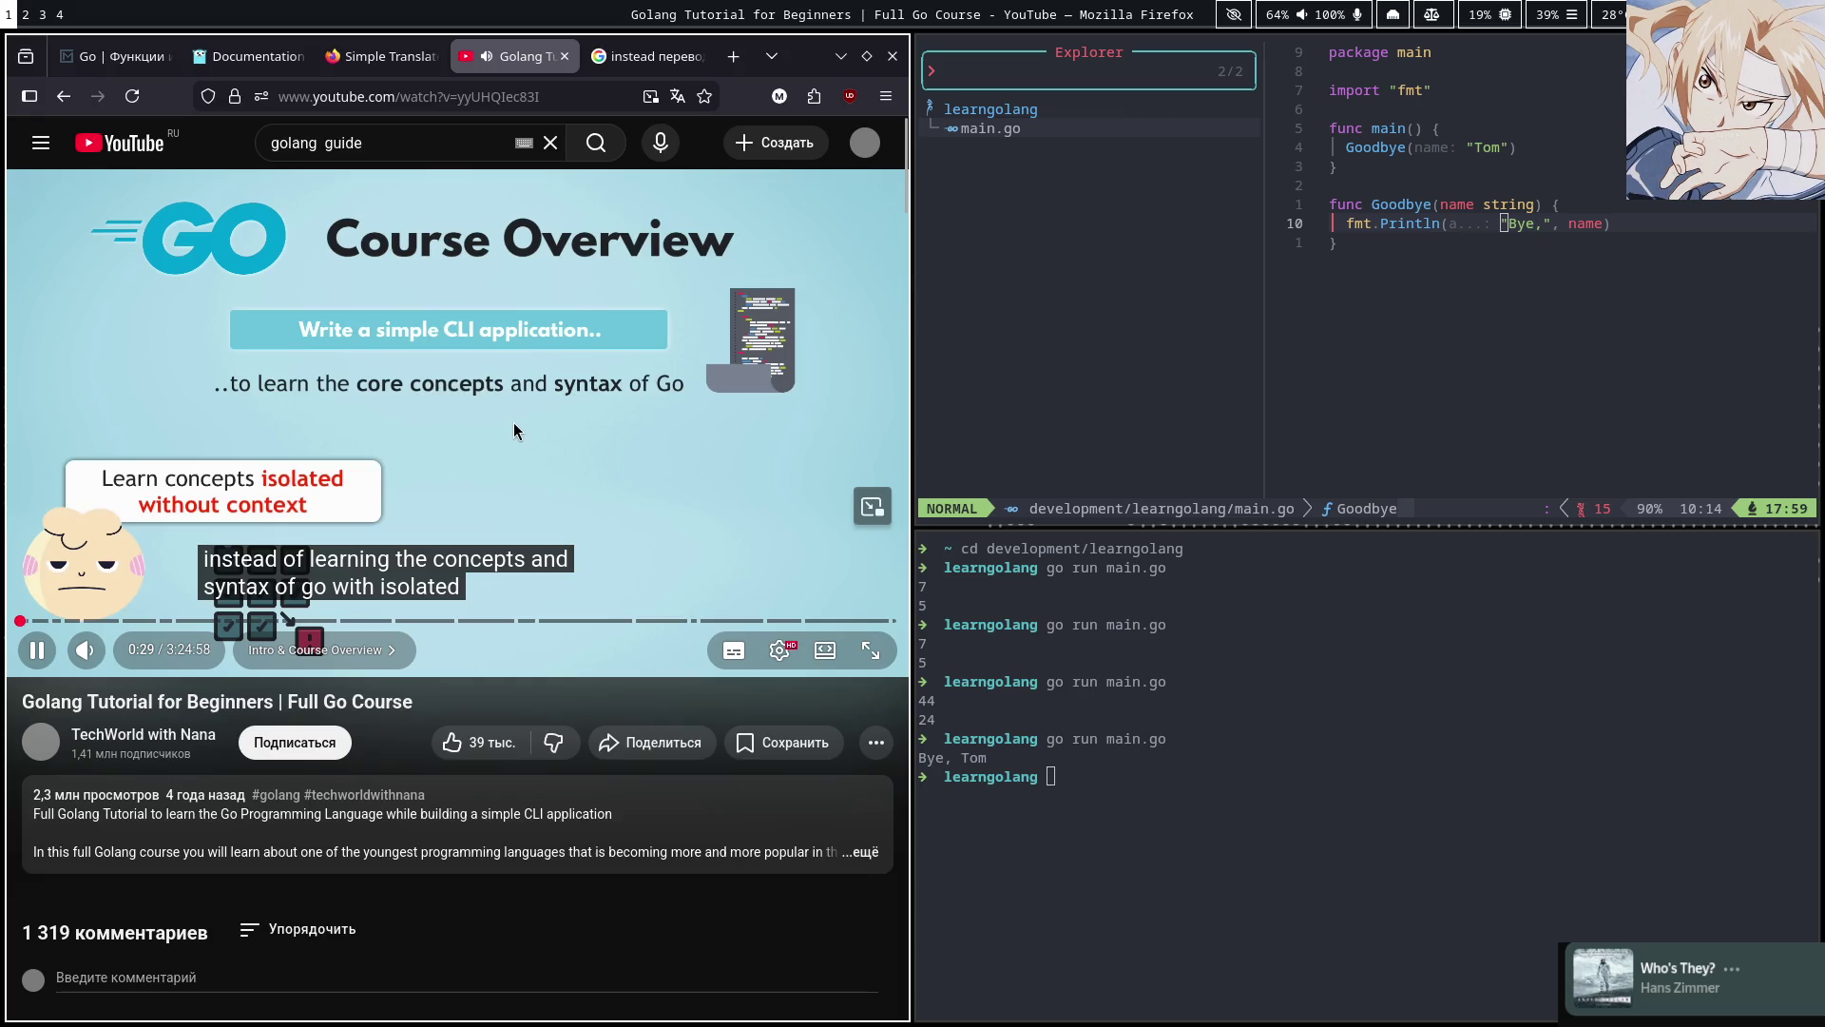
{"action": "left_click", "coordinate": [514, 422]}
{"action": "key", "text": "ctrl+Tab"}
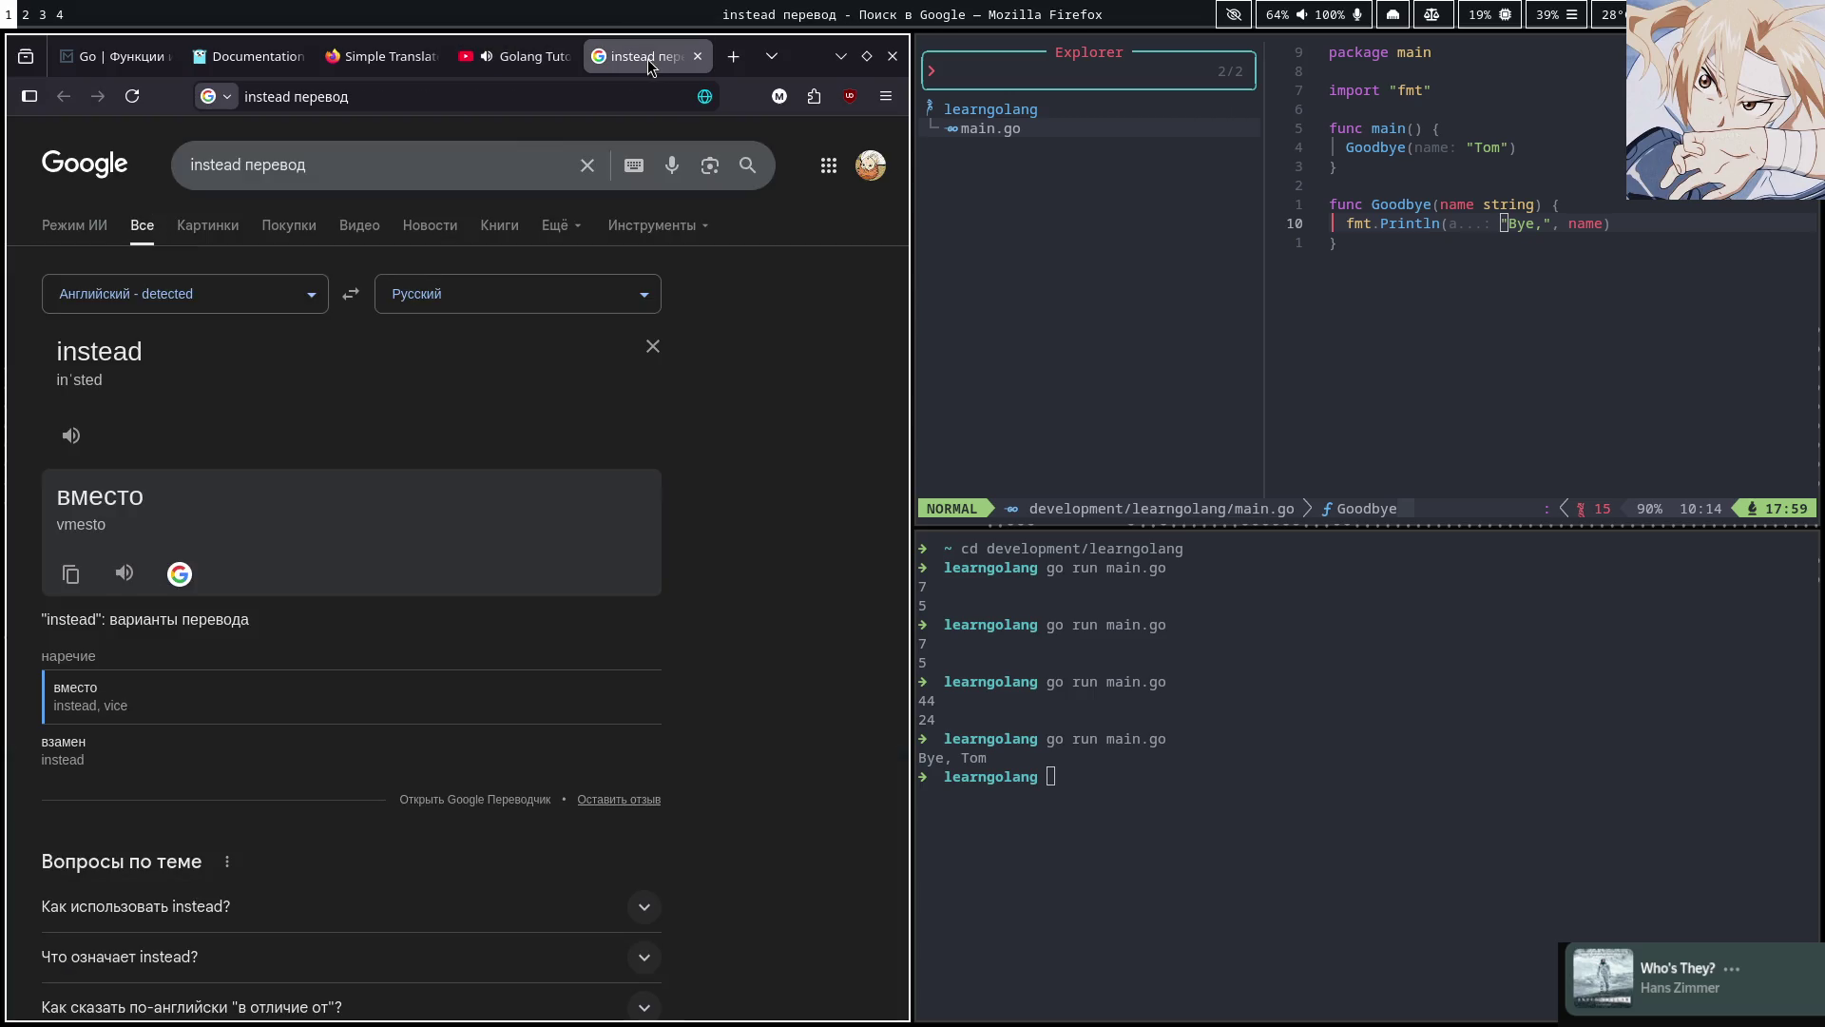
{"action": "left_click", "coordinate": [653, 347]}
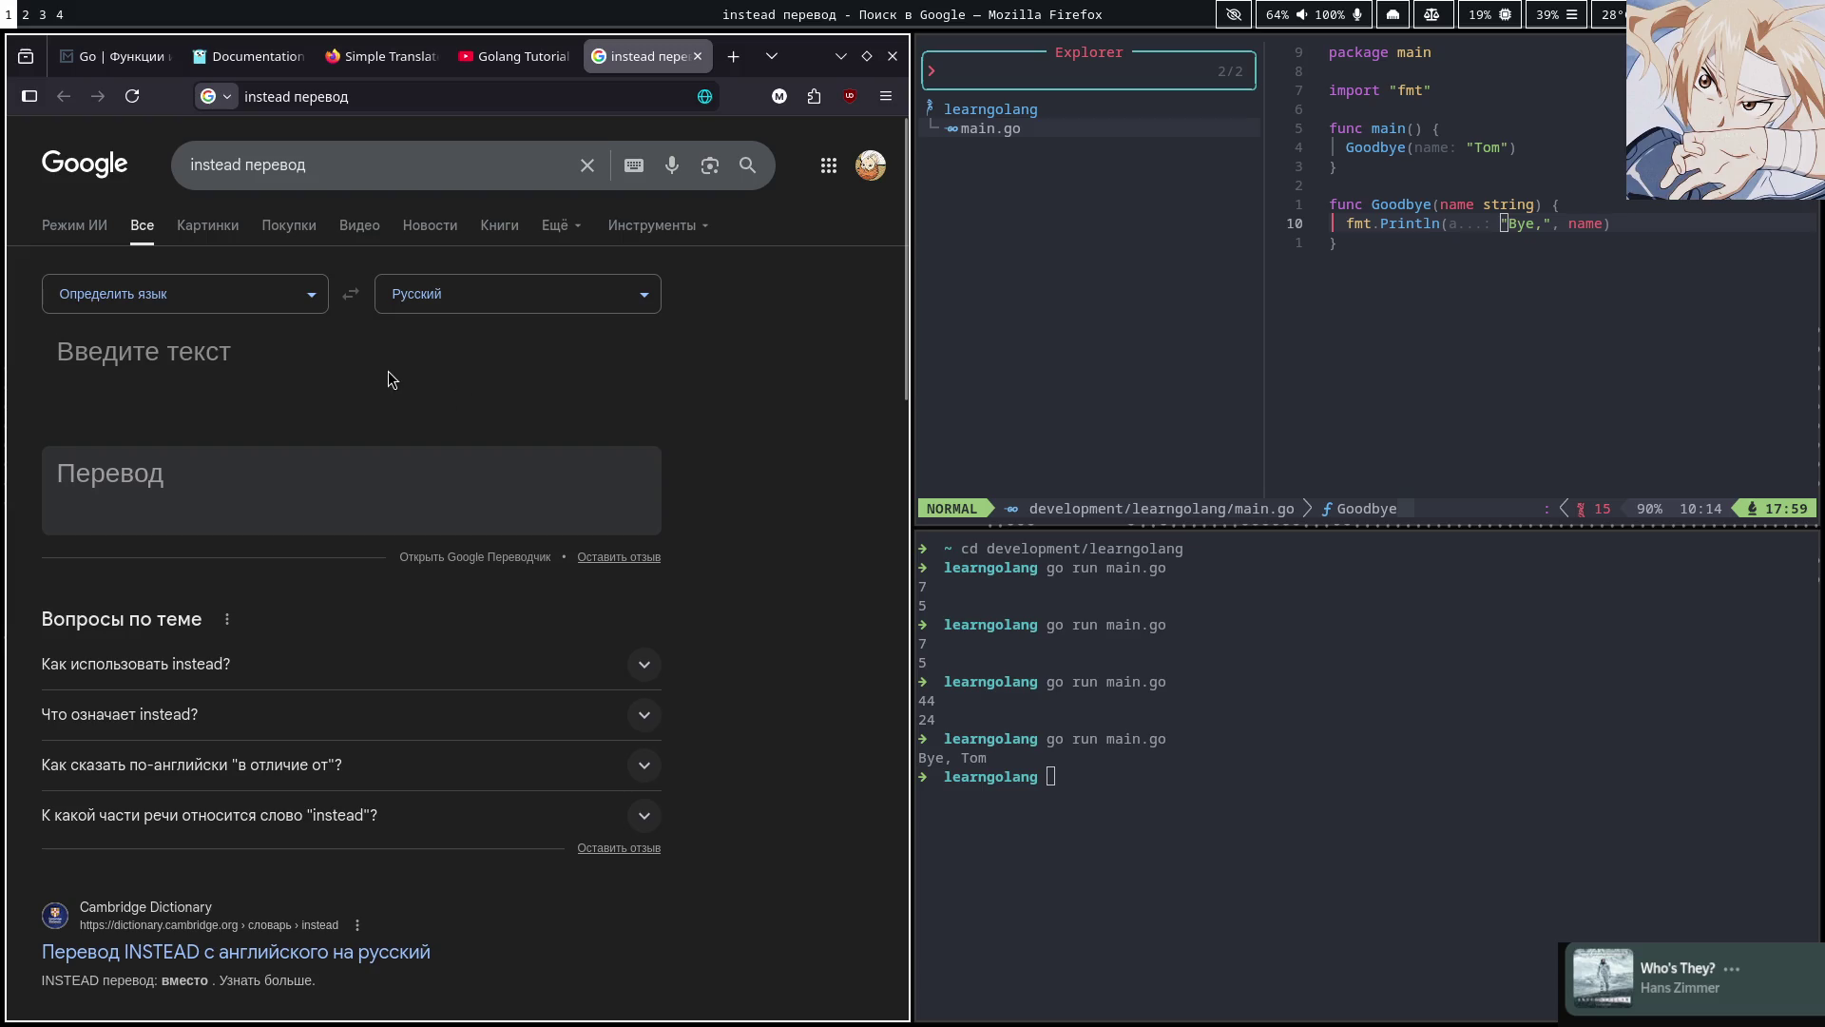
{"action": "type", "text": "iso"}
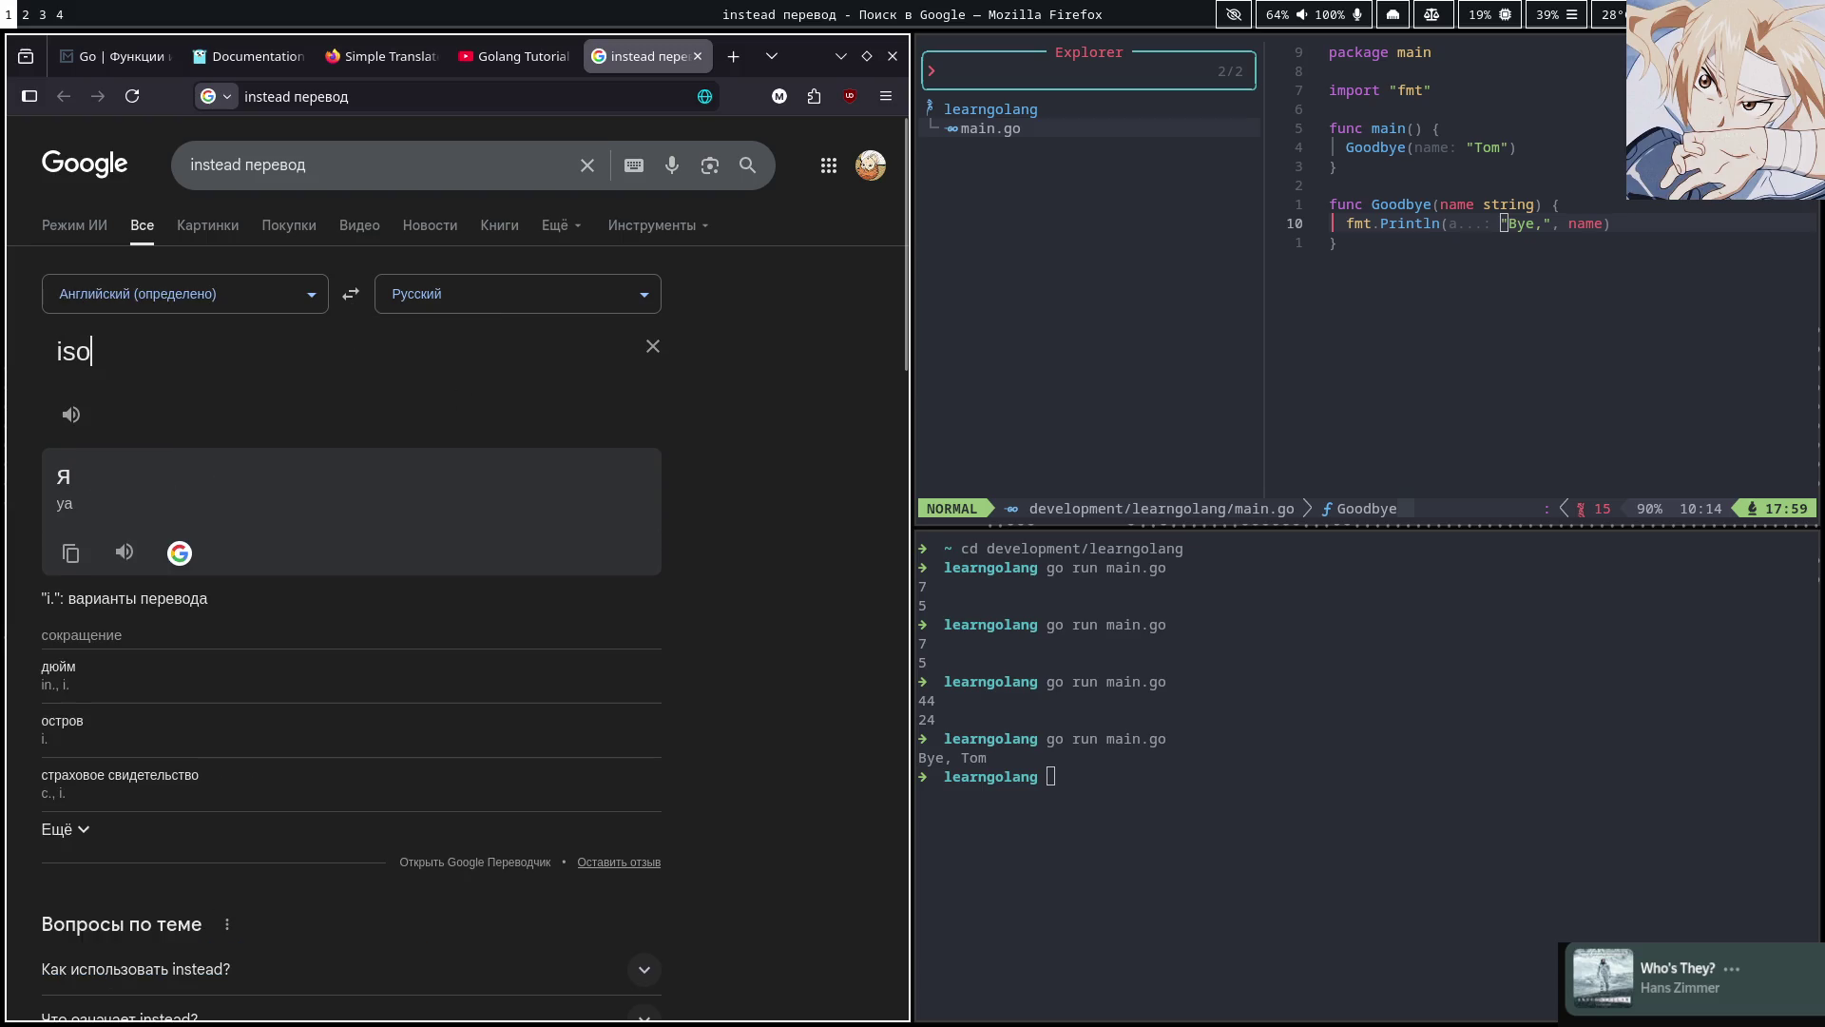
{"action": "type", "text": "lated"}
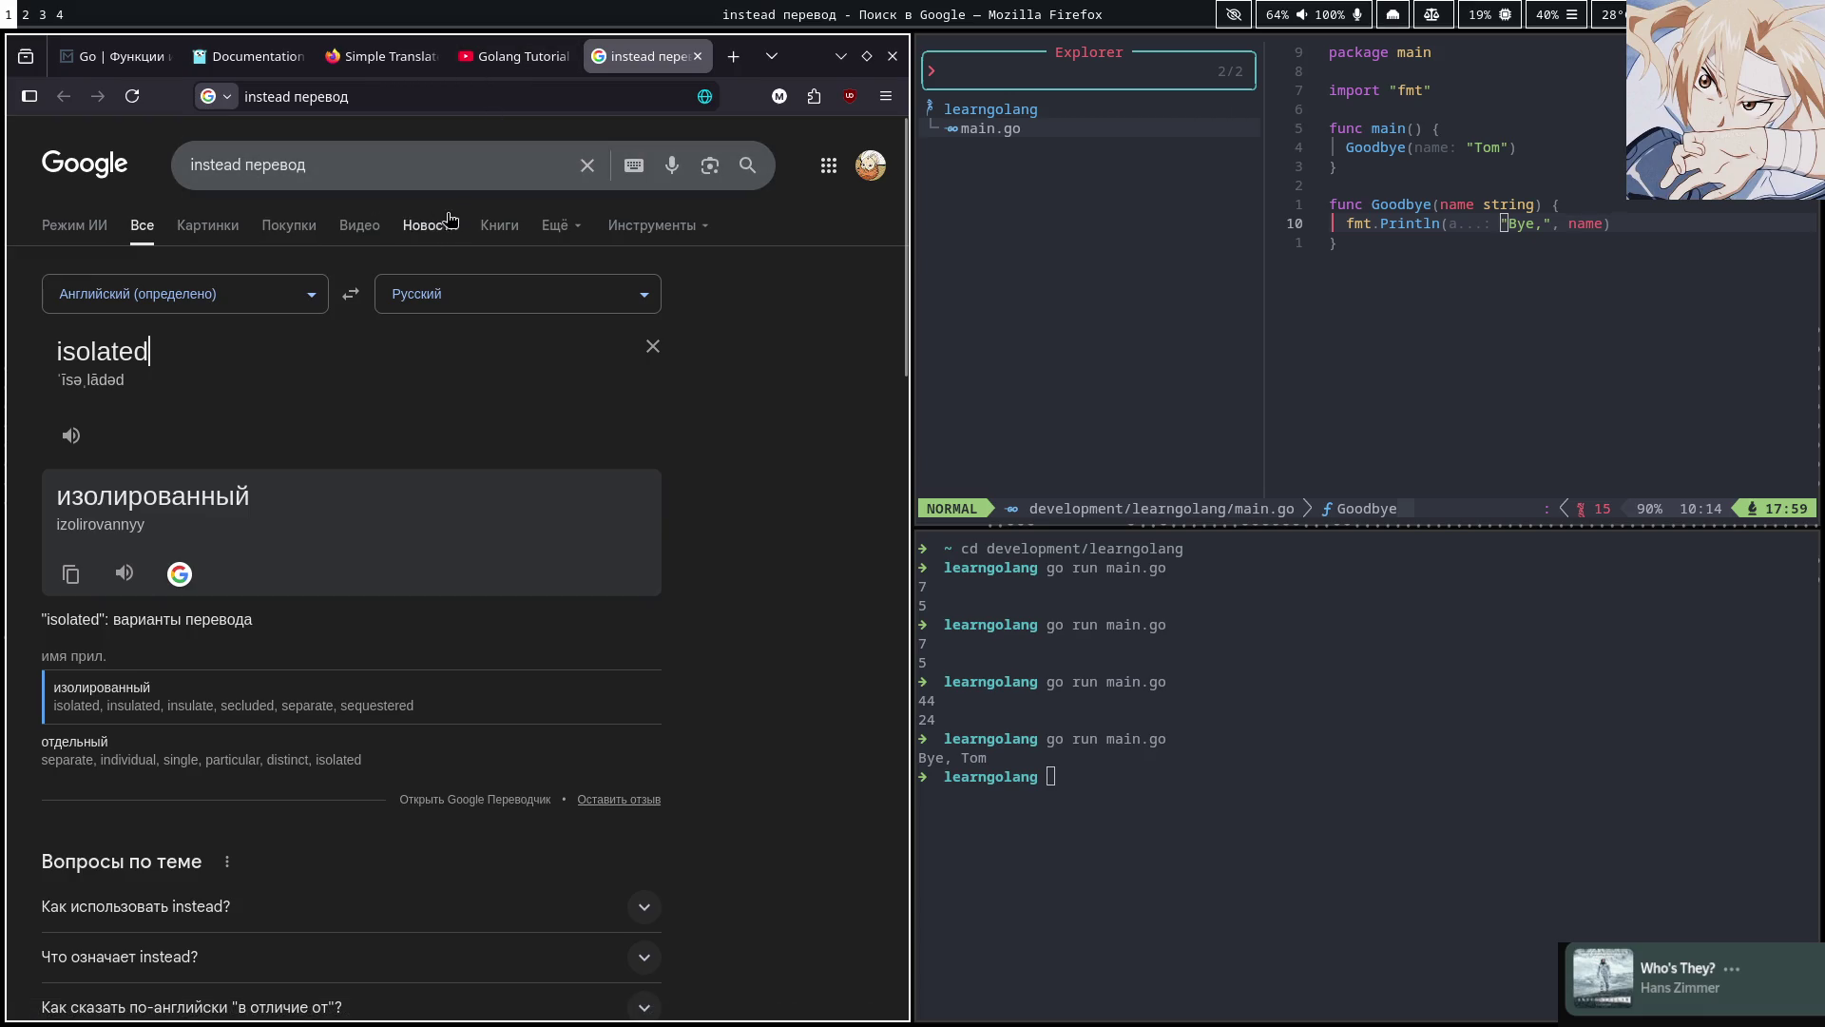
Watch the video on past 0:31 in short bursts, then translate 'actual'
{"action": "left_click", "coordinate": [513, 56]}
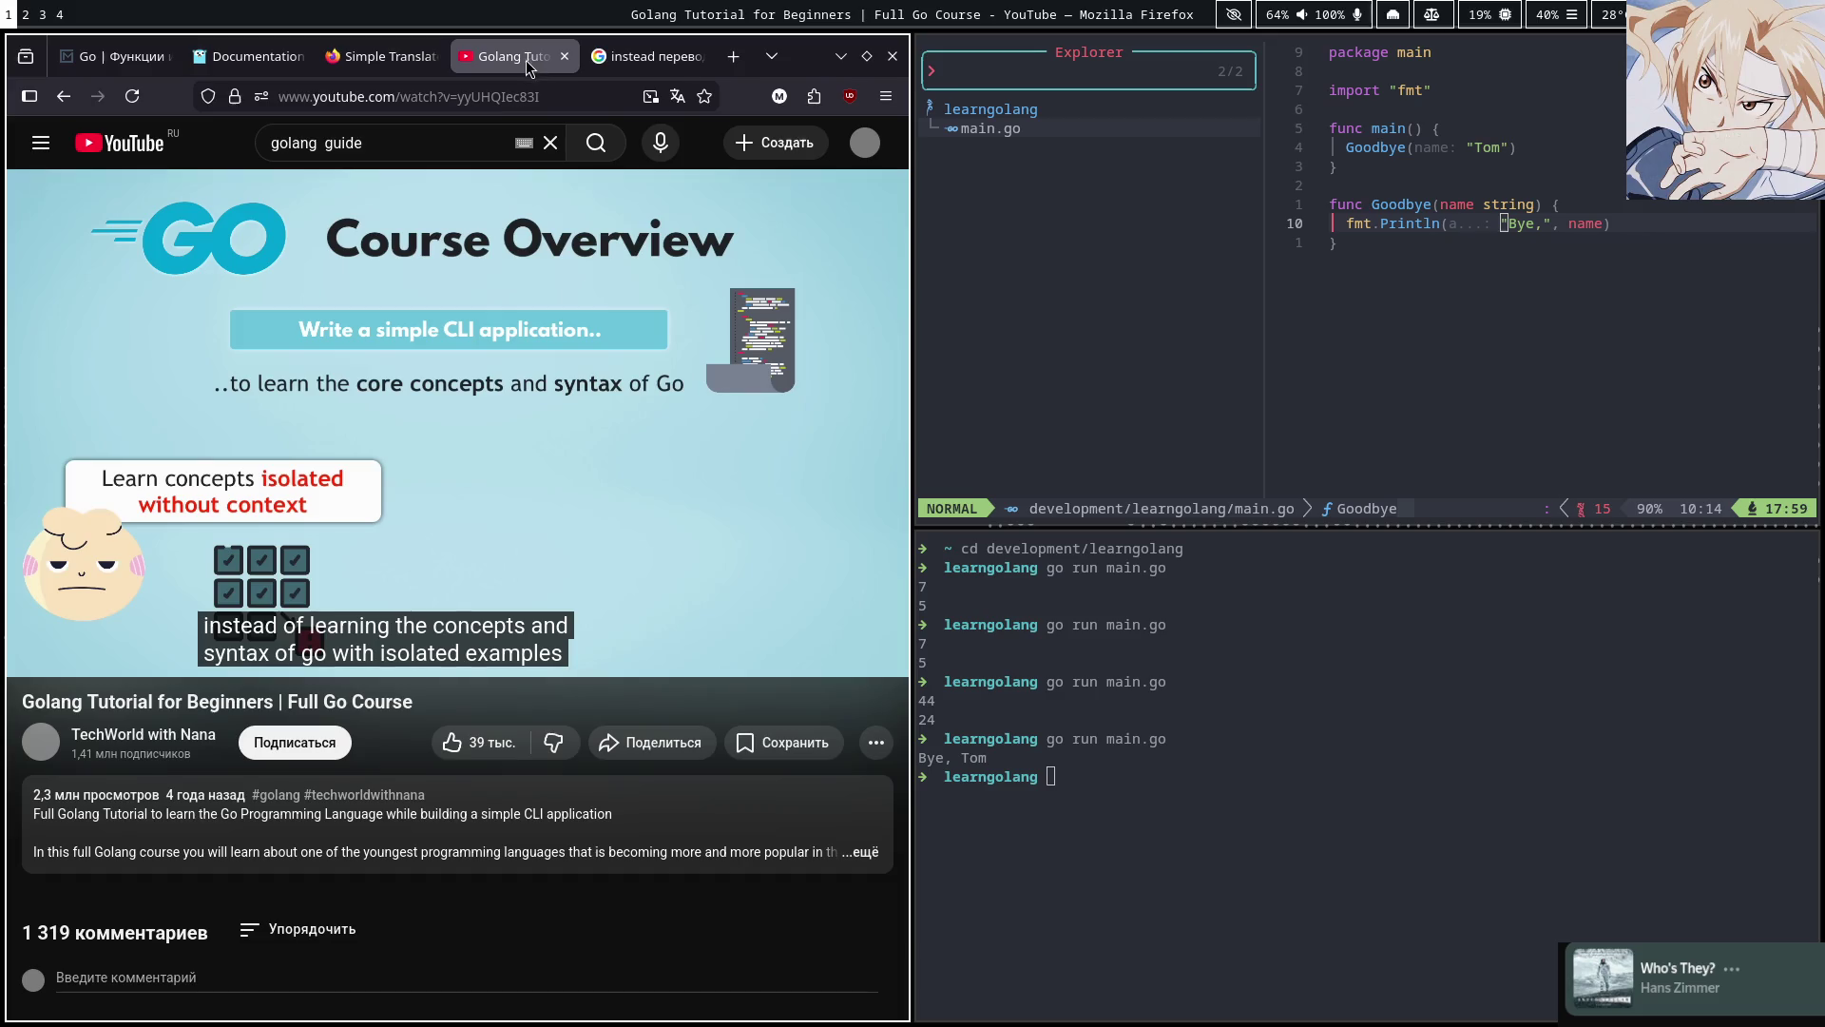
{"action": "left_click", "coordinate": [545, 381]}
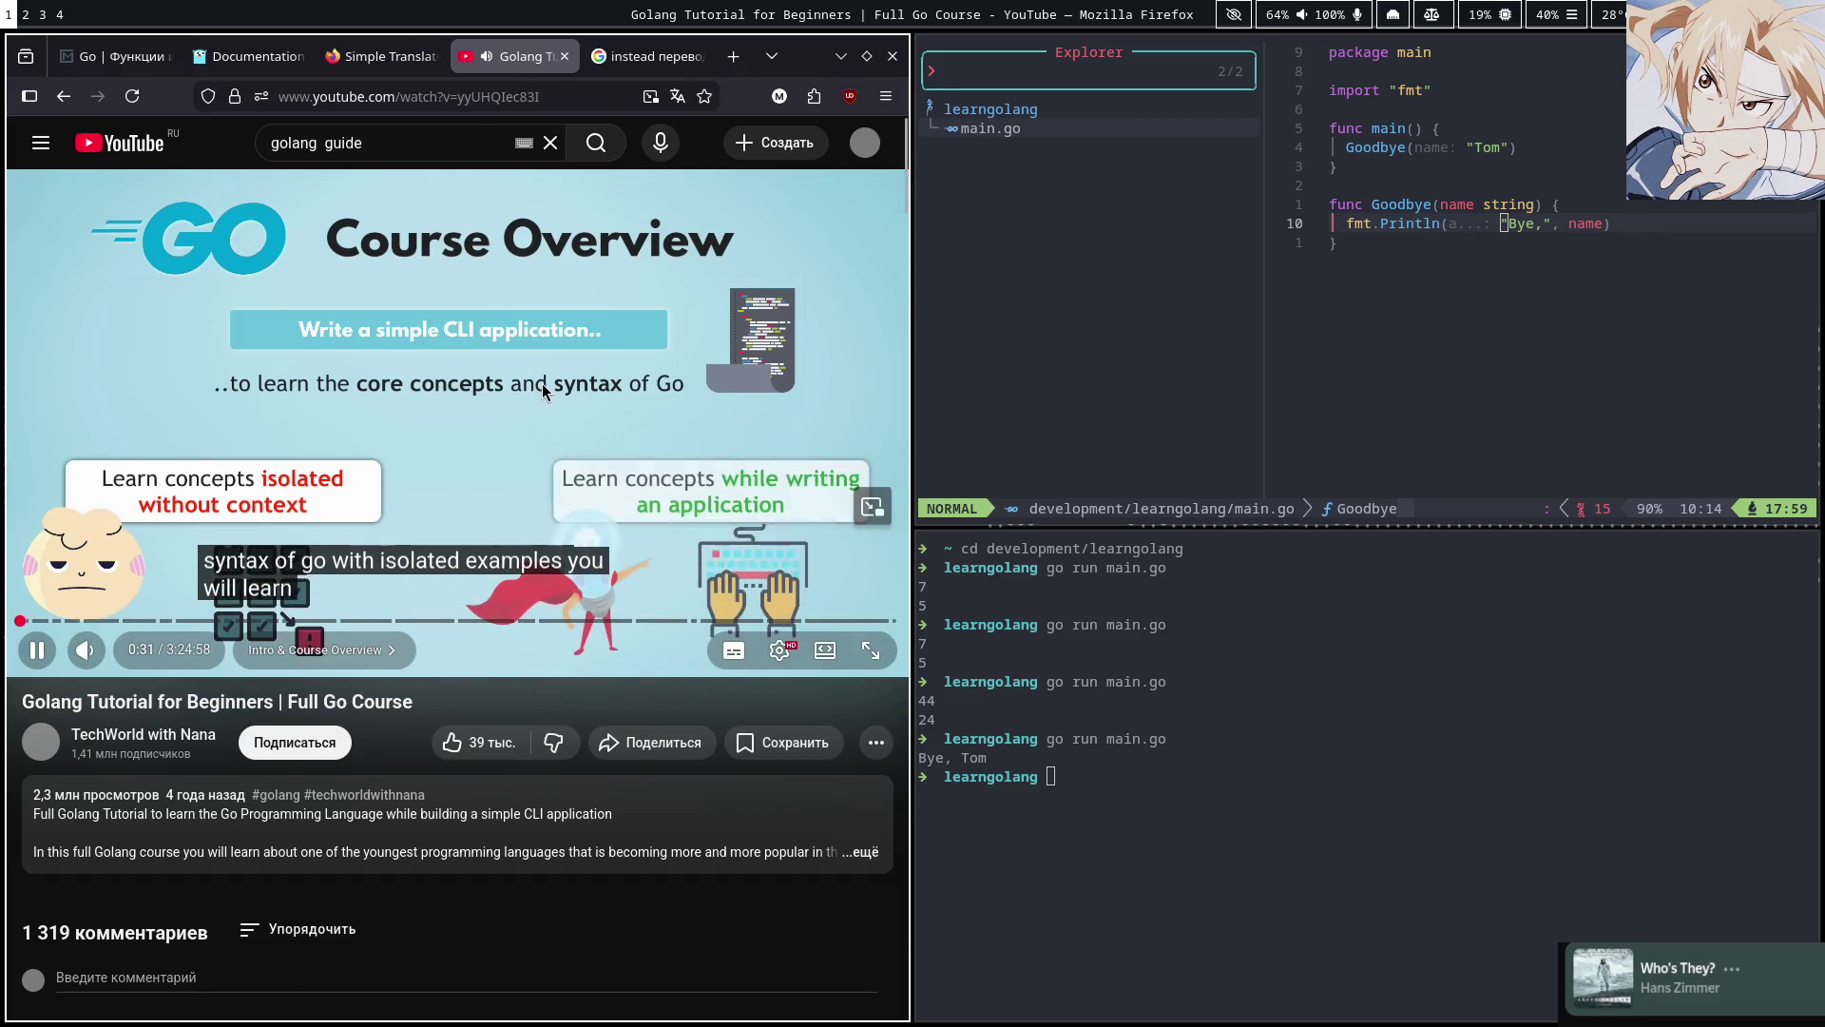
{"action": "left_click", "coordinate": [541, 384]}
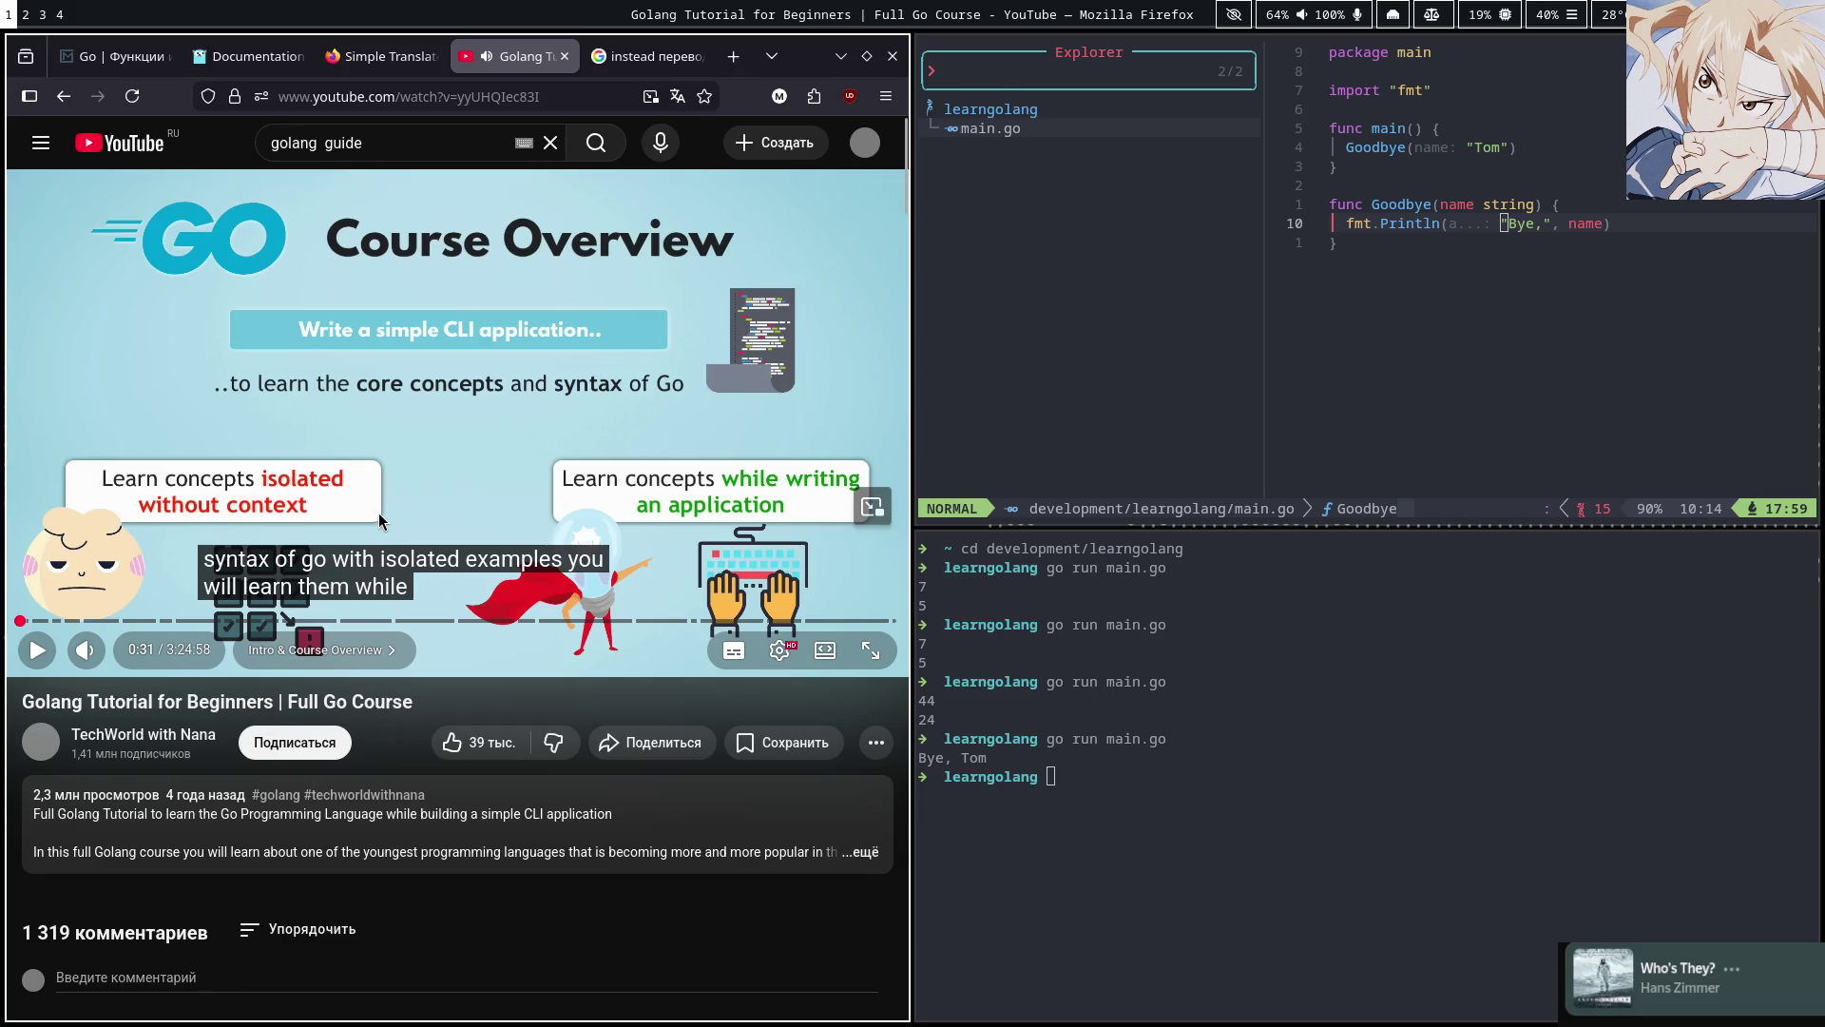
{"action": "left_click", "coordinate": [390, 409]}
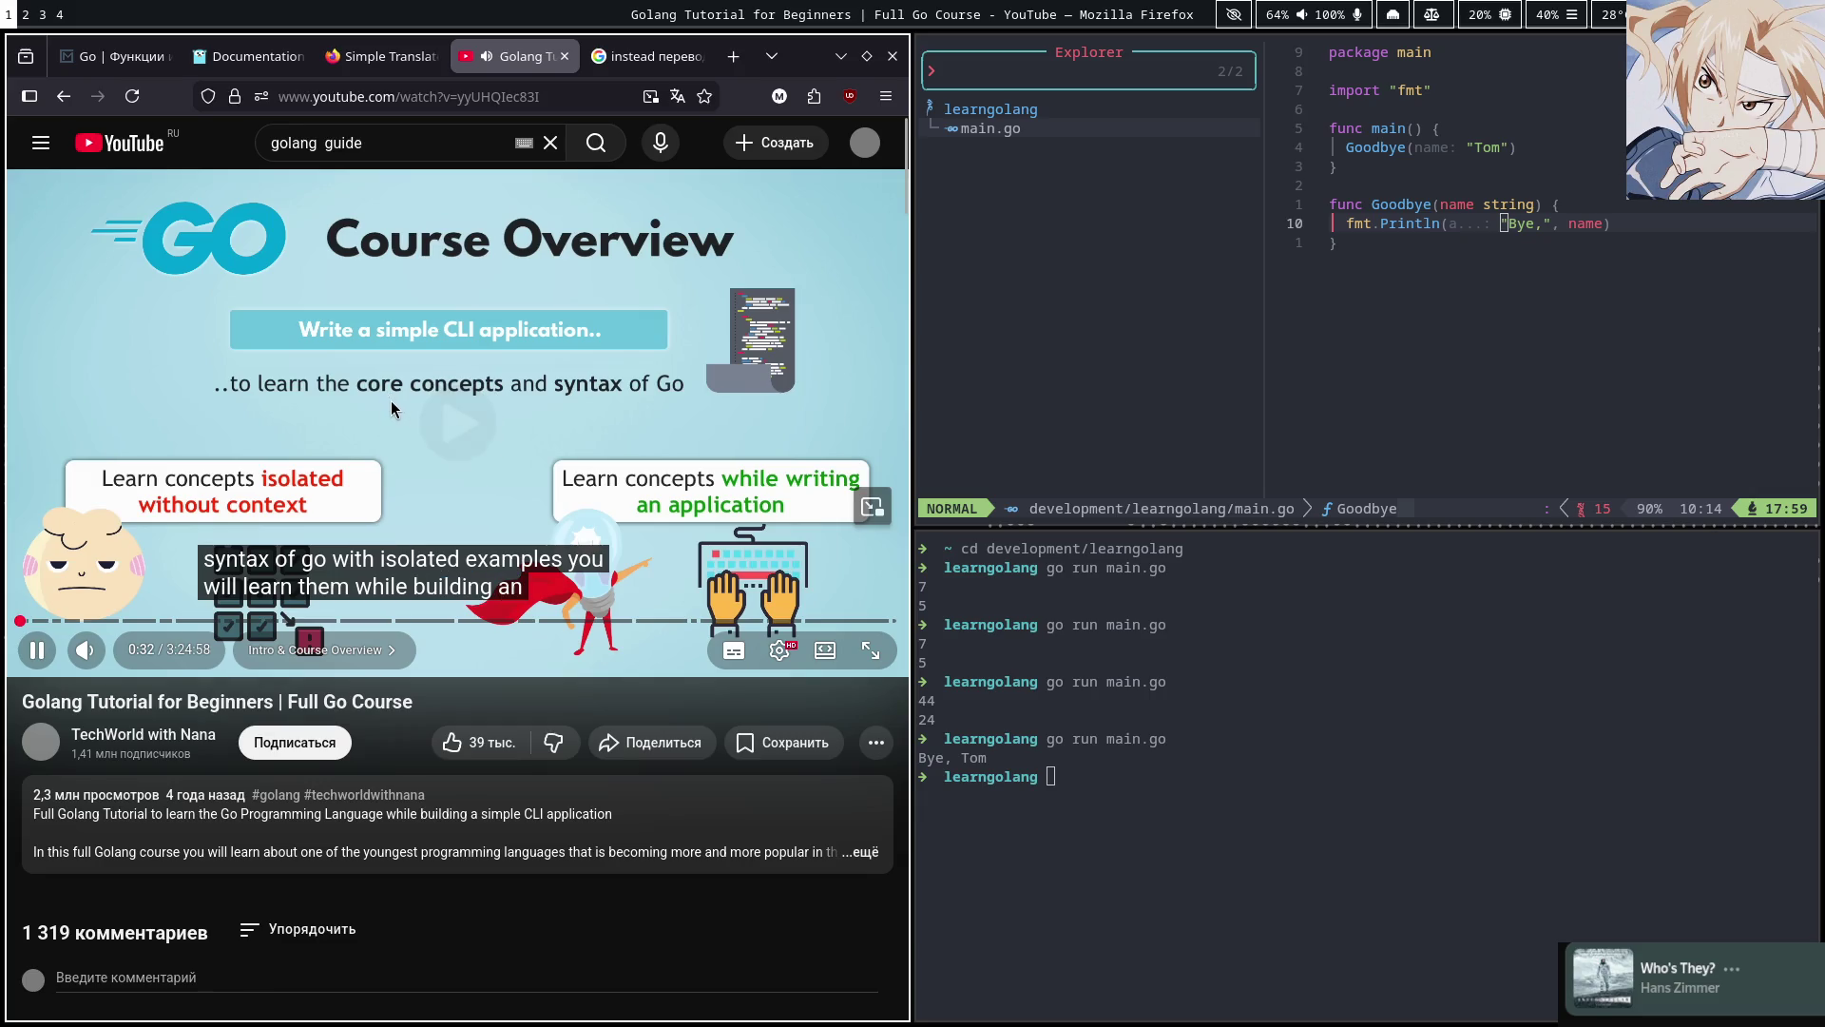
{"action": "left_click", "coordinate": [394, 410]}
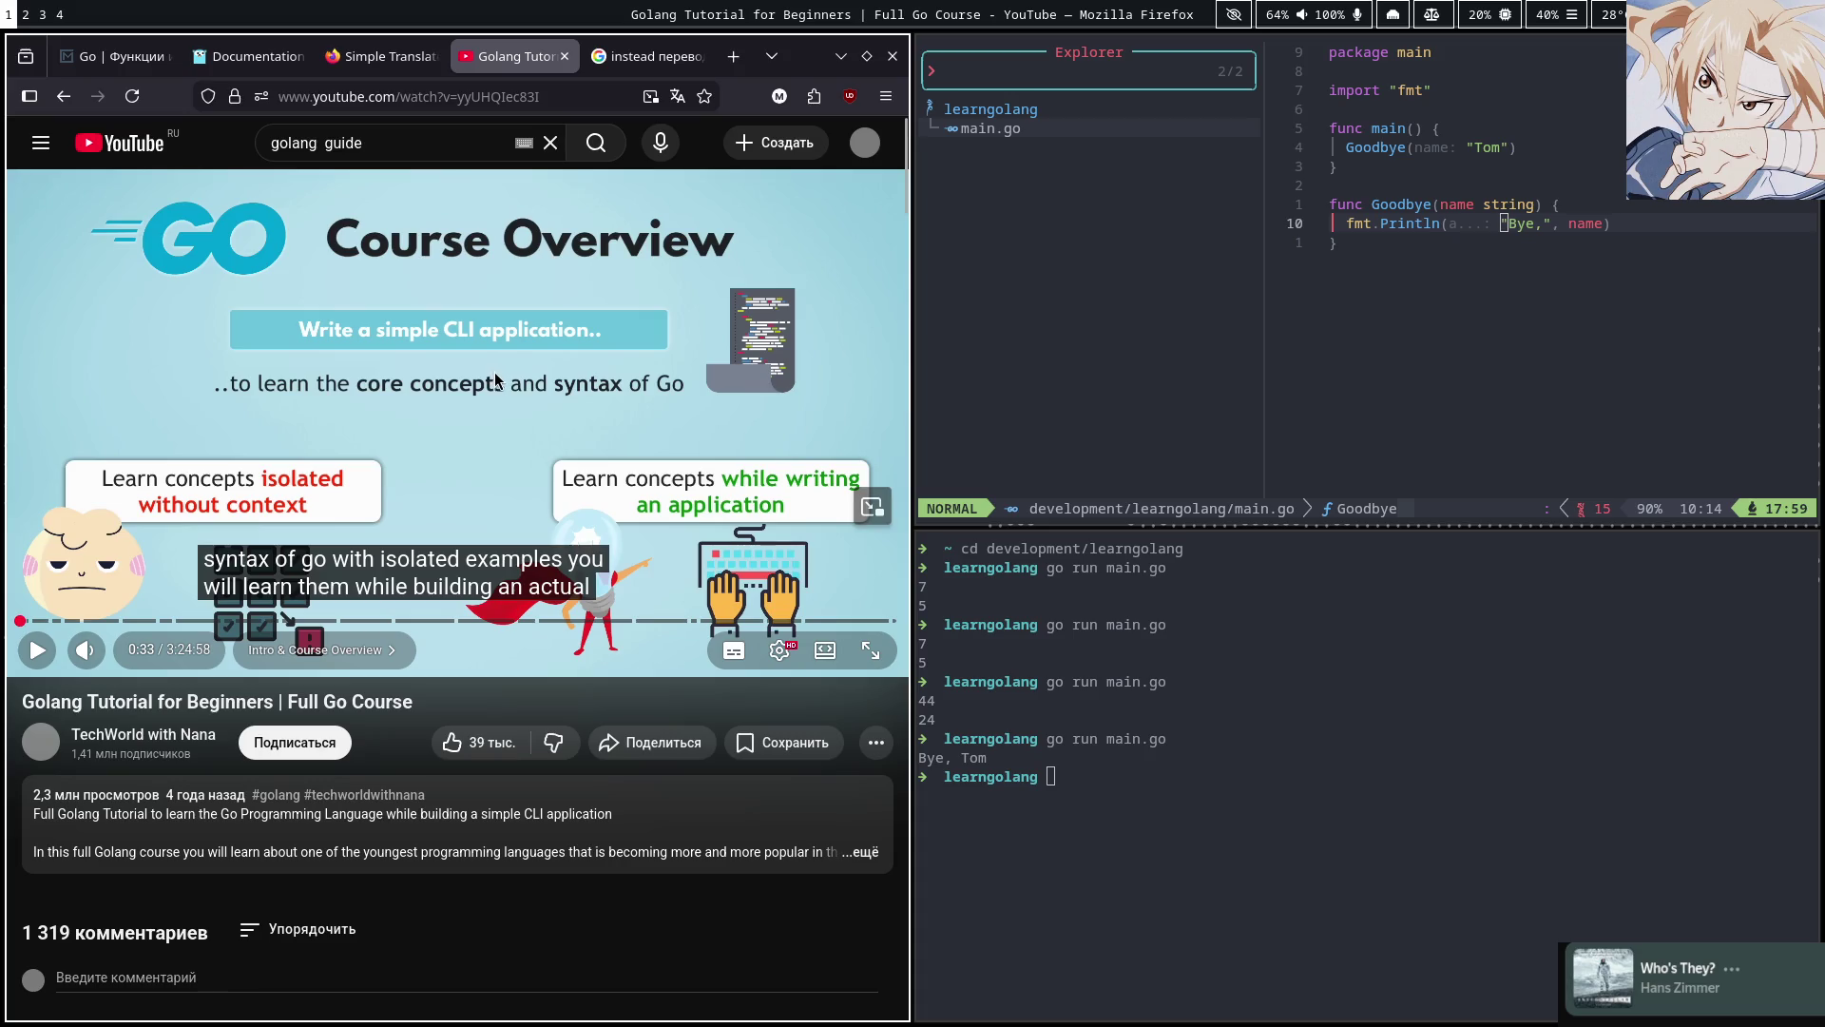
{"action": "left_click", "coordinate": [534, 352]}
{"action": "left_click", "coordinate": [534, 352]}
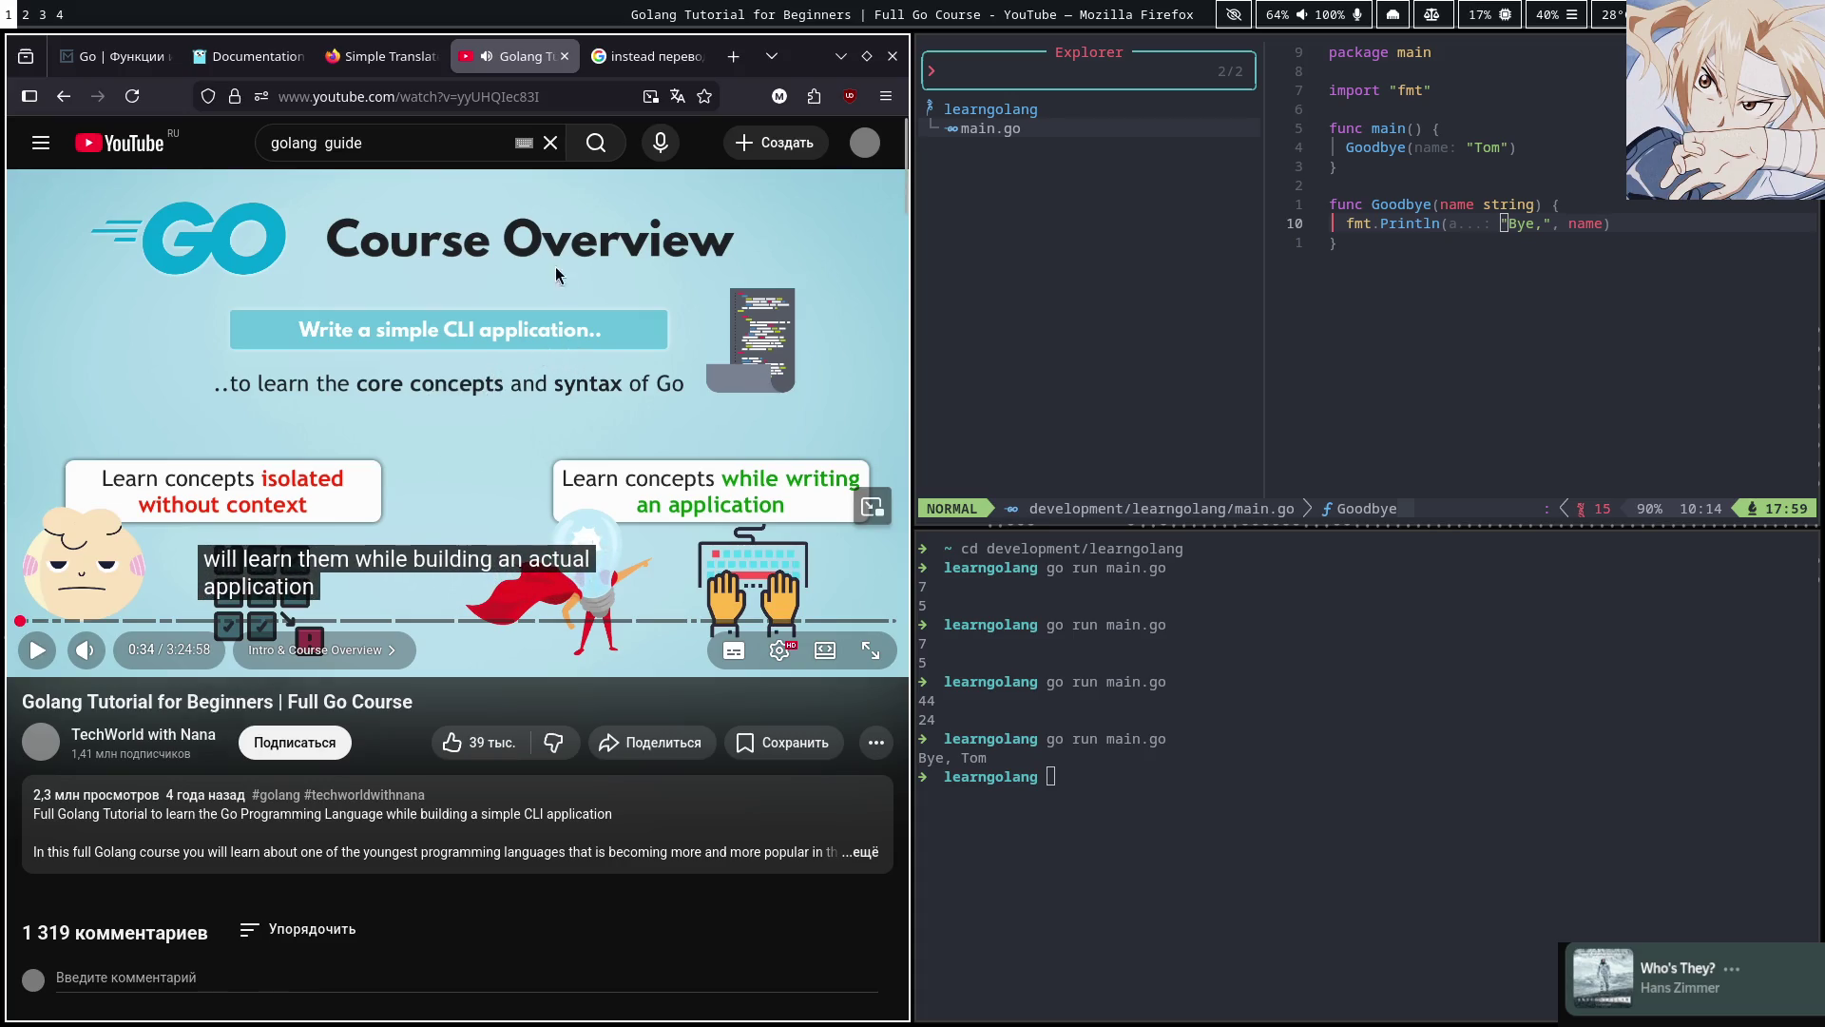
{"action": "left_click", "coordinate": [647, 57]}
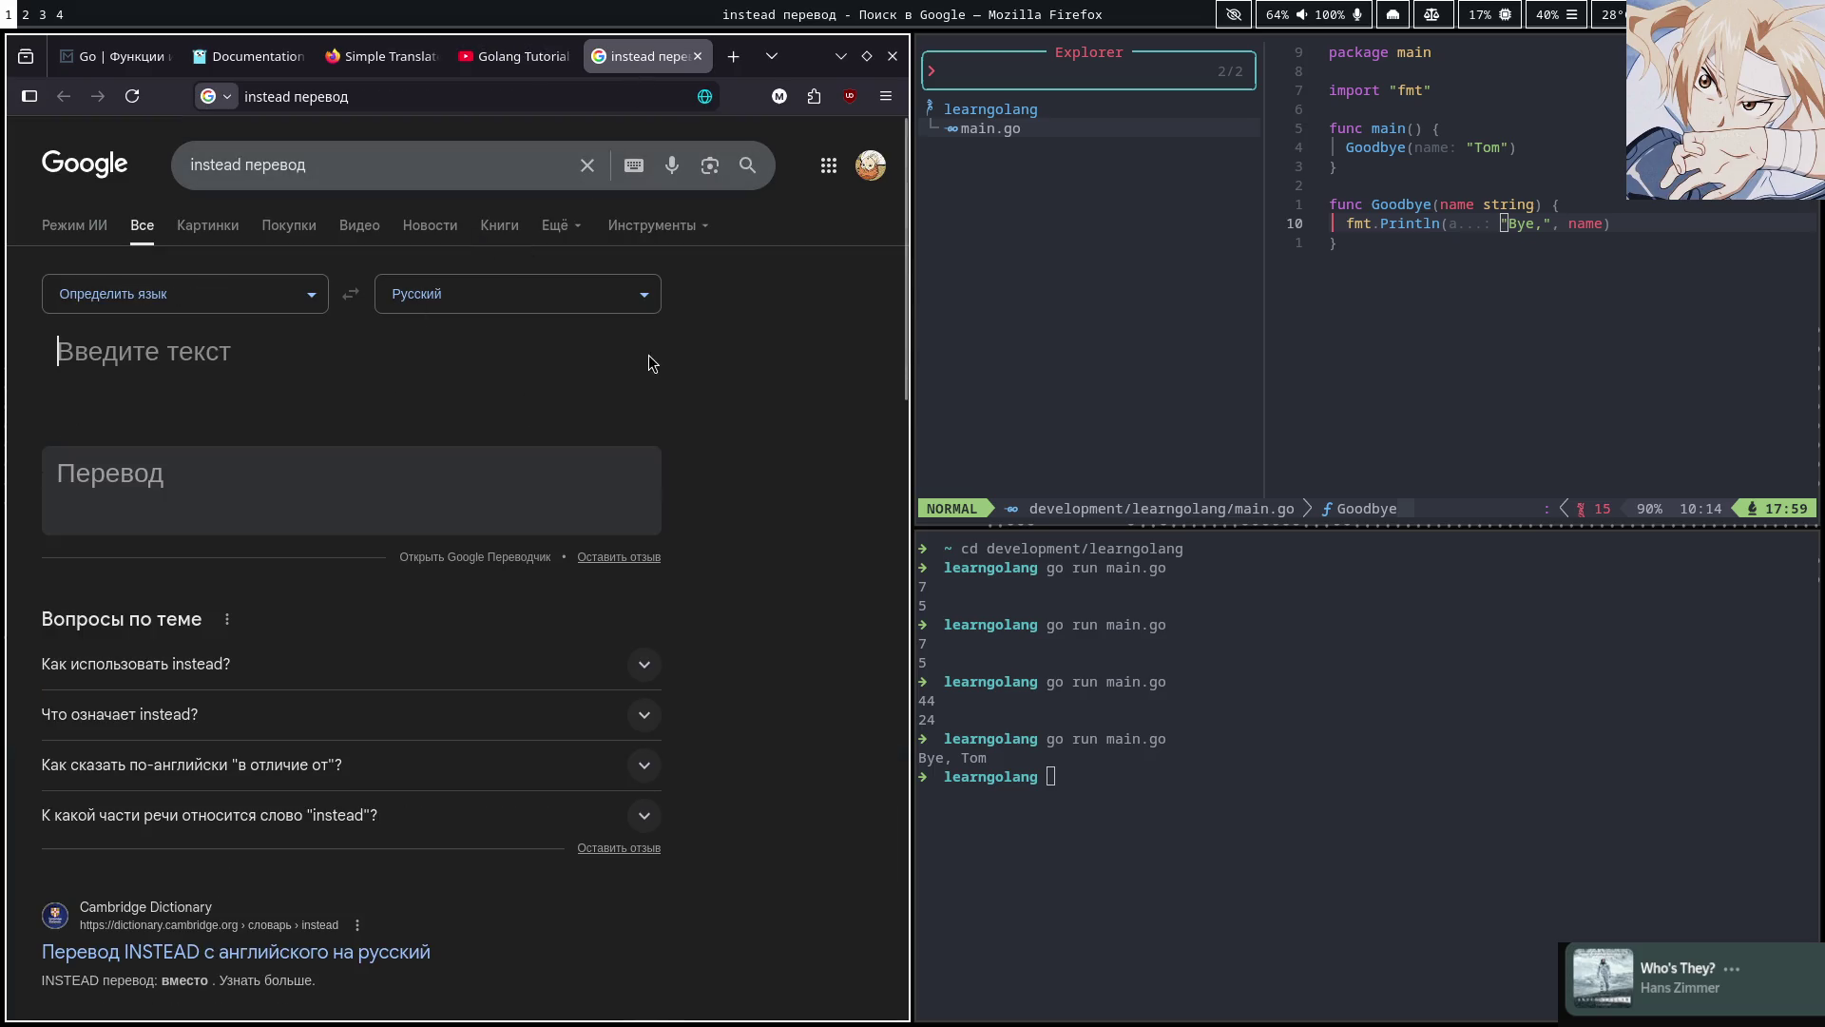
{"action": "type", "text": "a"}
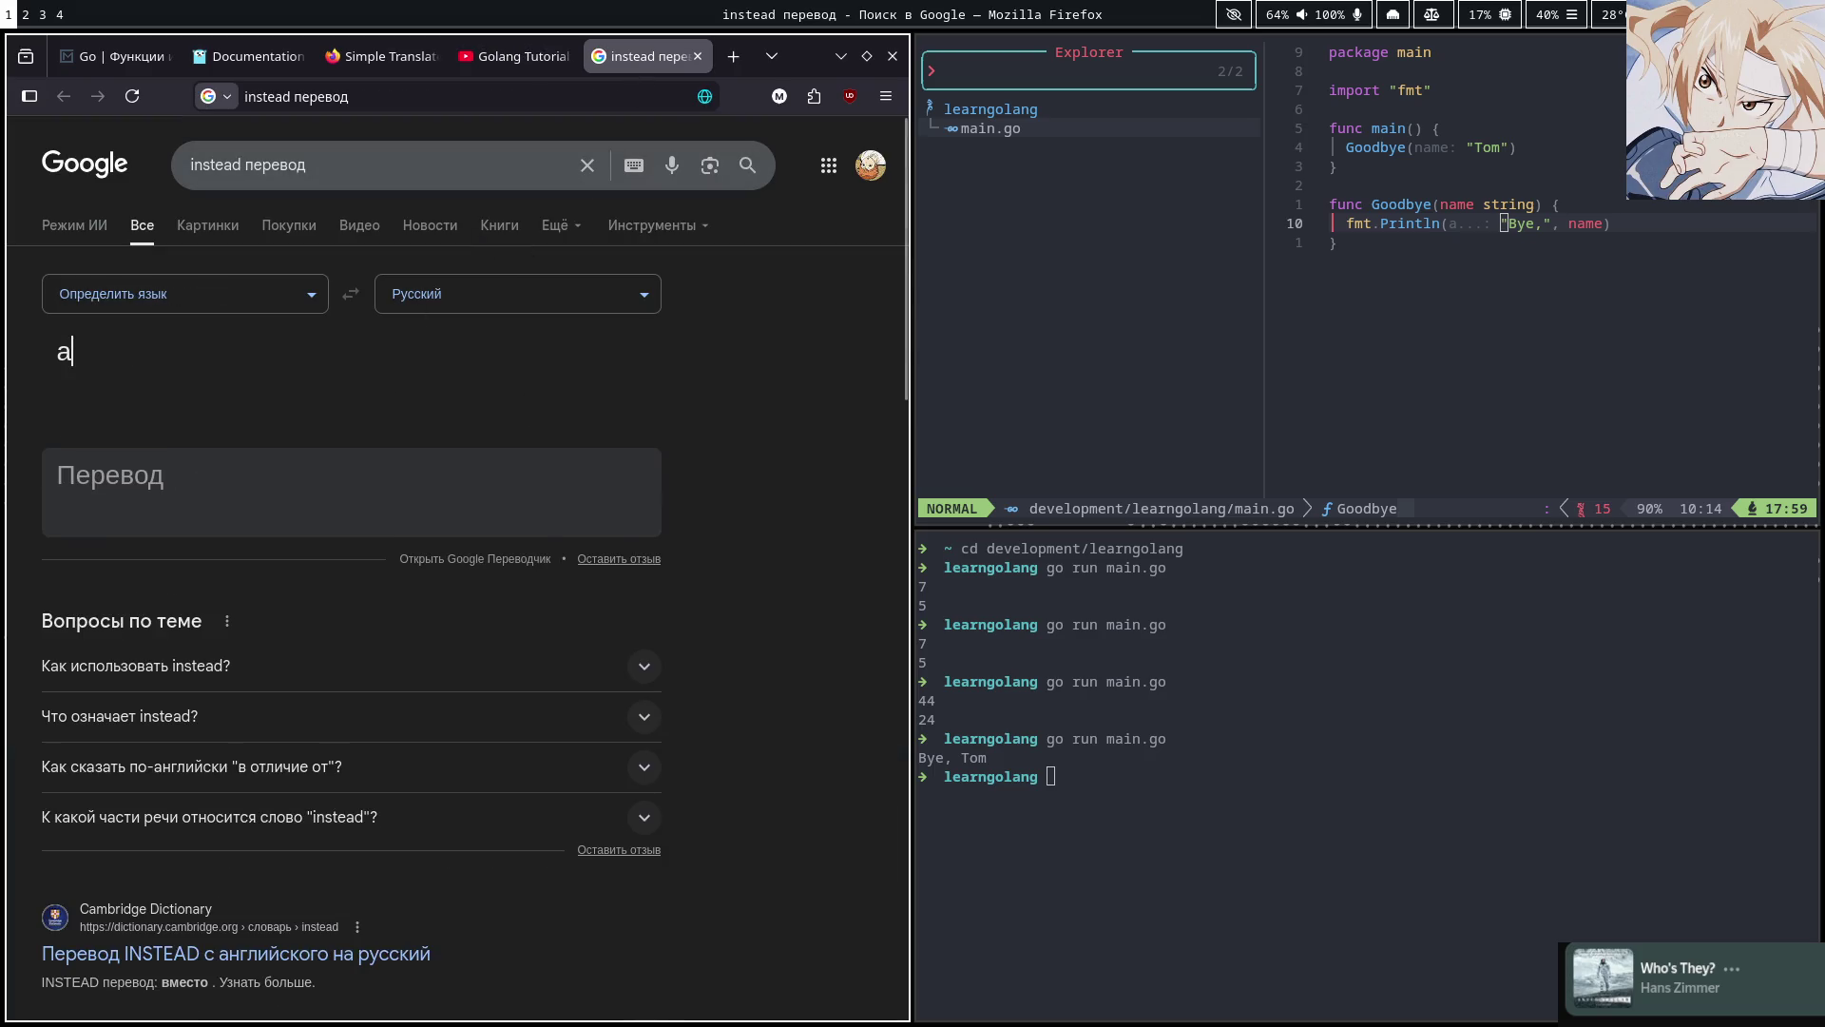
{"action": "type", "text": "ctual"}
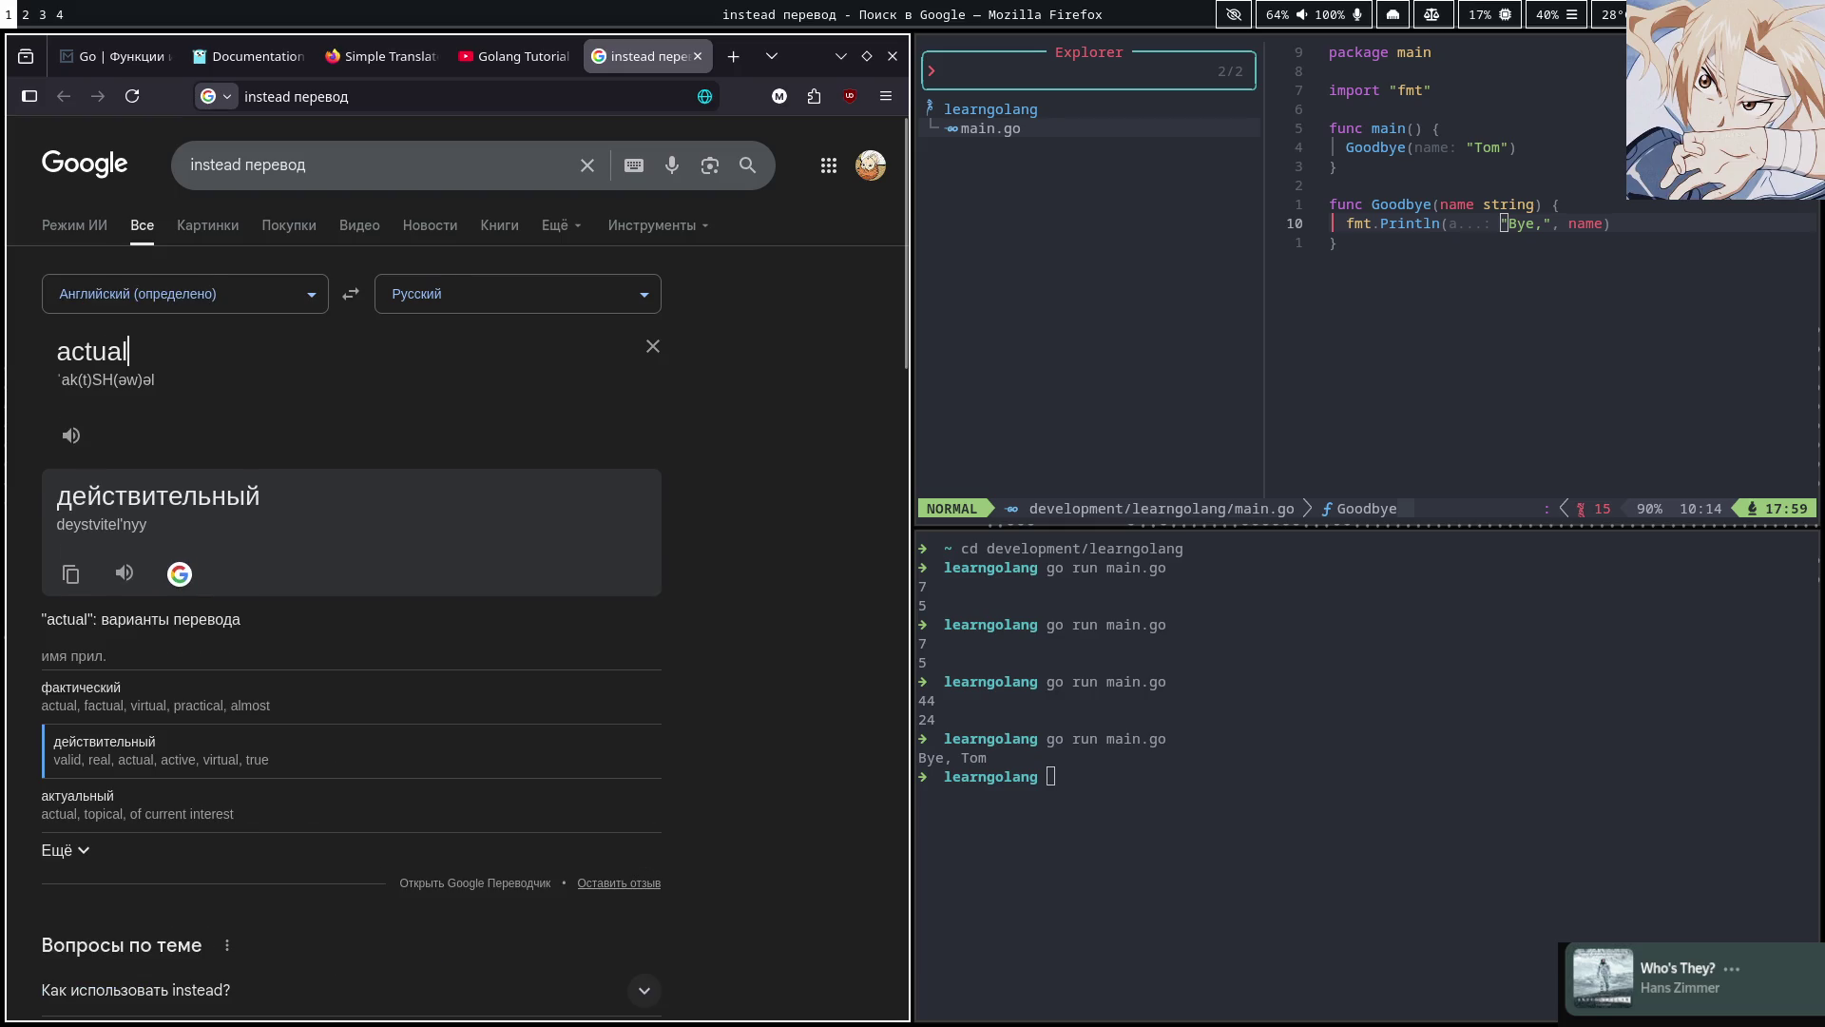
Watch a bit more, then translate 'throughout', fixing the misspelling 'throuhg'
{"action": "left_click", "coordinate": [518, 56]}
{"action": "left_click", "coordinate": [480, 348]}
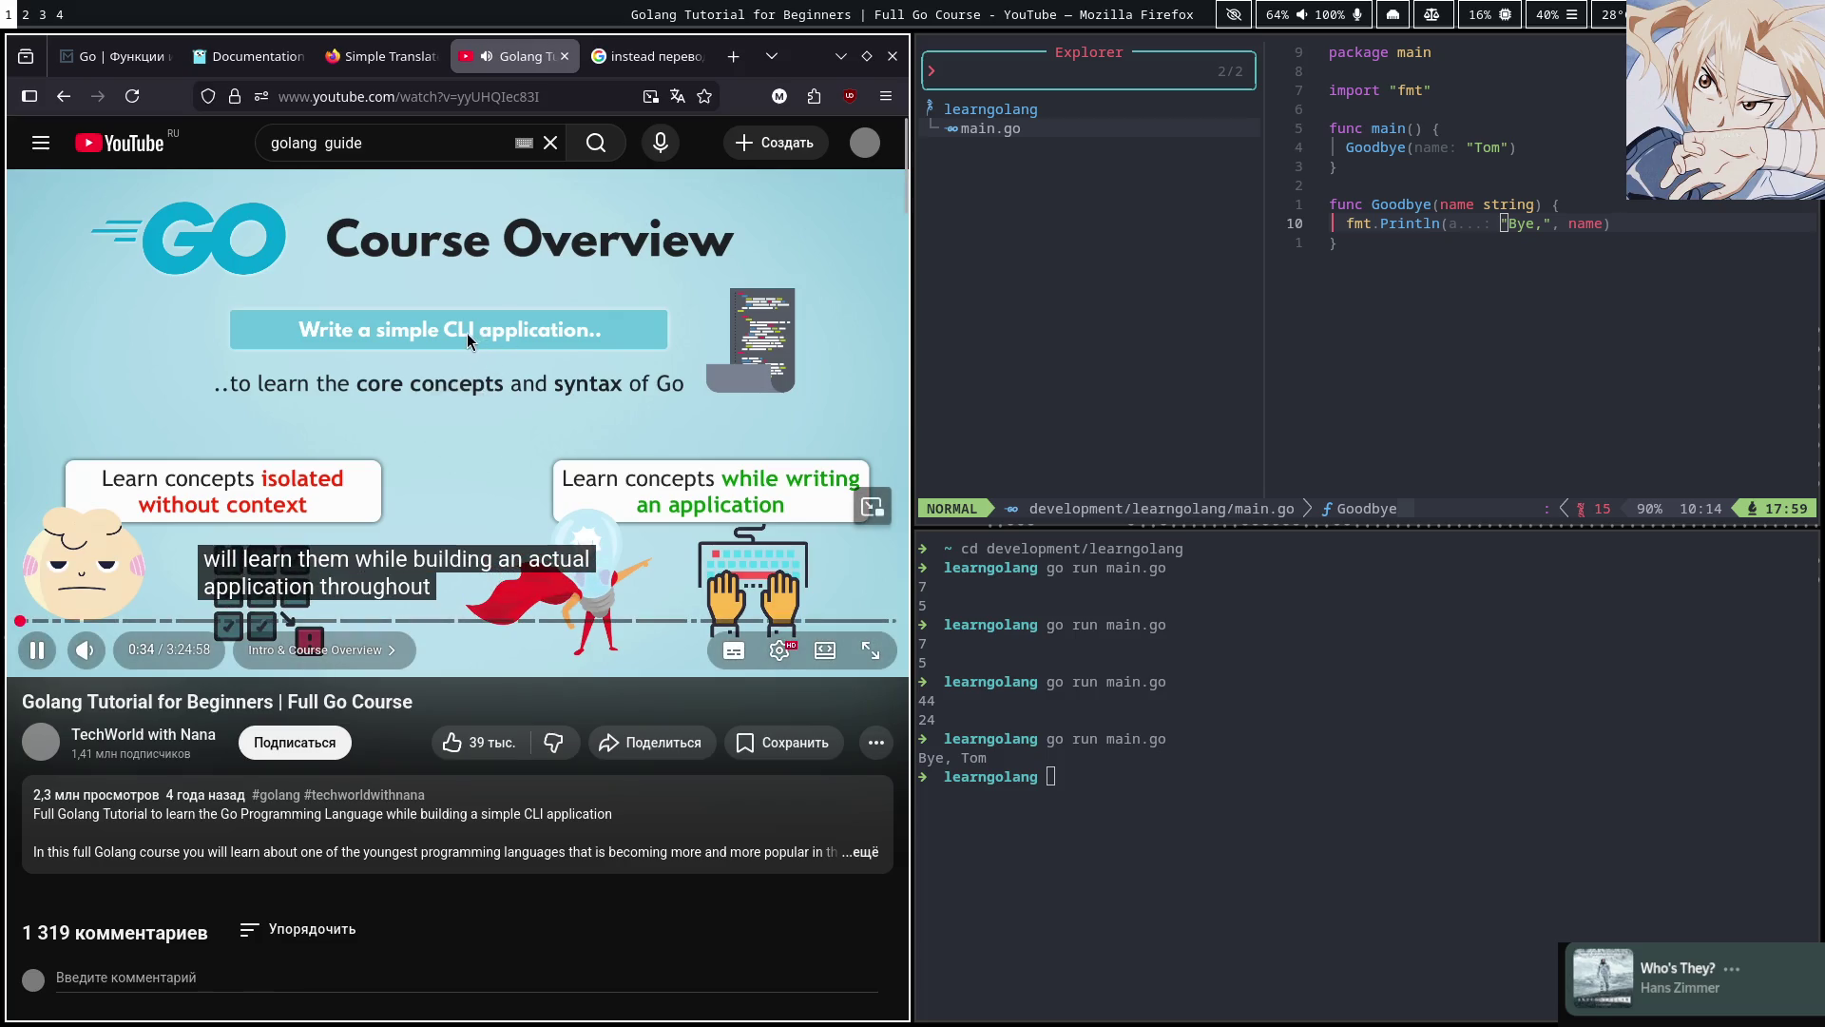
{"action": "left_click", "coordinate": [457, 330]}
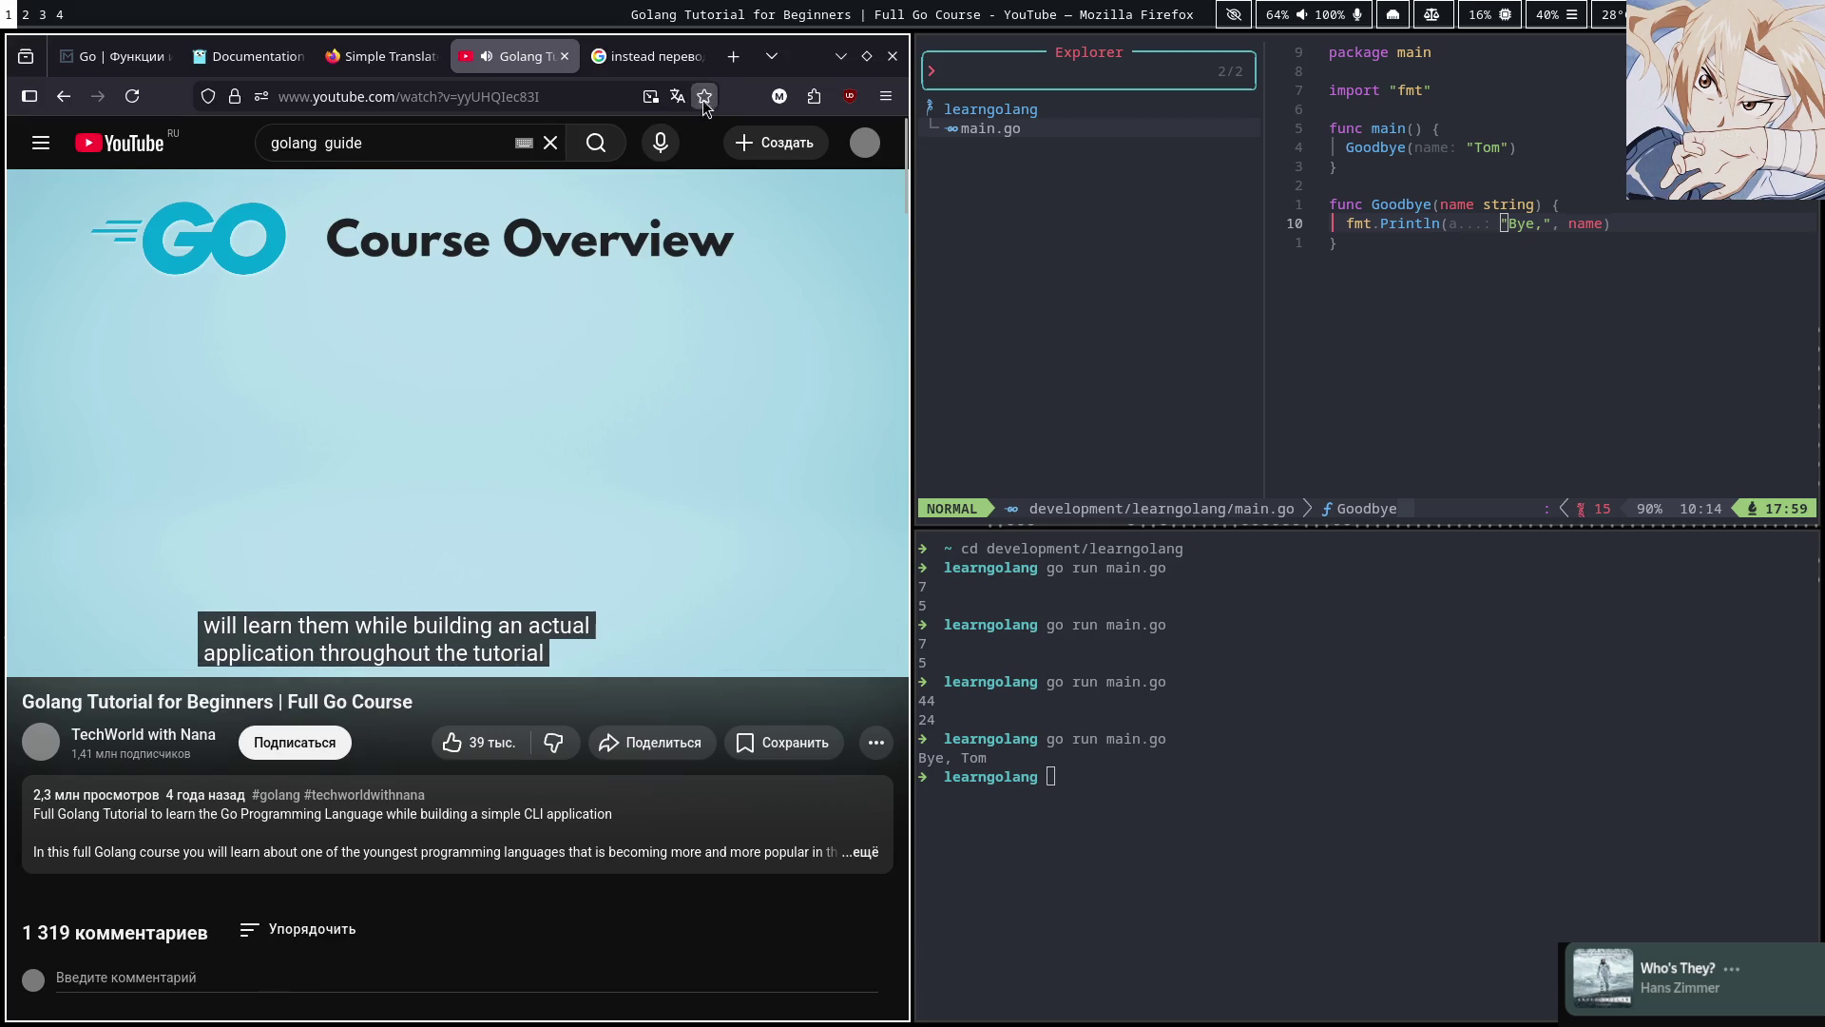
{"action": "left_click", "coordinate": [653, 60]}
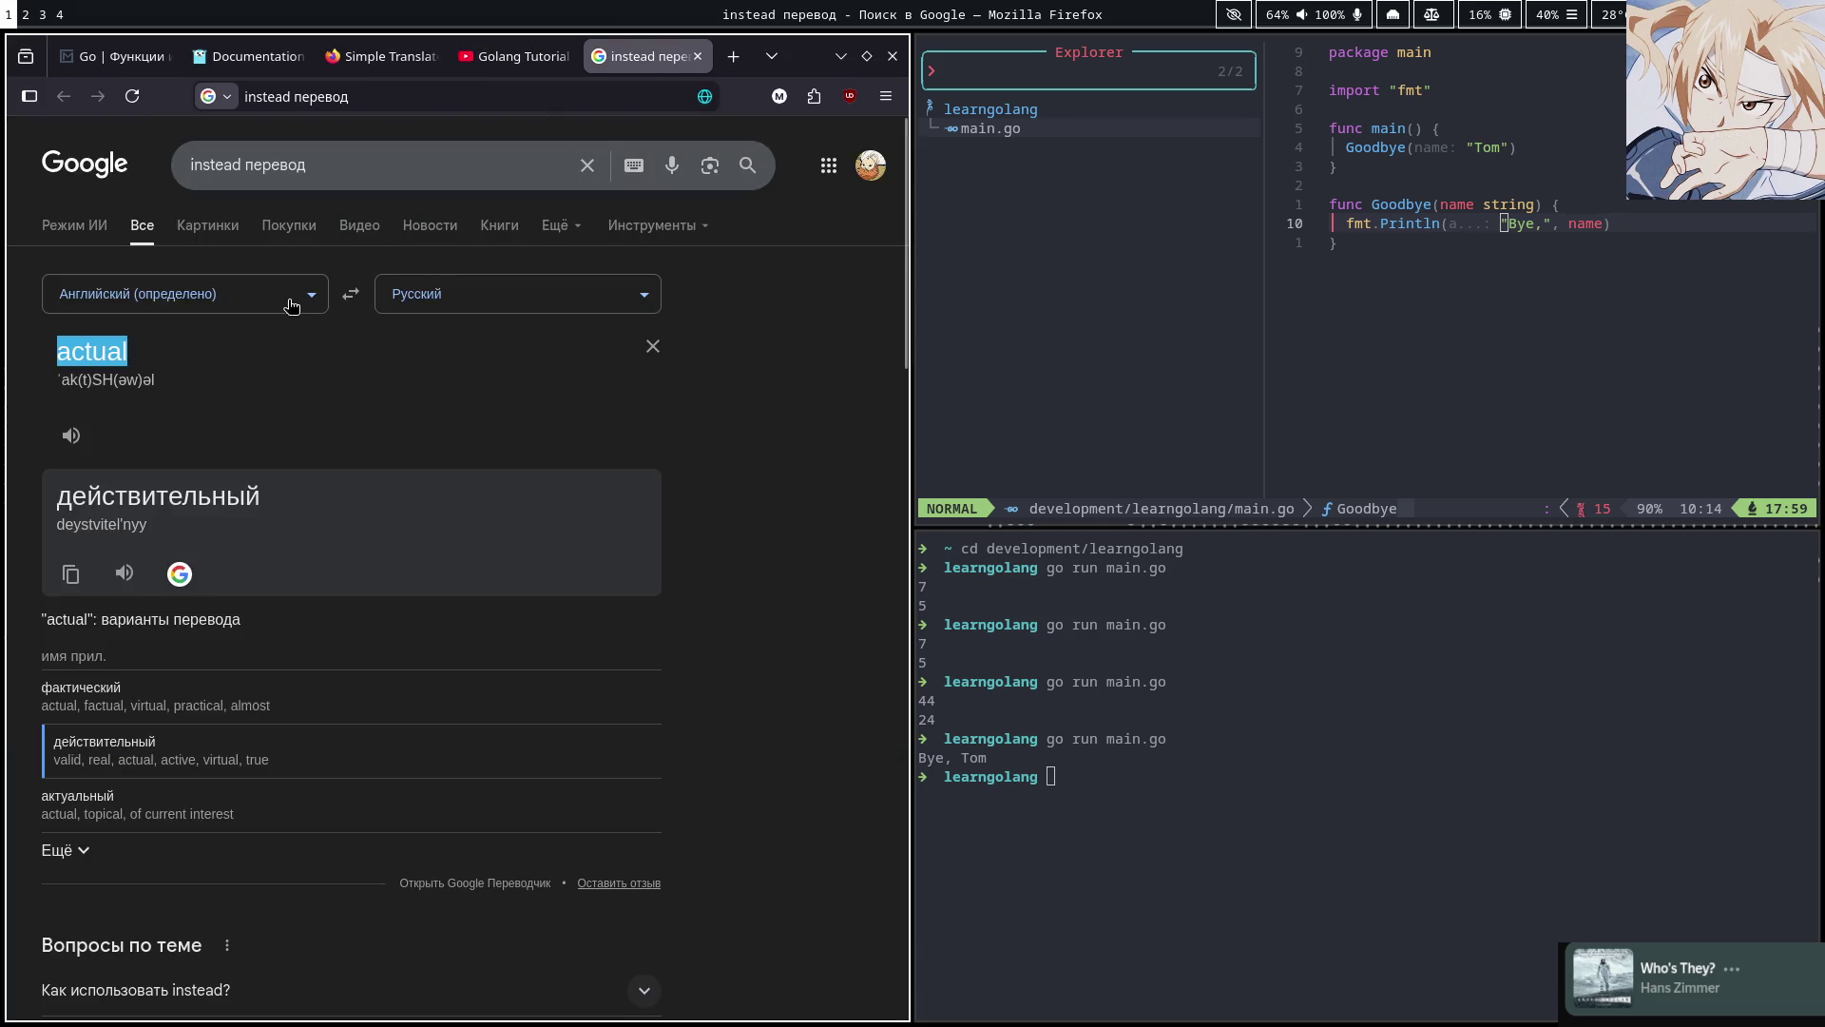
{"action": "left_click", "coordinate": [653, 348]}
{"action": "type", "text": "th"}
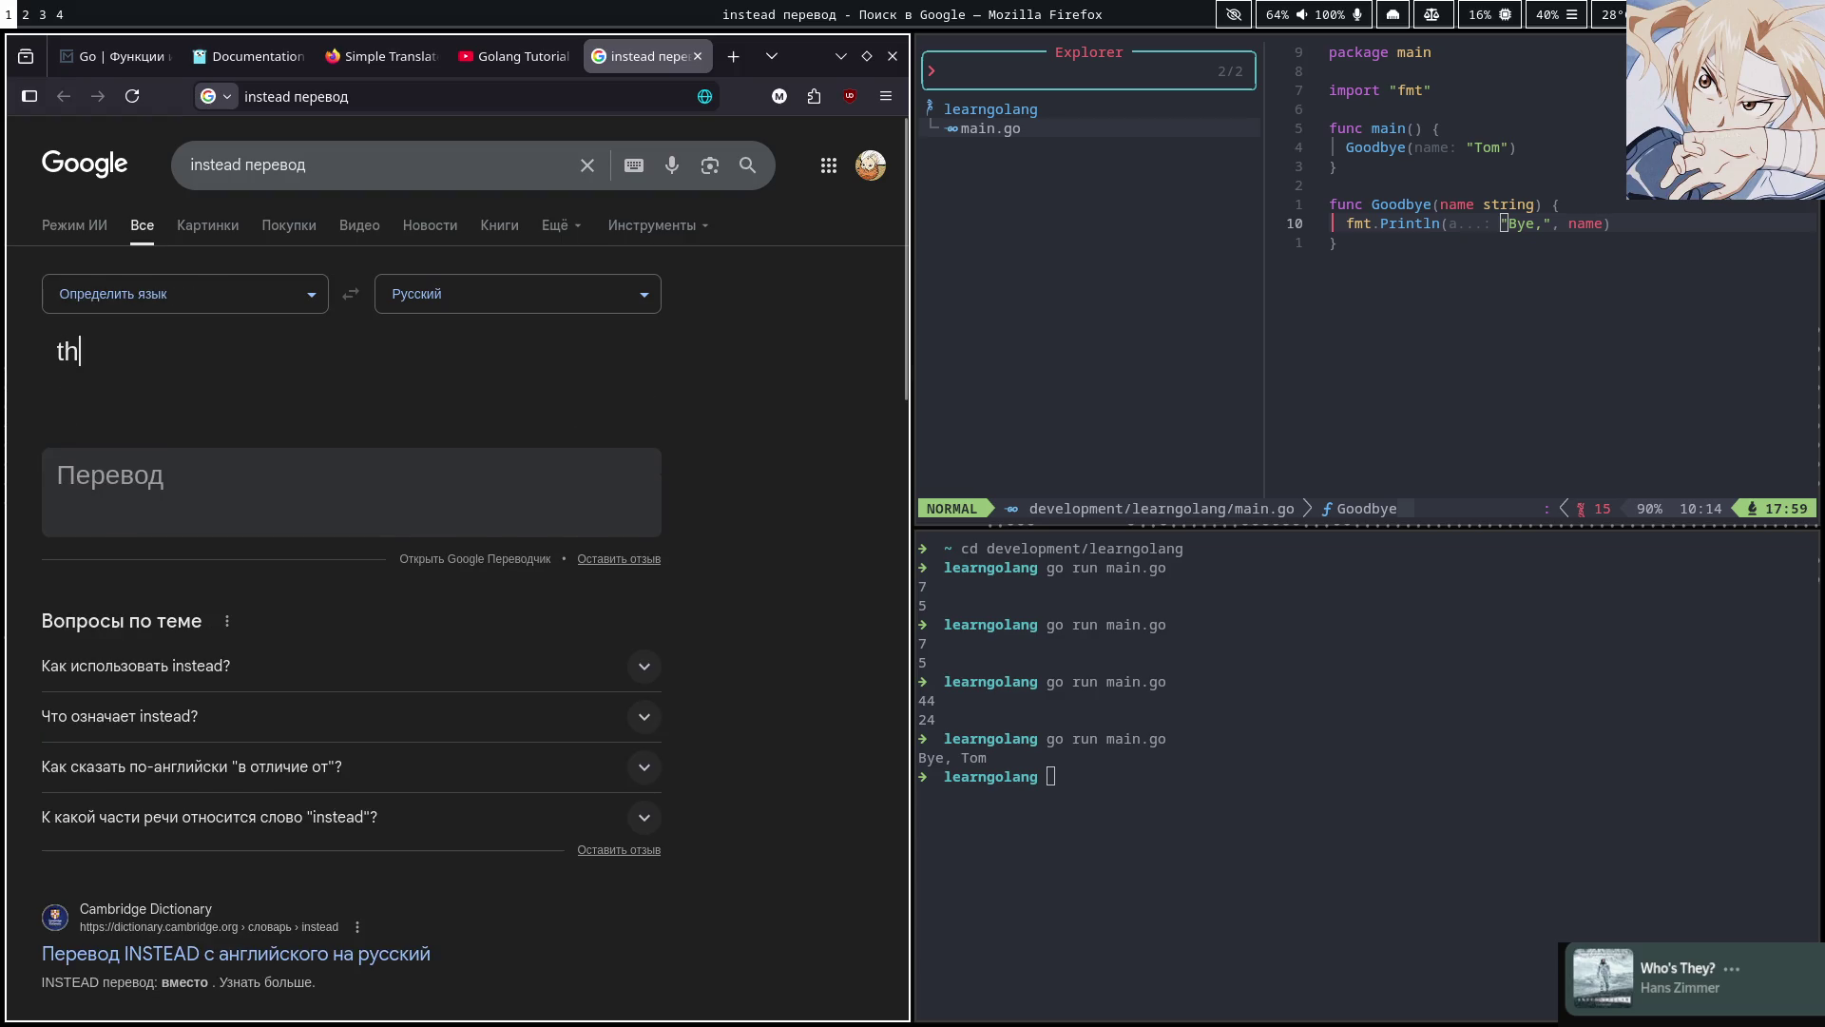
{"action": "type", "text": "rouh"}
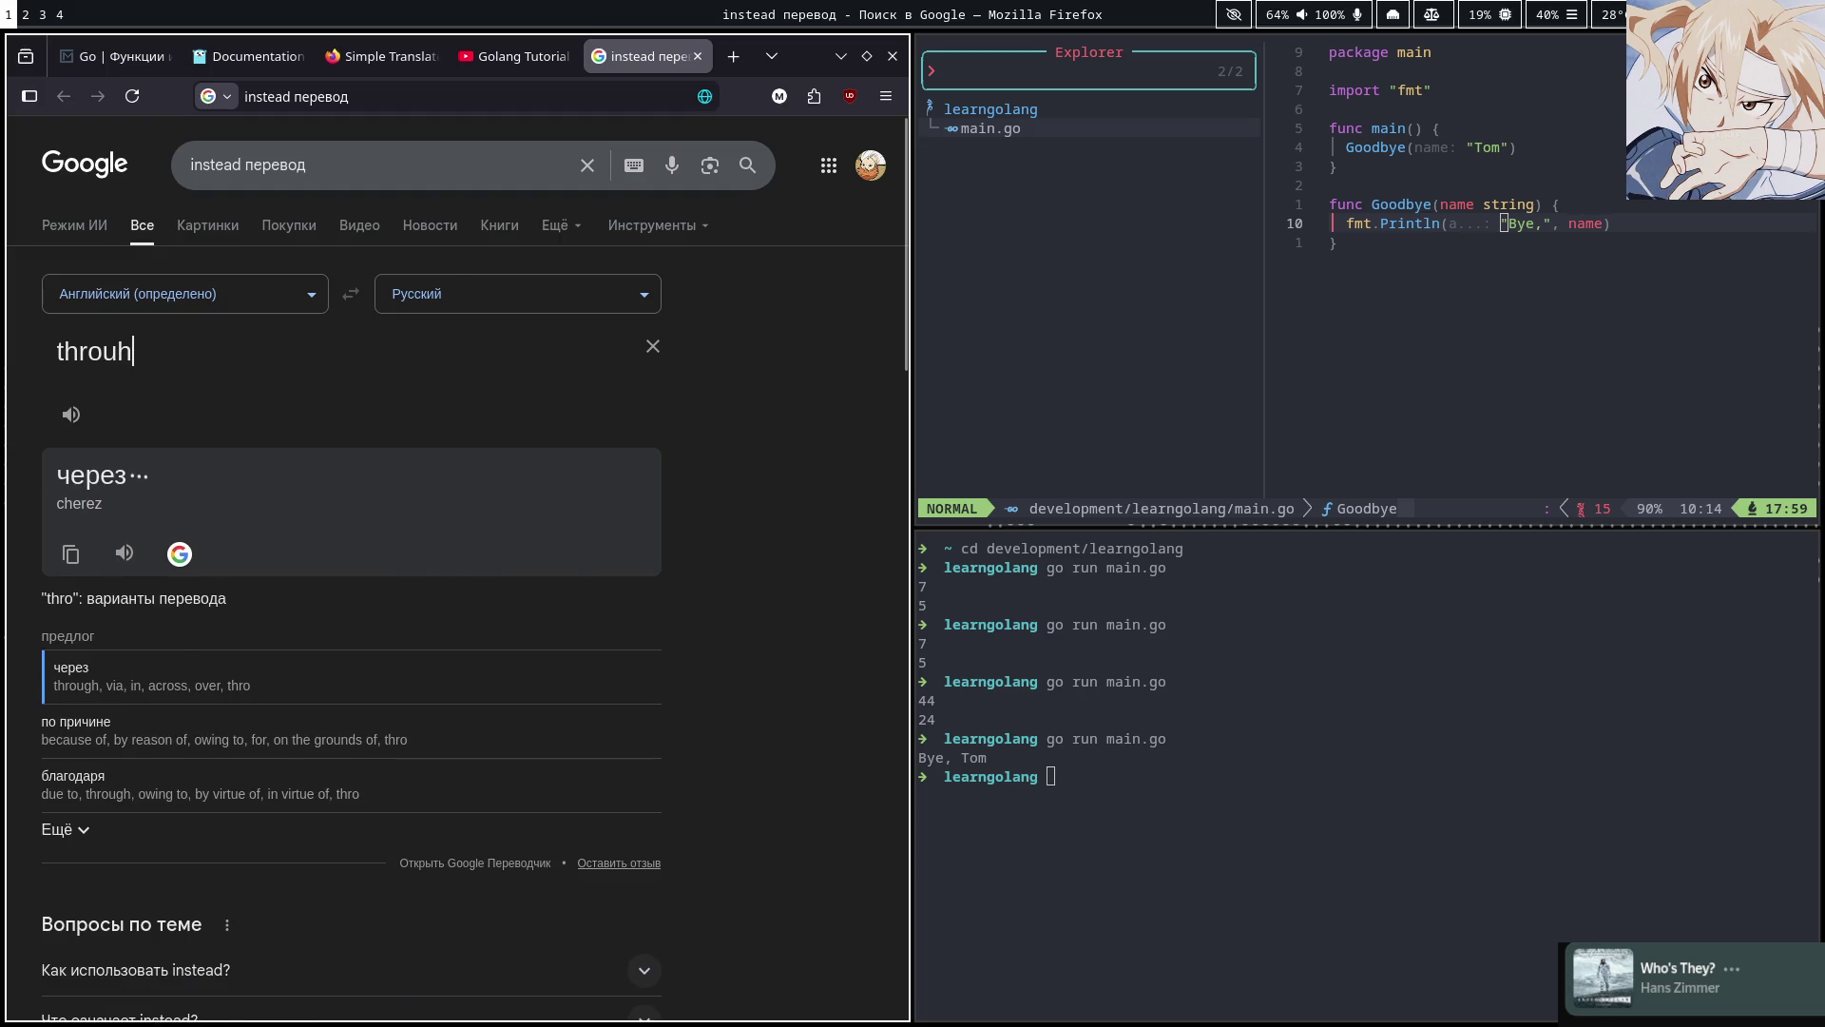
{"action": "type", "text": "go"}
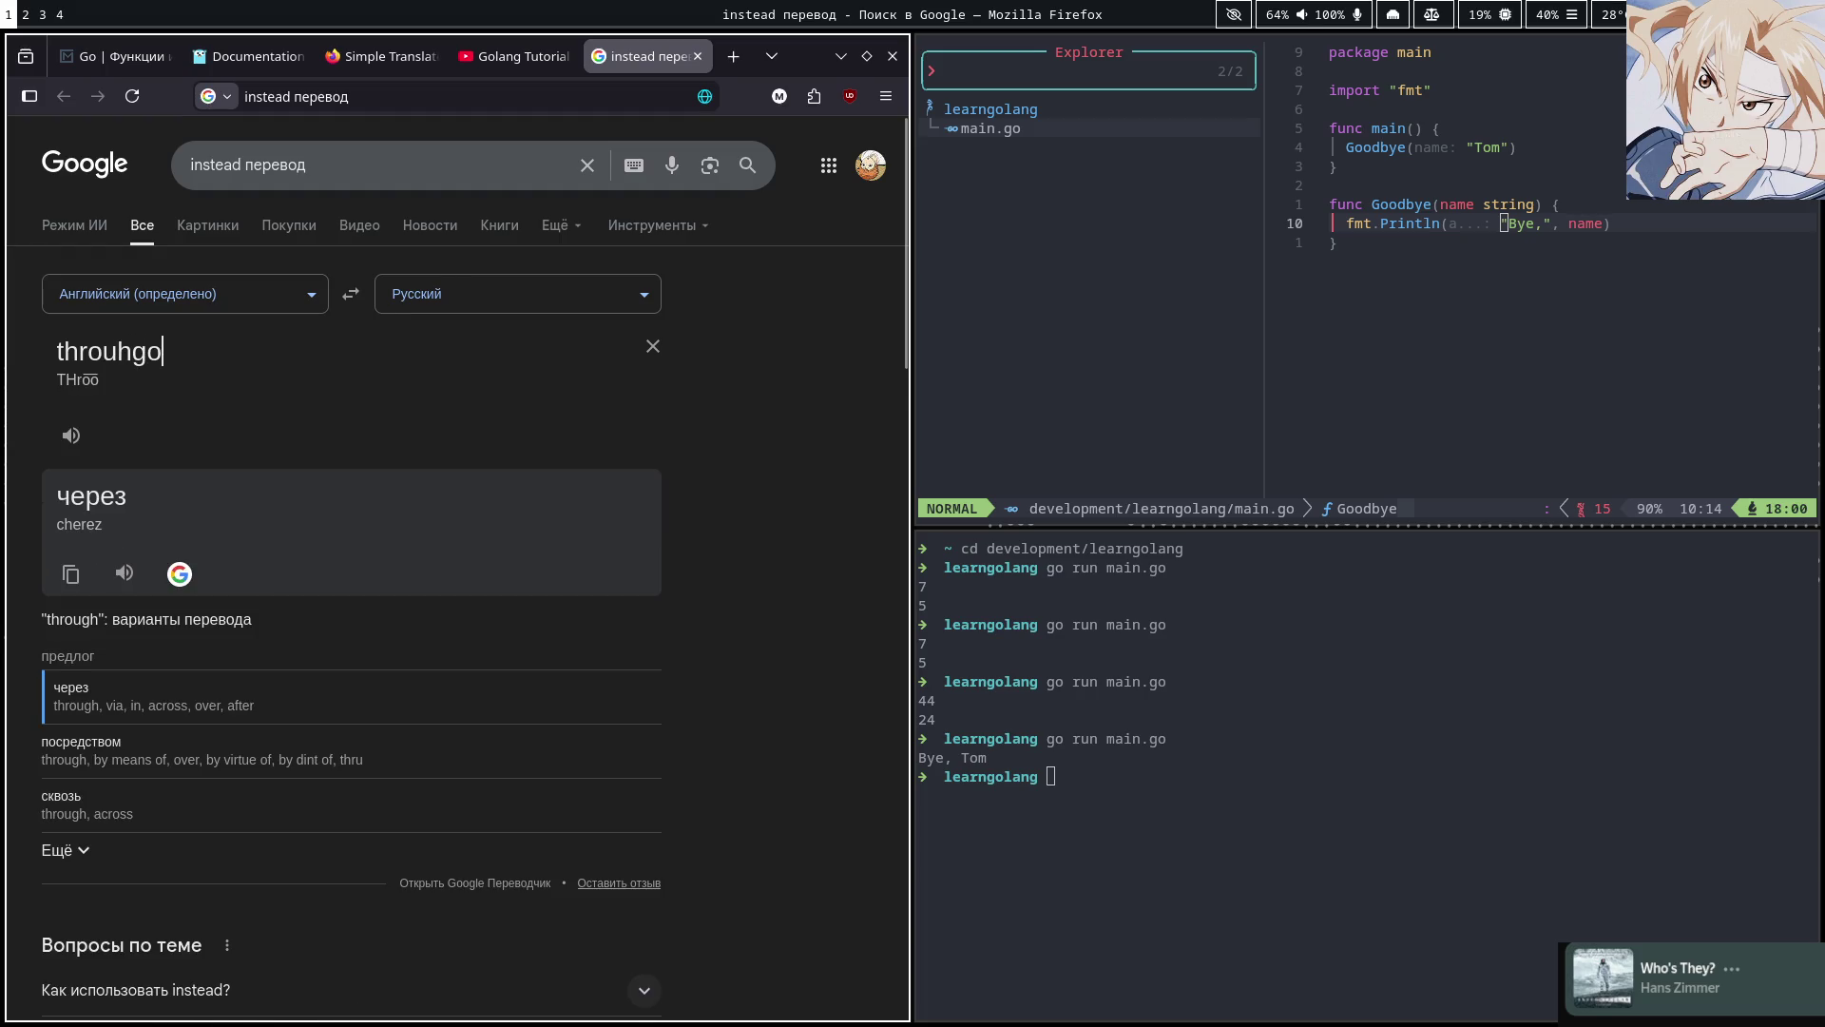
{"action": "key", "text": "BackSpace"}
{"action": "key", "text": "BackSpace"}
{"action": "type", "text": "h"}
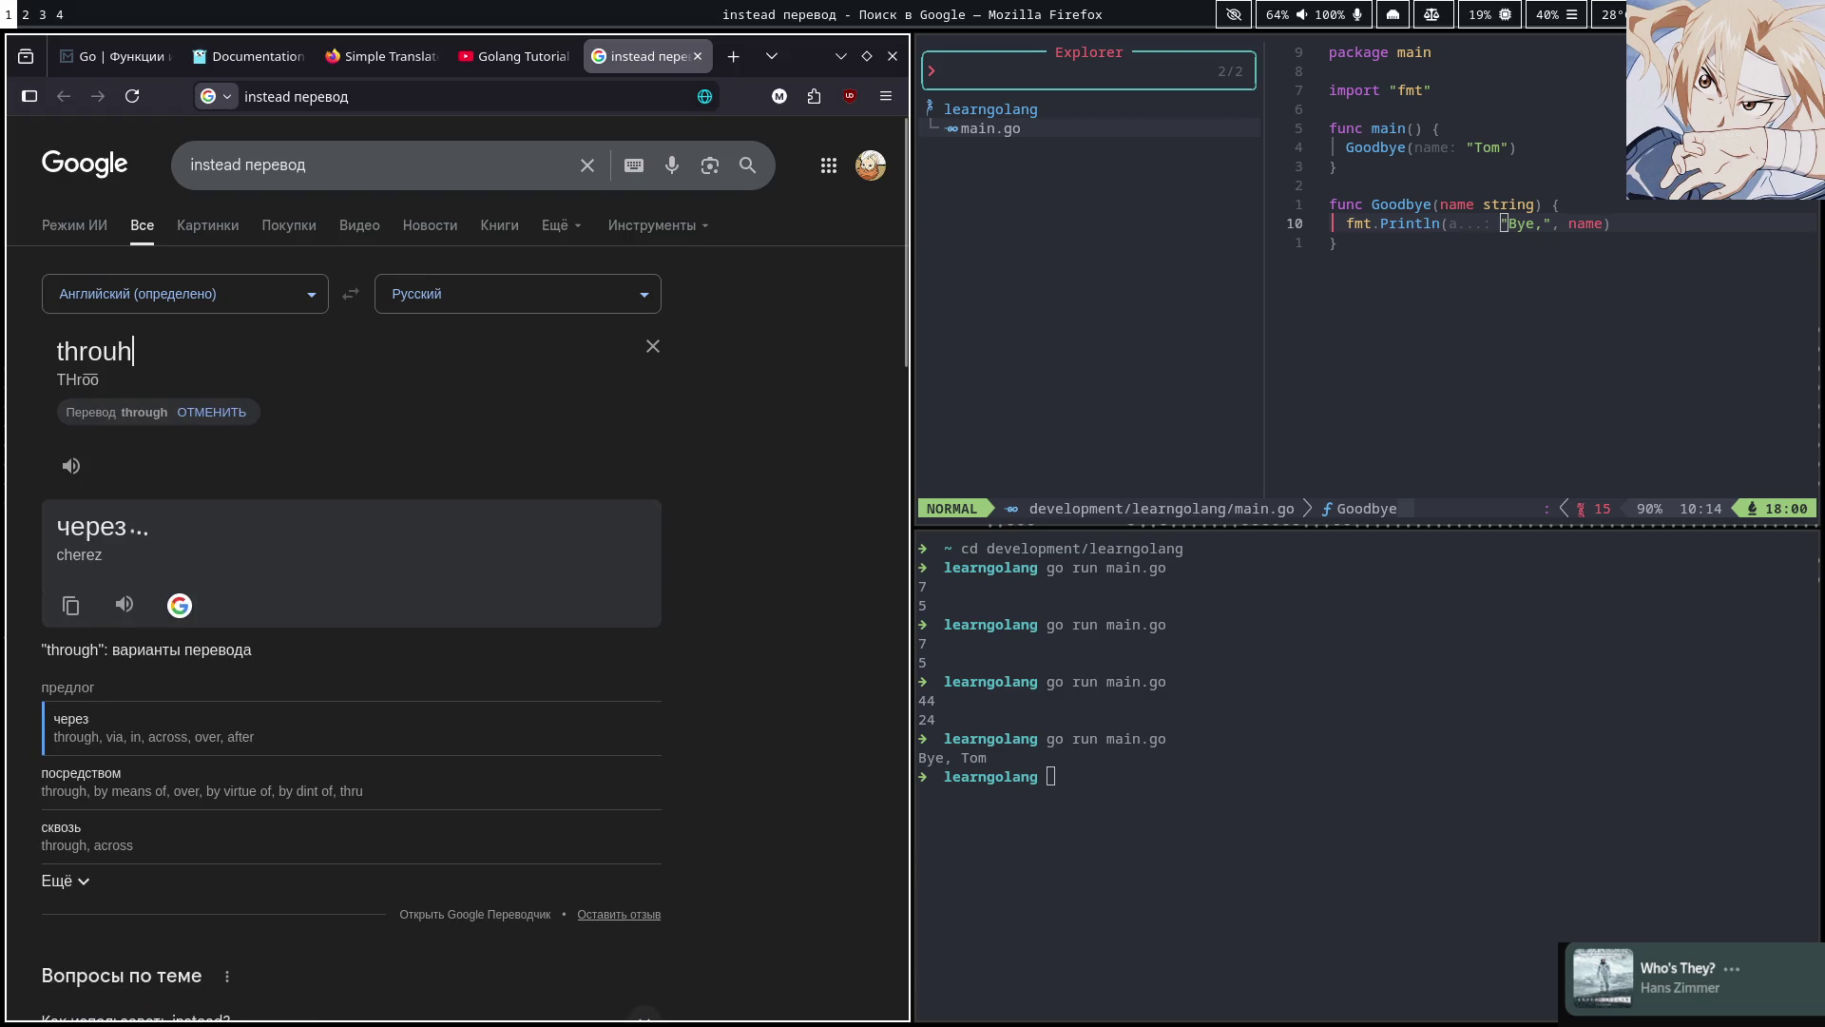
{"action": "key", "text": "BackSpace"}
{"action": "type", "text": "ghout"}
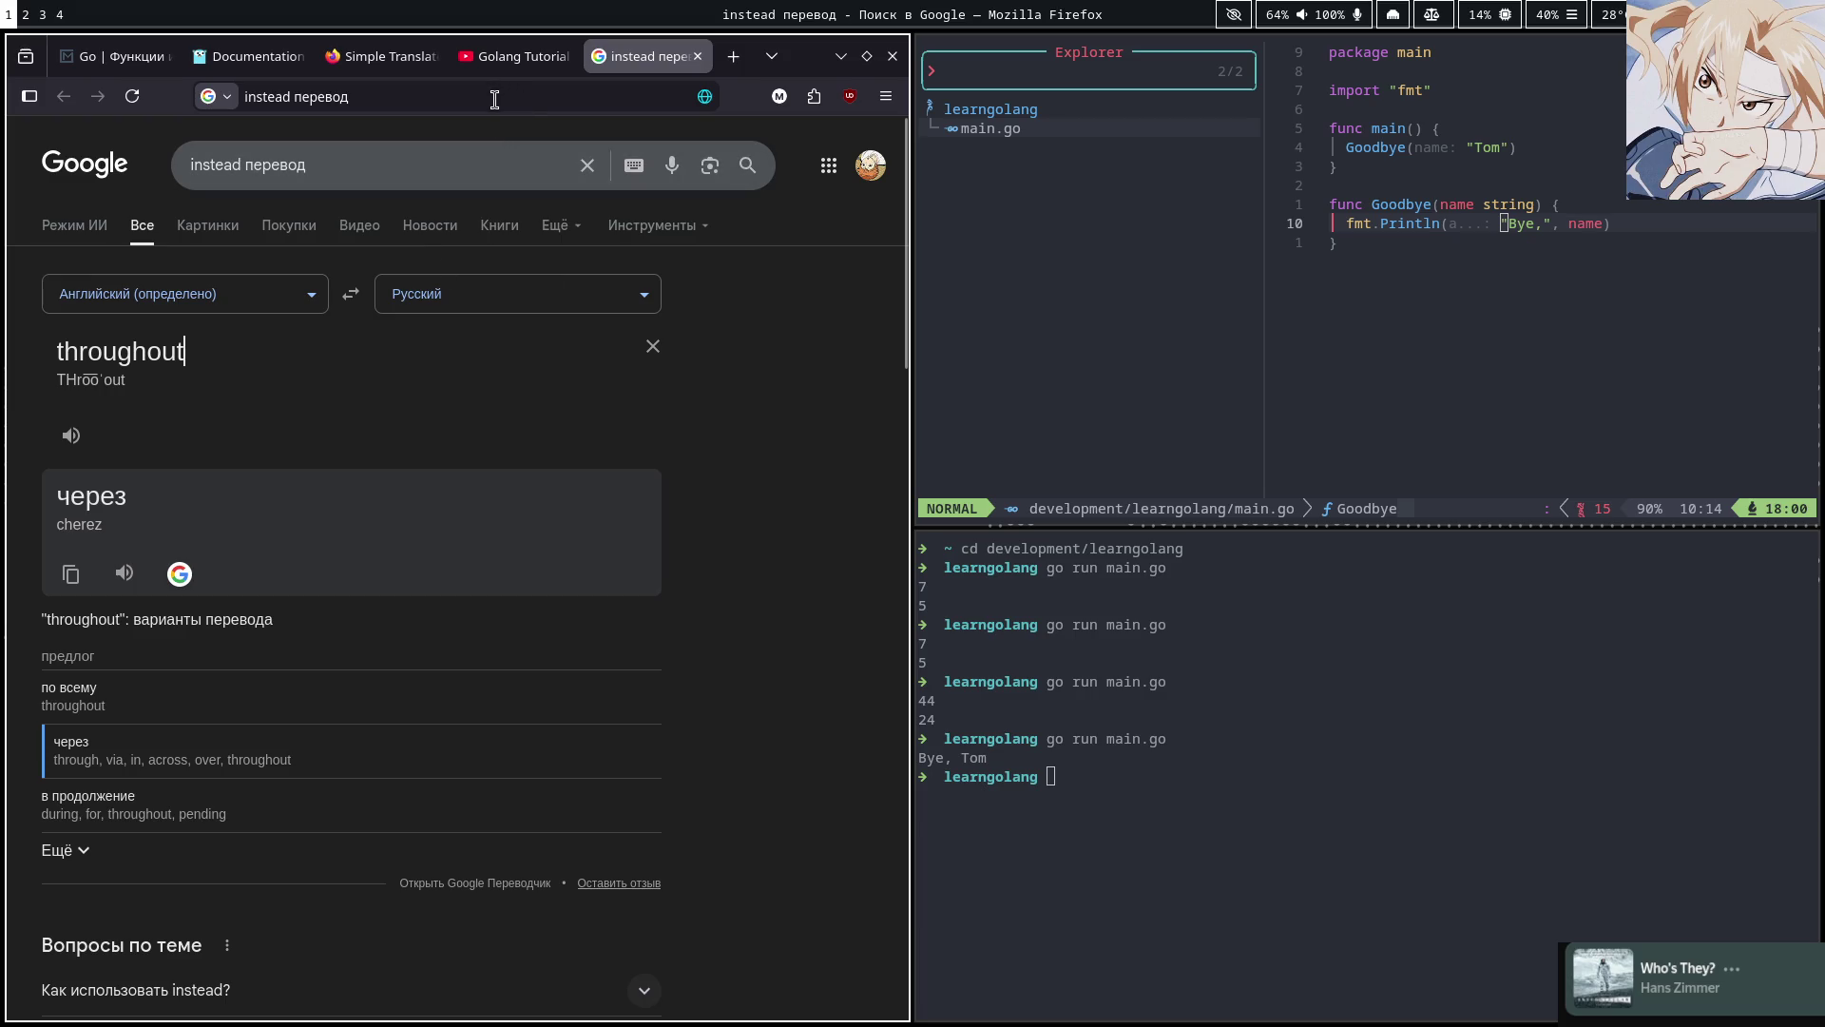
Play the video to 0:38, pause it, and clear 'throughout' from the translator
{"action": "left_click", "coordinate": [493, 61]}
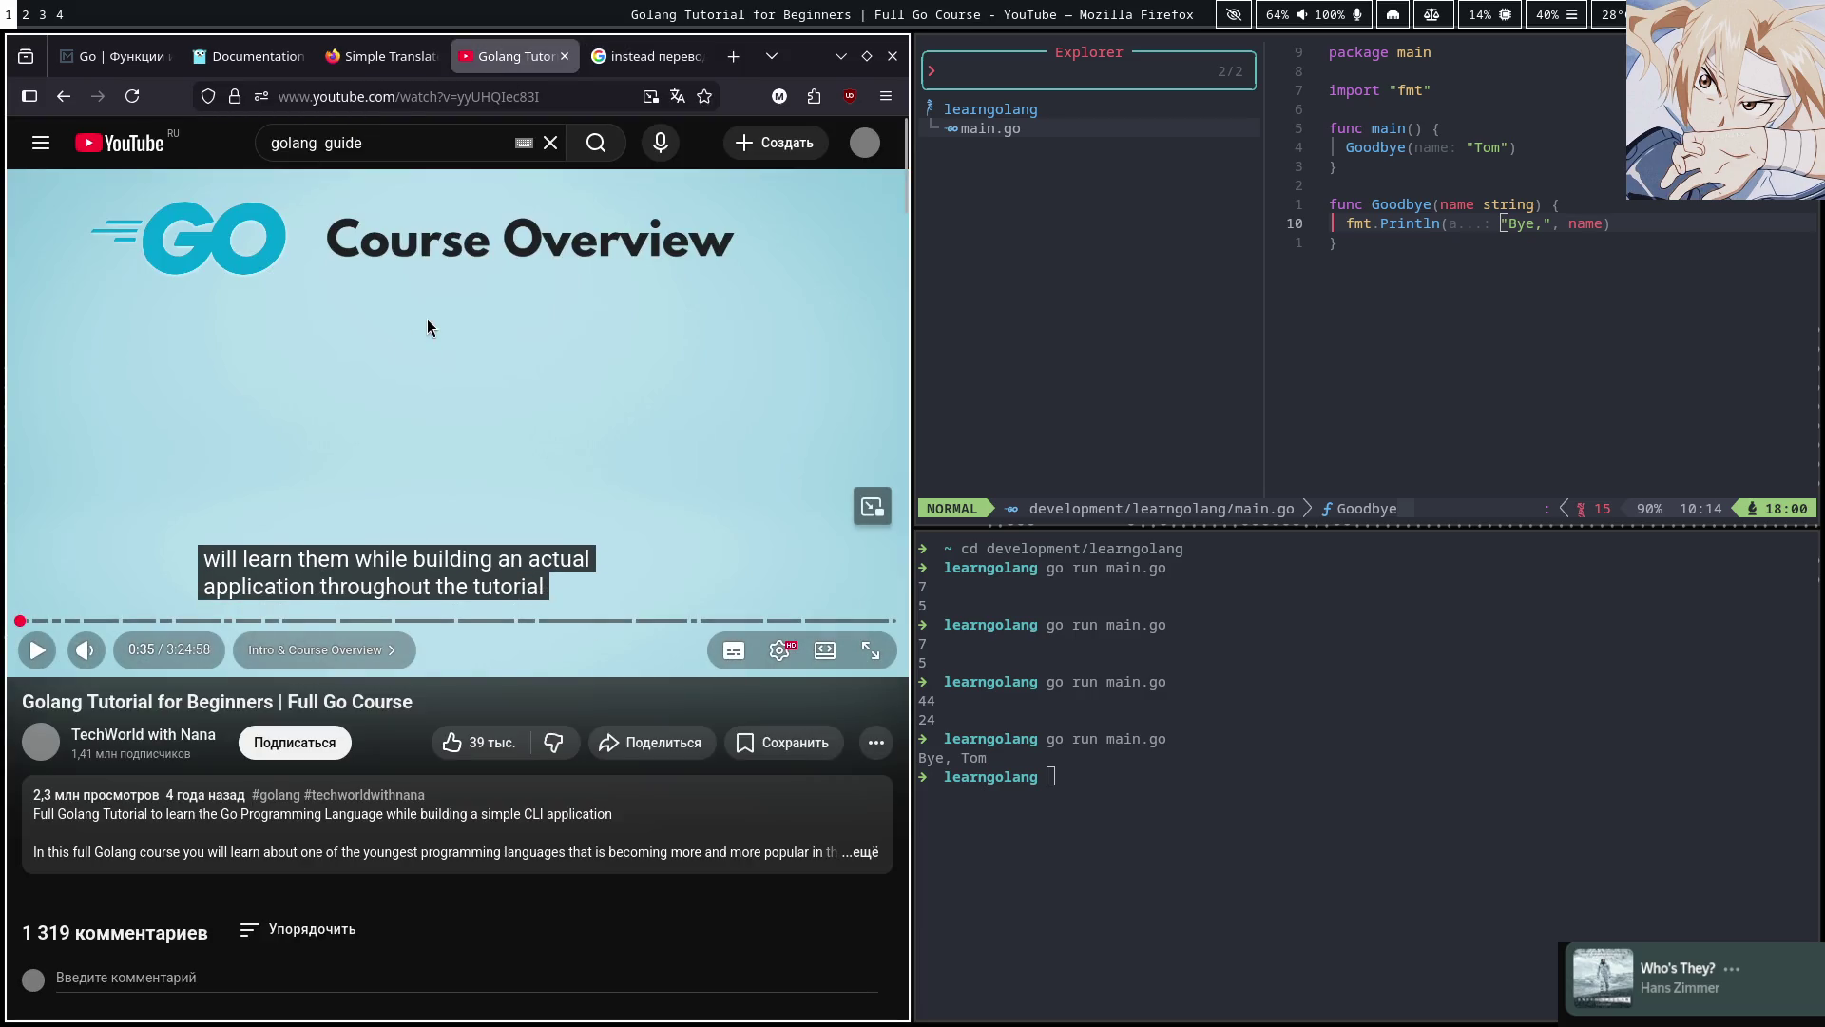
{"action": "left_click", "coordinate": [475, 371]}
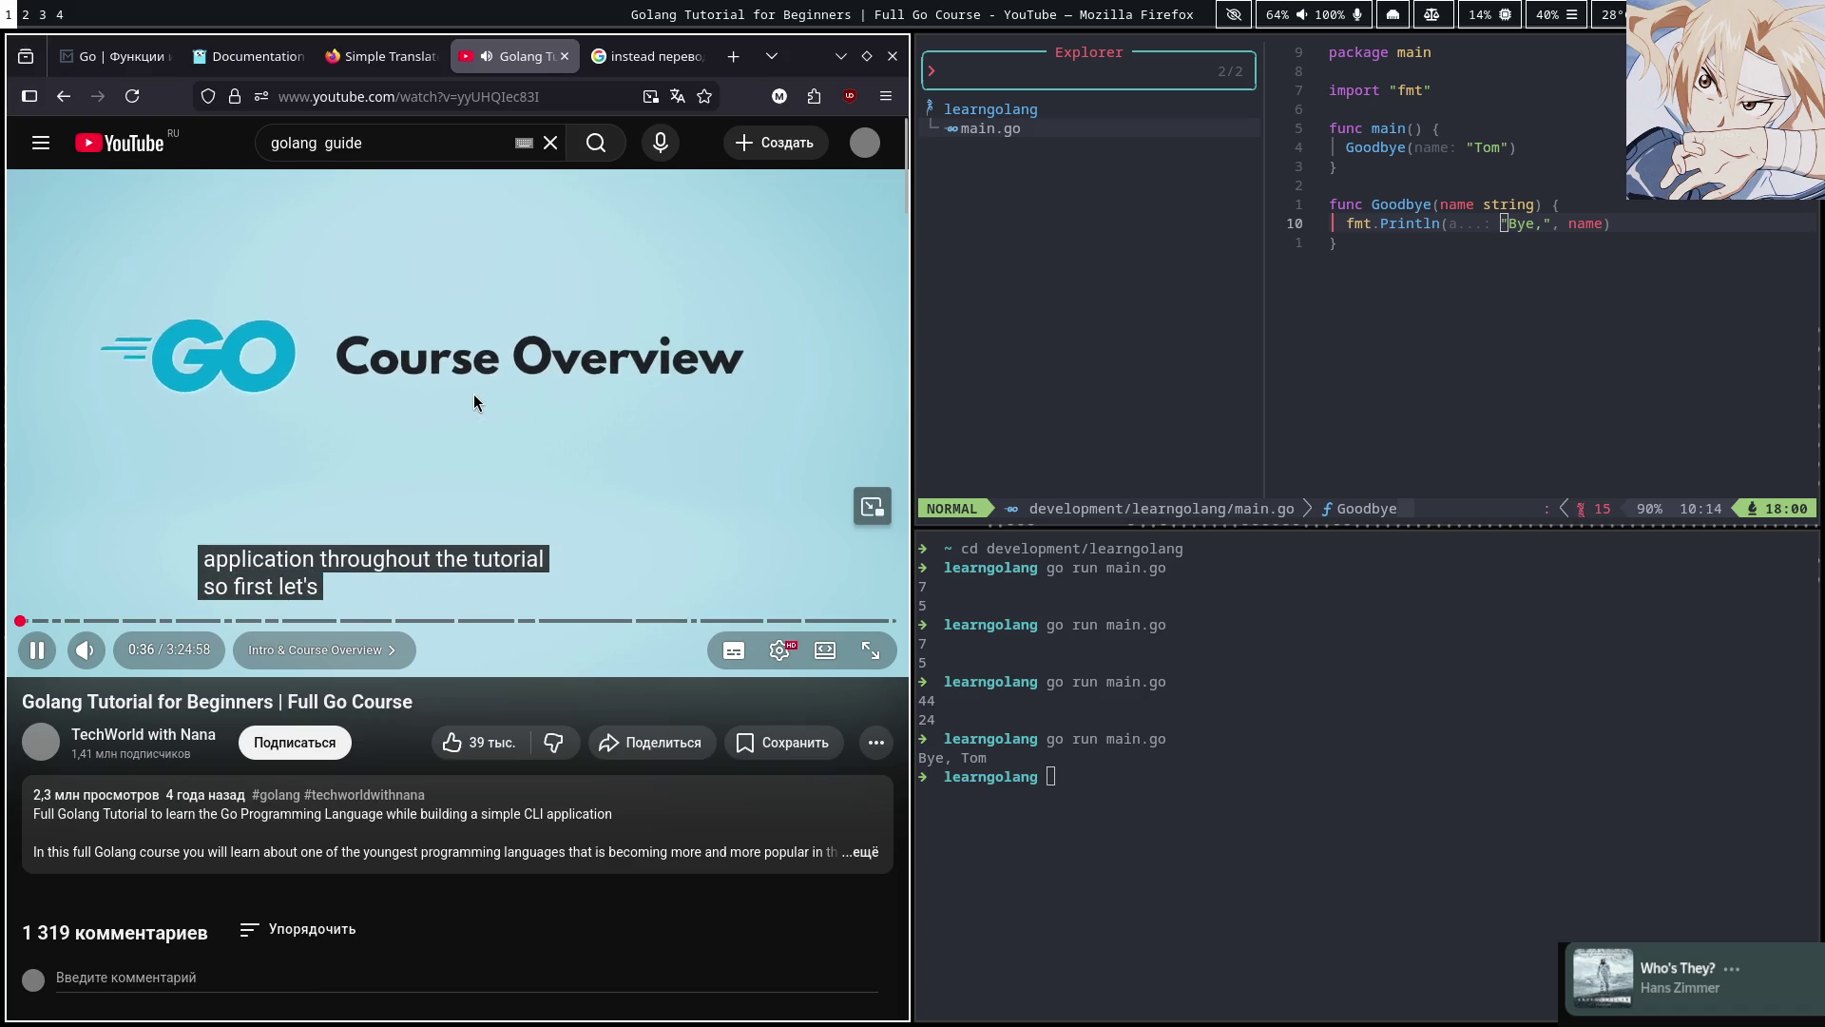
{"action": "left_click", "coordinate": [499, 388]}
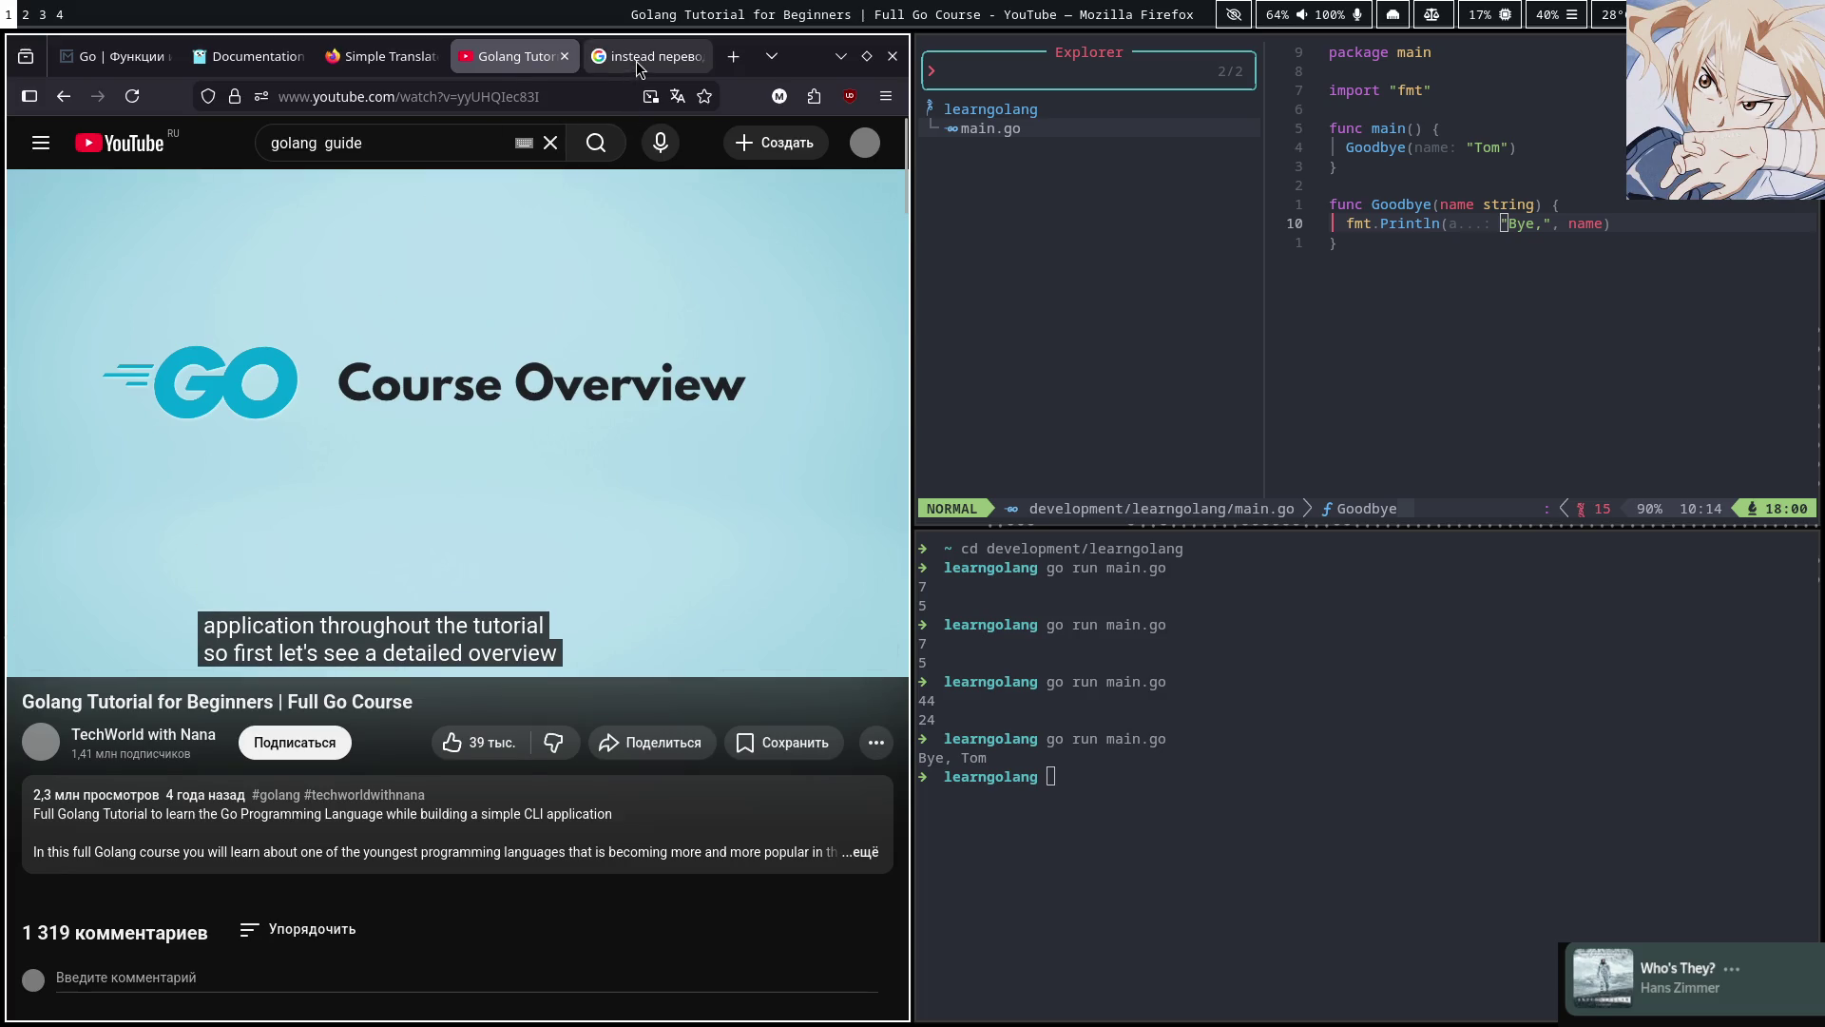
{"action": "key", "text": "ctrl+Tab"}
{"action": "left_click", "coordinate": [652, 347]}
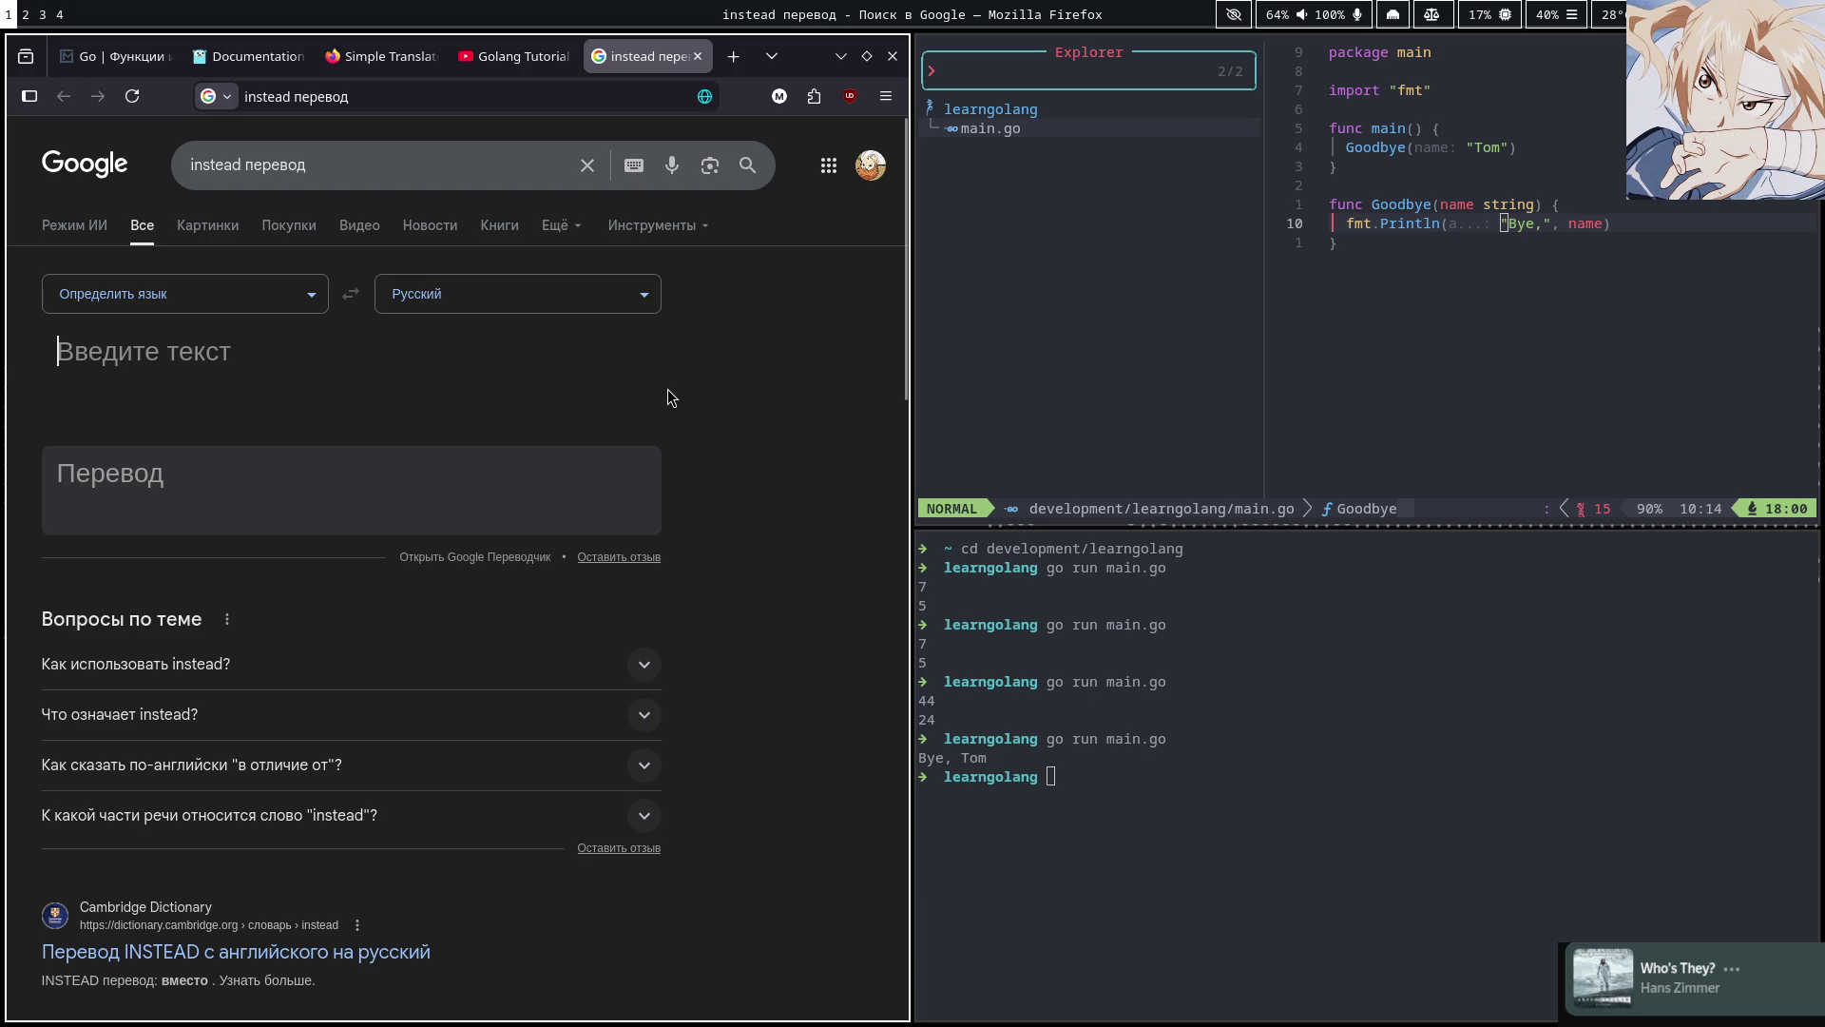
Enter 'detailed' in the translator, correcting the misspelled 'detaile'
{"action": "type", "text": "detaile"}
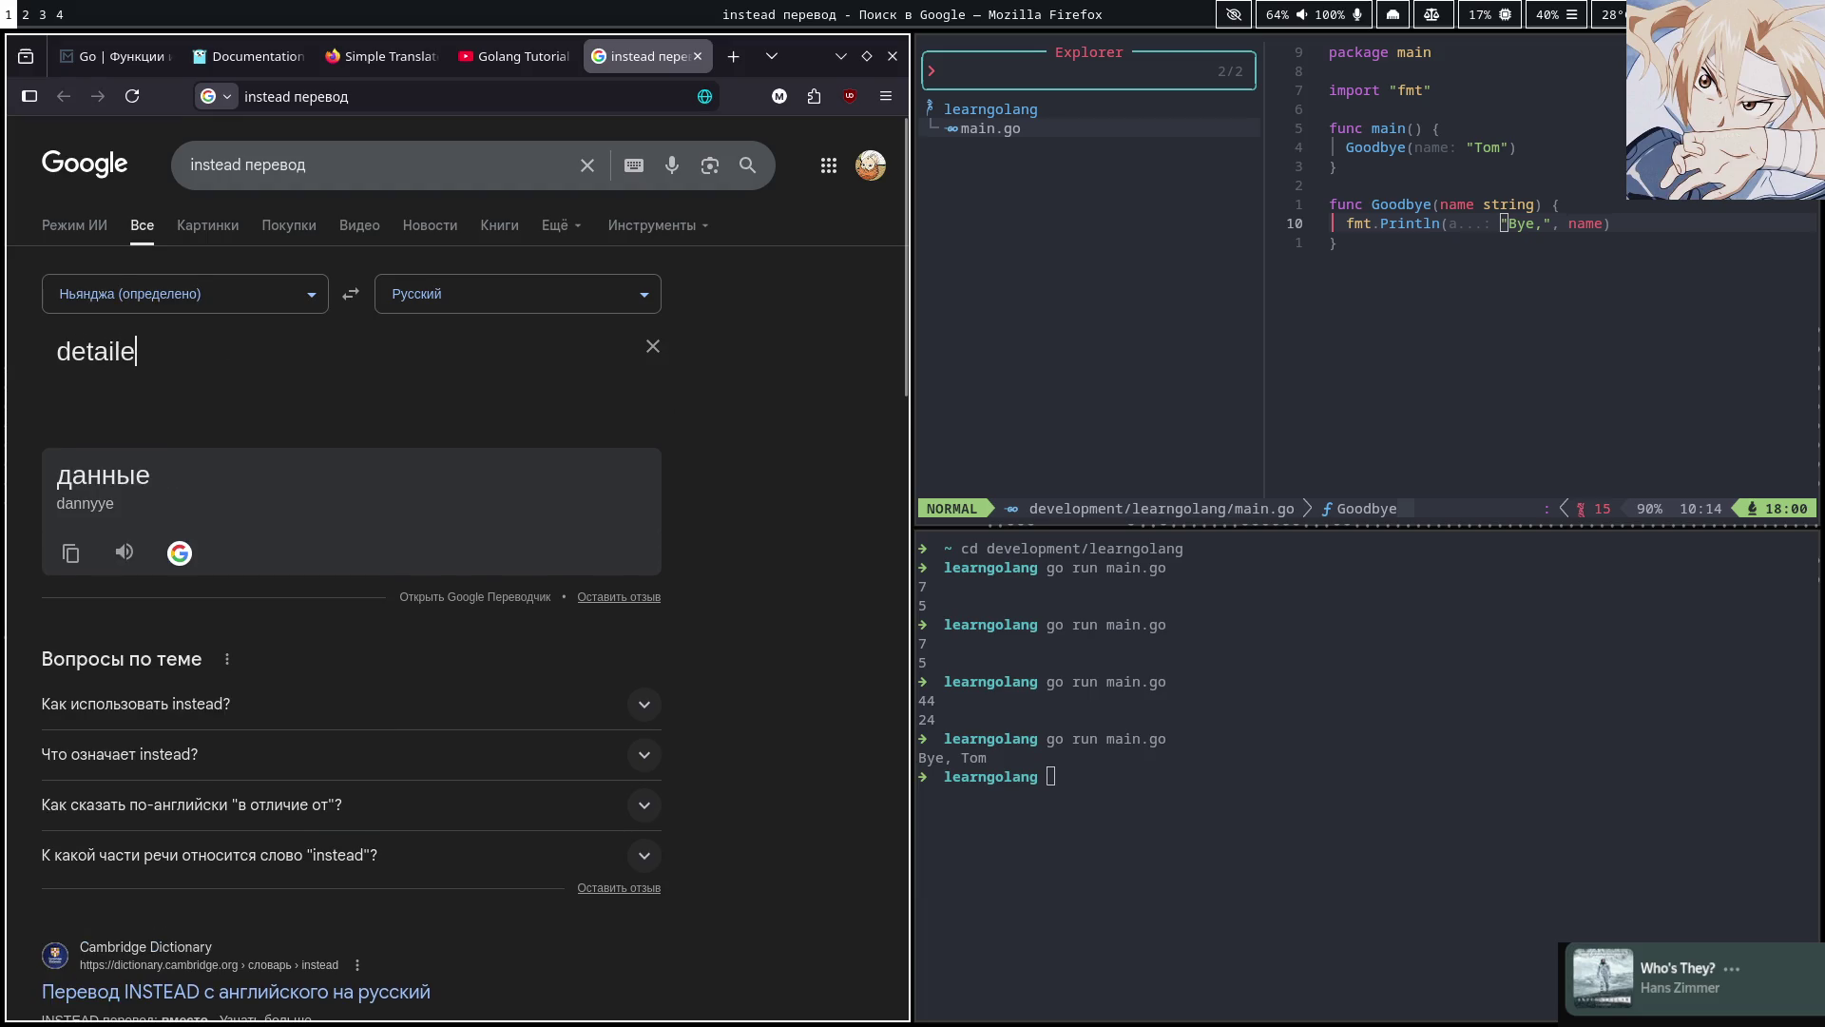
{"action": "key", "text": "ctrl+a"}
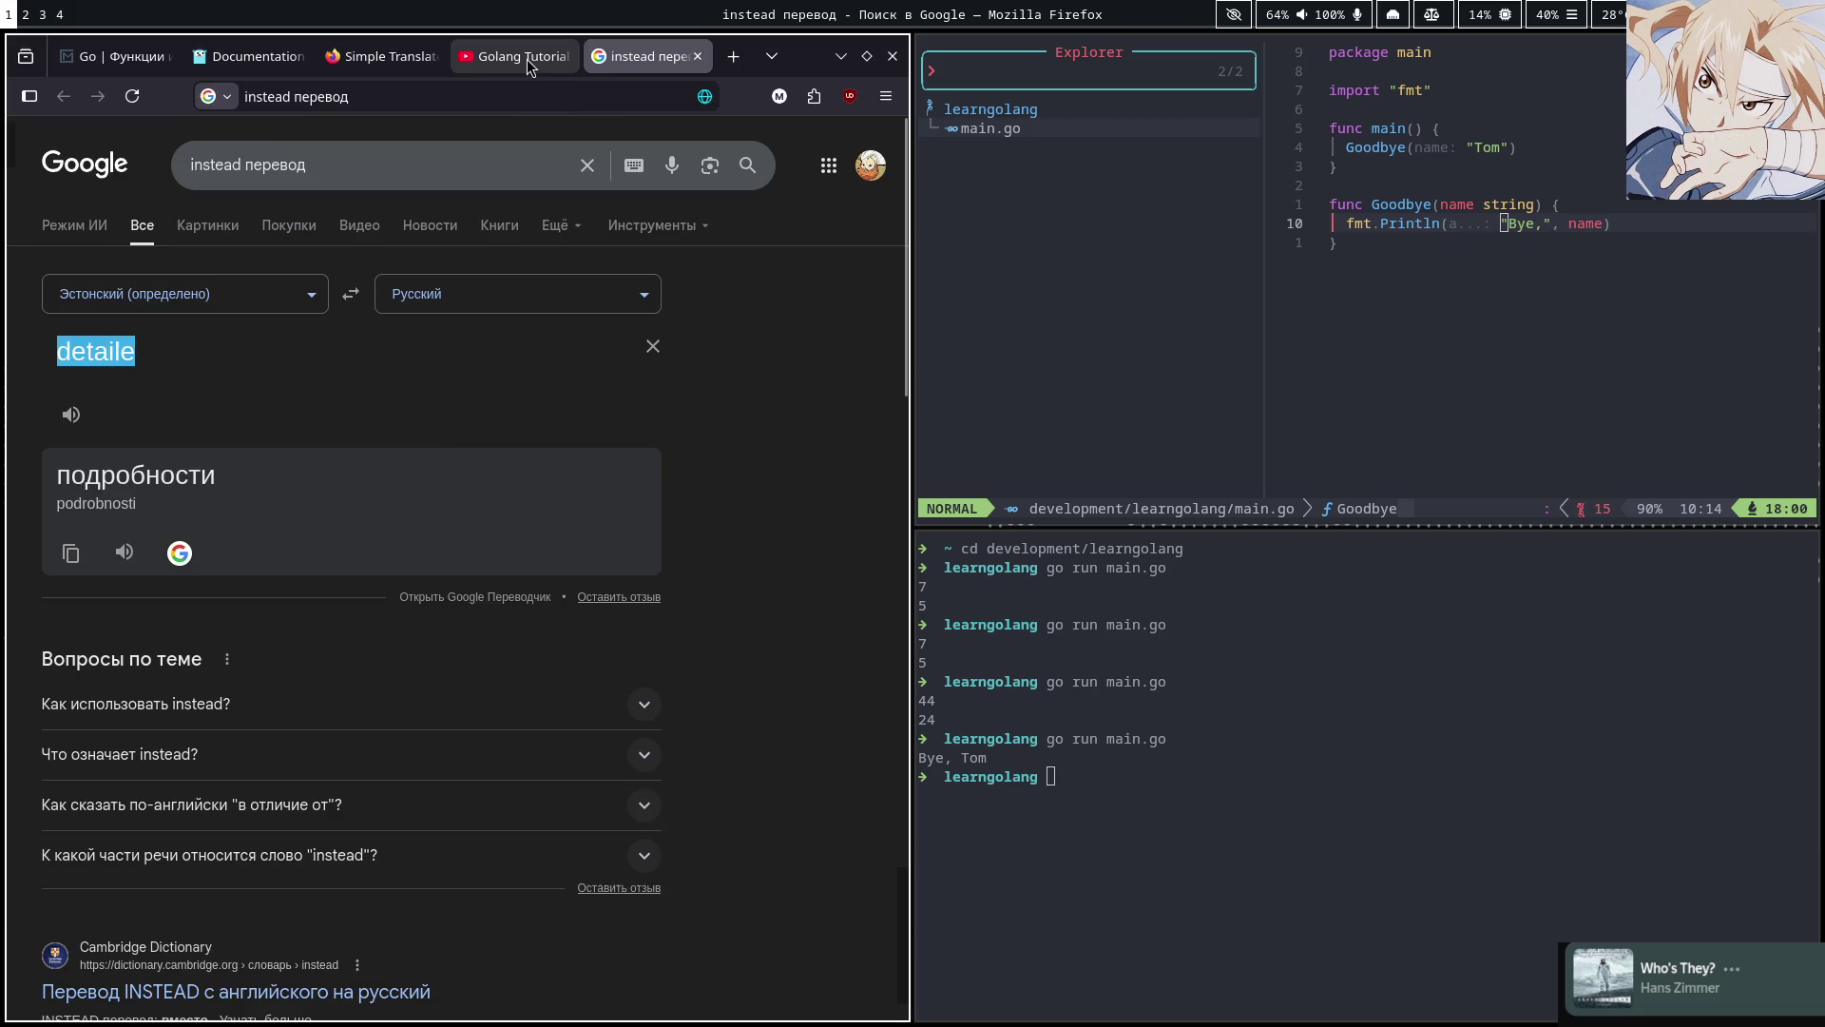
{"action": "left_click", "coordinate": [518, 56]}
{"action": "left_click", "coordinate": [637, 56]}
{"action": "left_click", "coordinate": [327, 350]}
{"action": "type", "text": "s"}
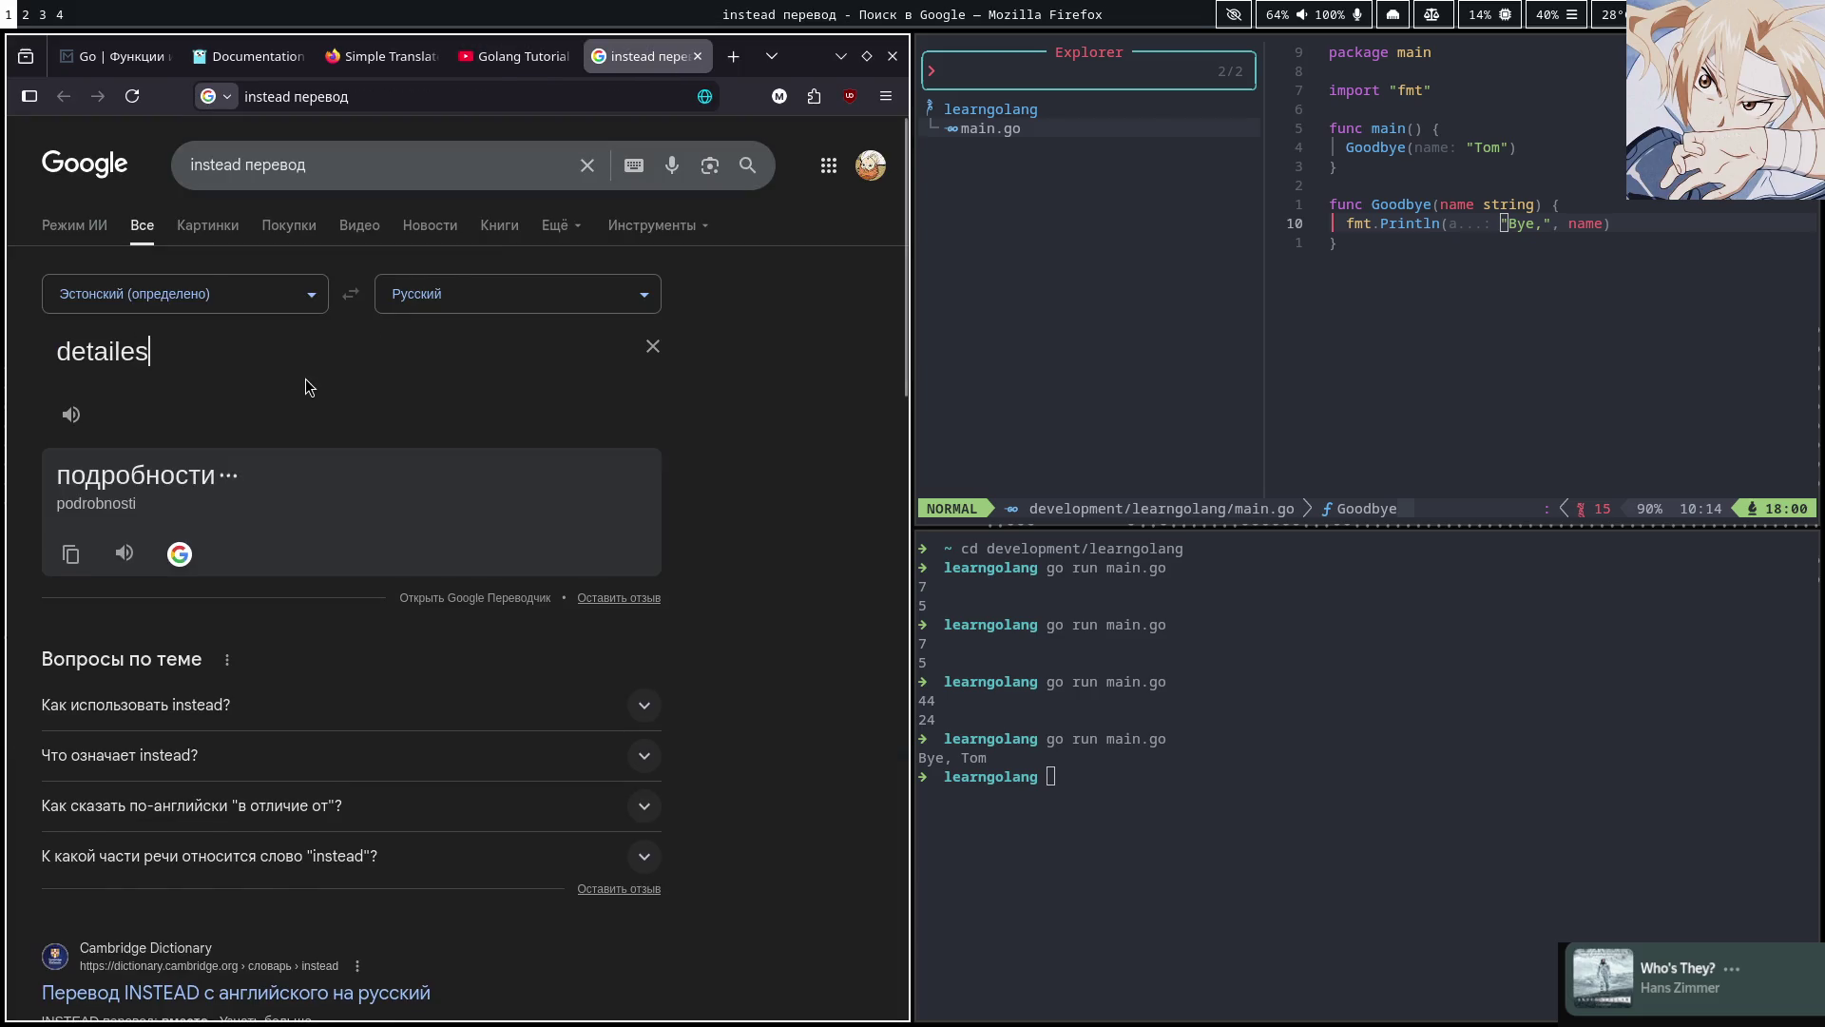
{"action": "key", "text": "BackSpace"}
{"action": "type", "text": "d"}
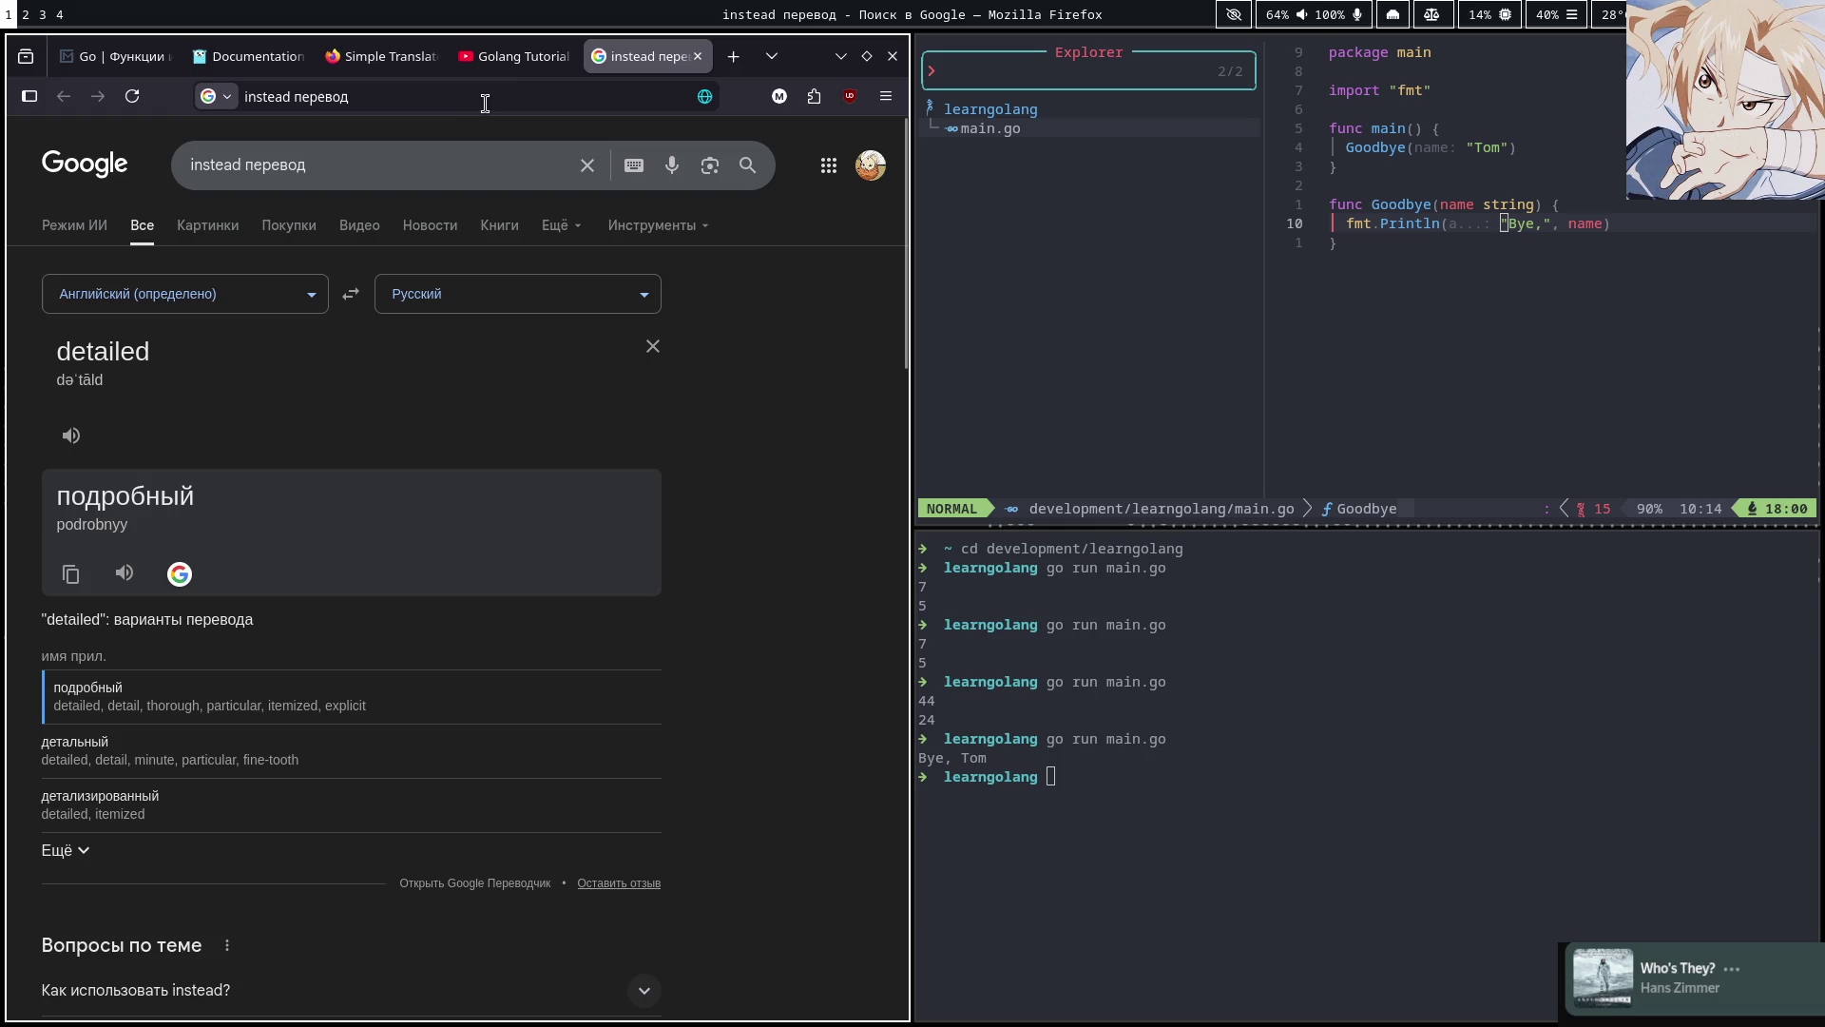
Watch a little more of the course, then translate 'overview' (обзор)
{"action": "left_click", "coordinate": [516, 57]}
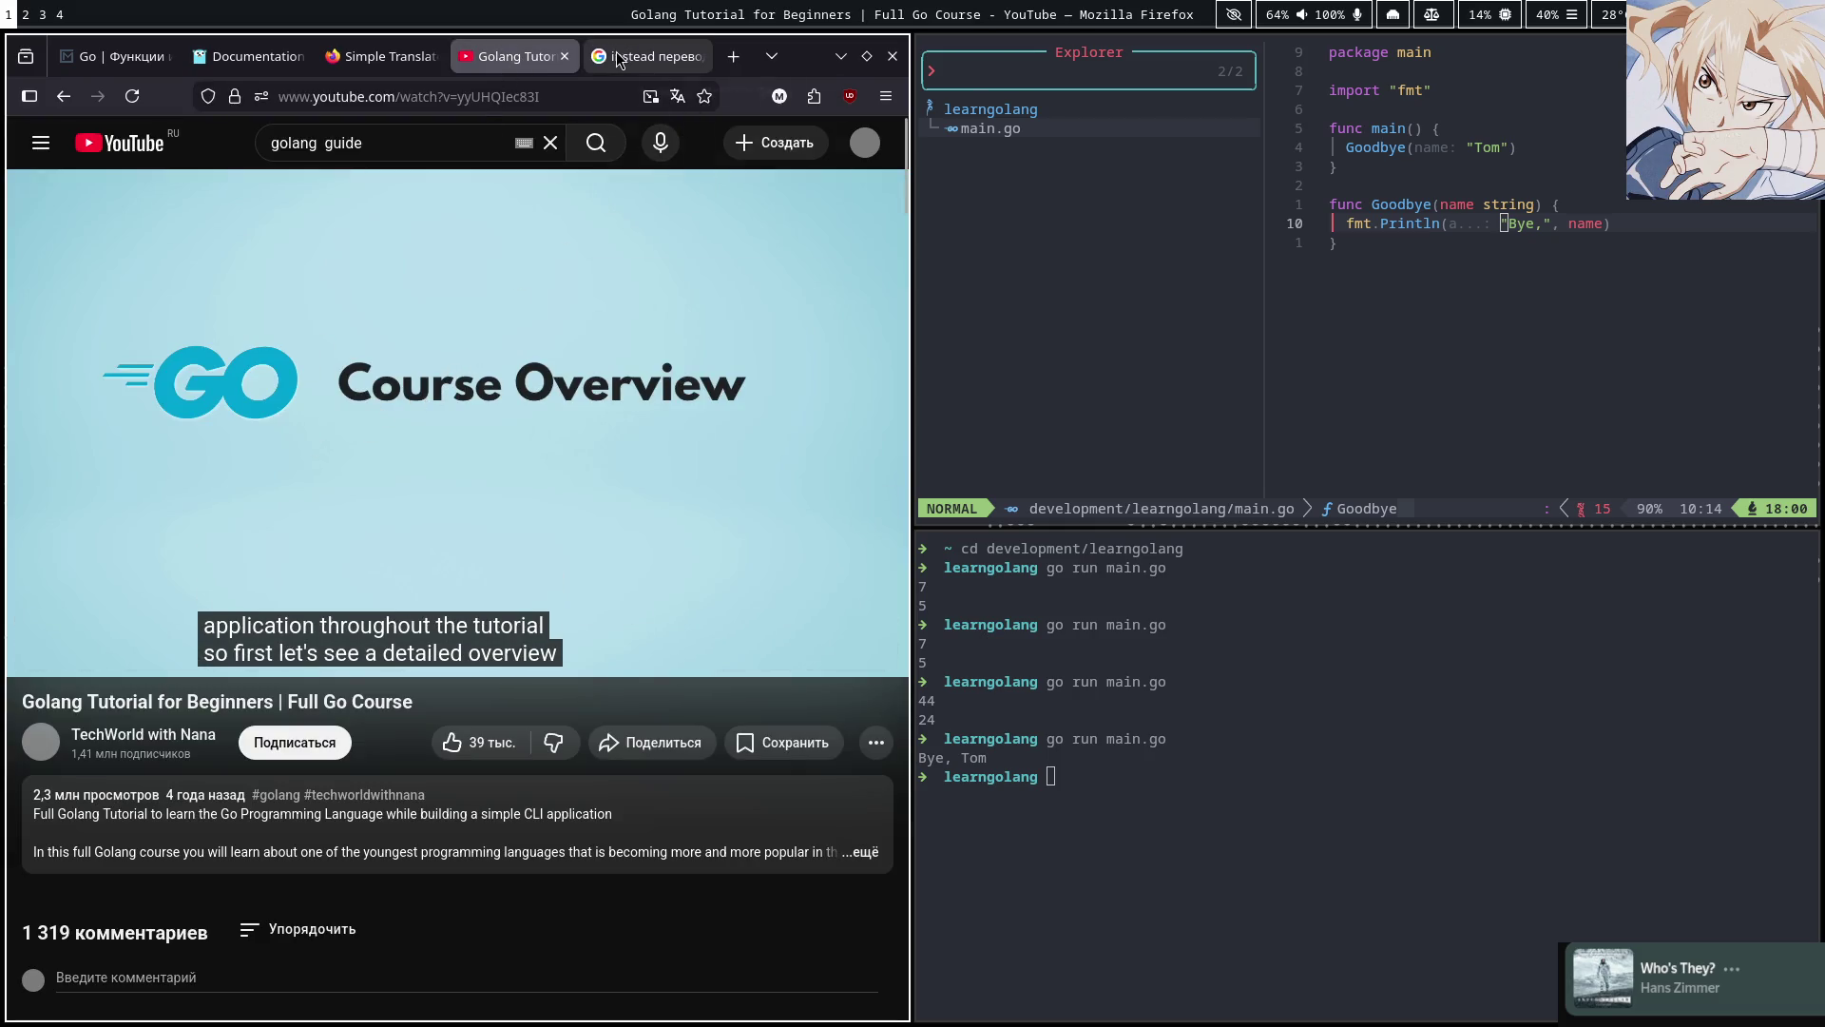
{"action": "left_click", "coordinate": [459, 351]}
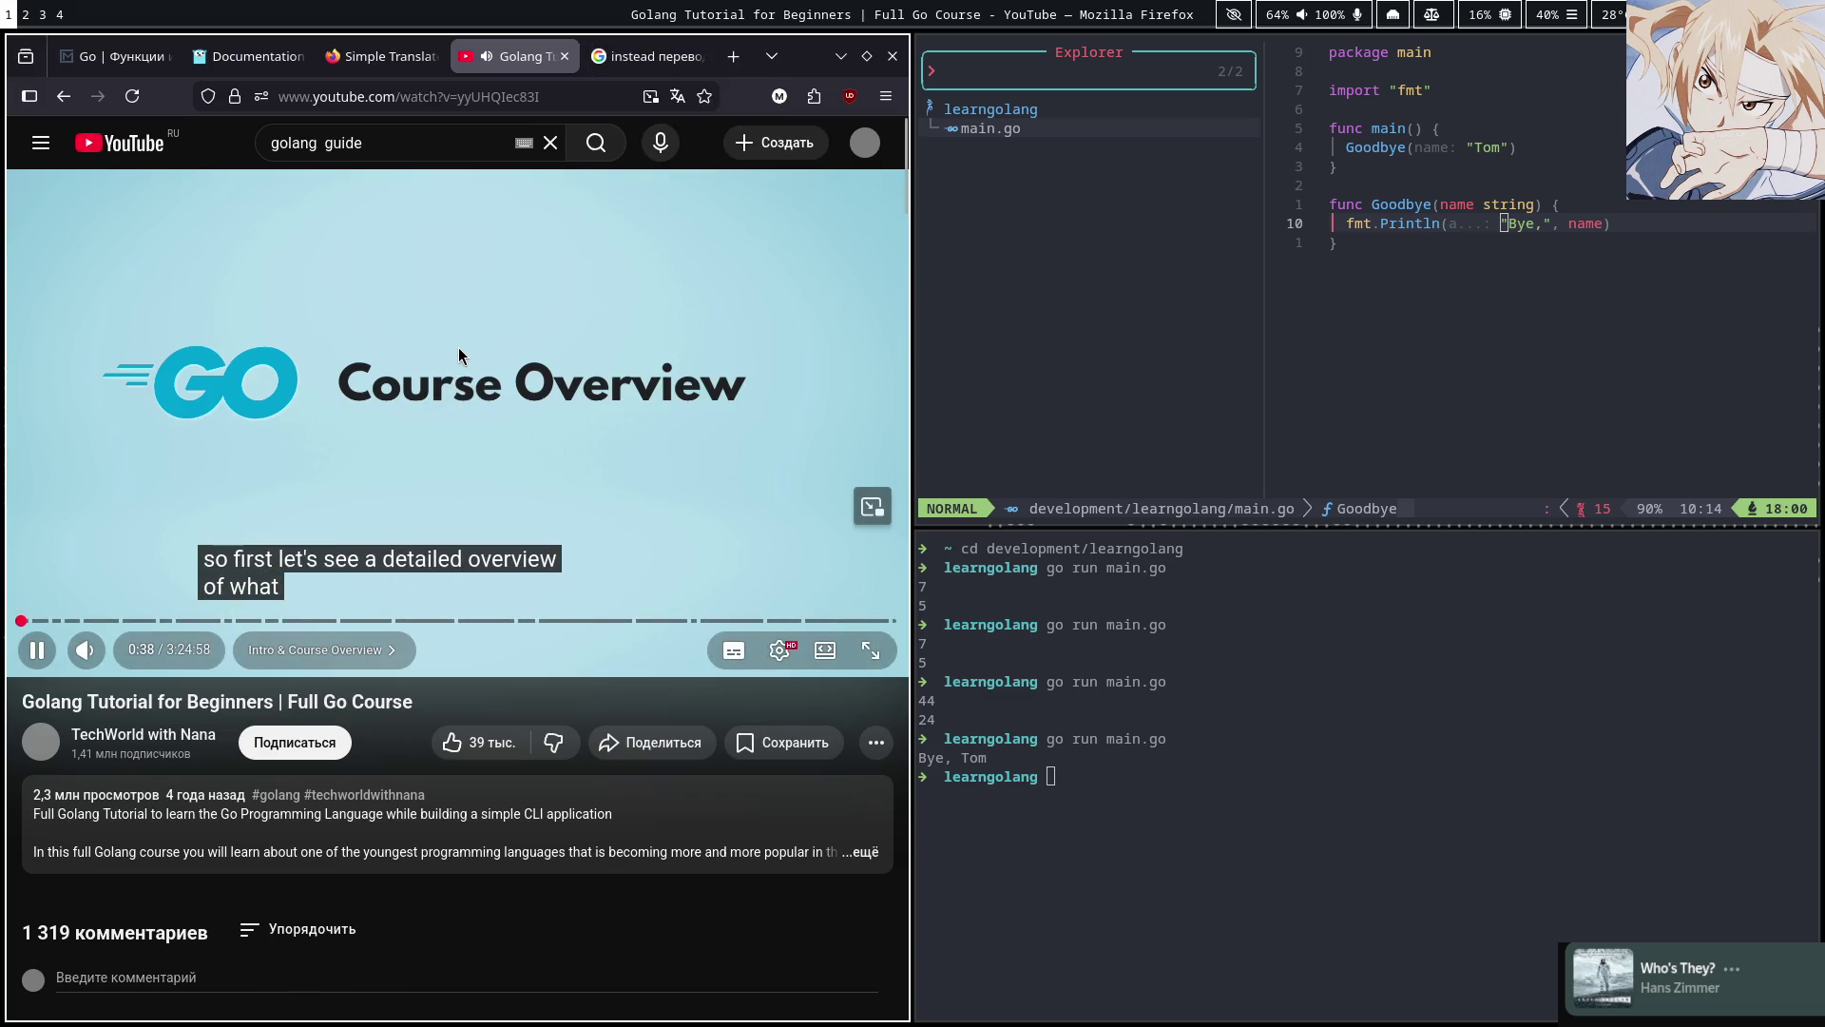
{"action": "left_click", "coordinate": [460, 348]}
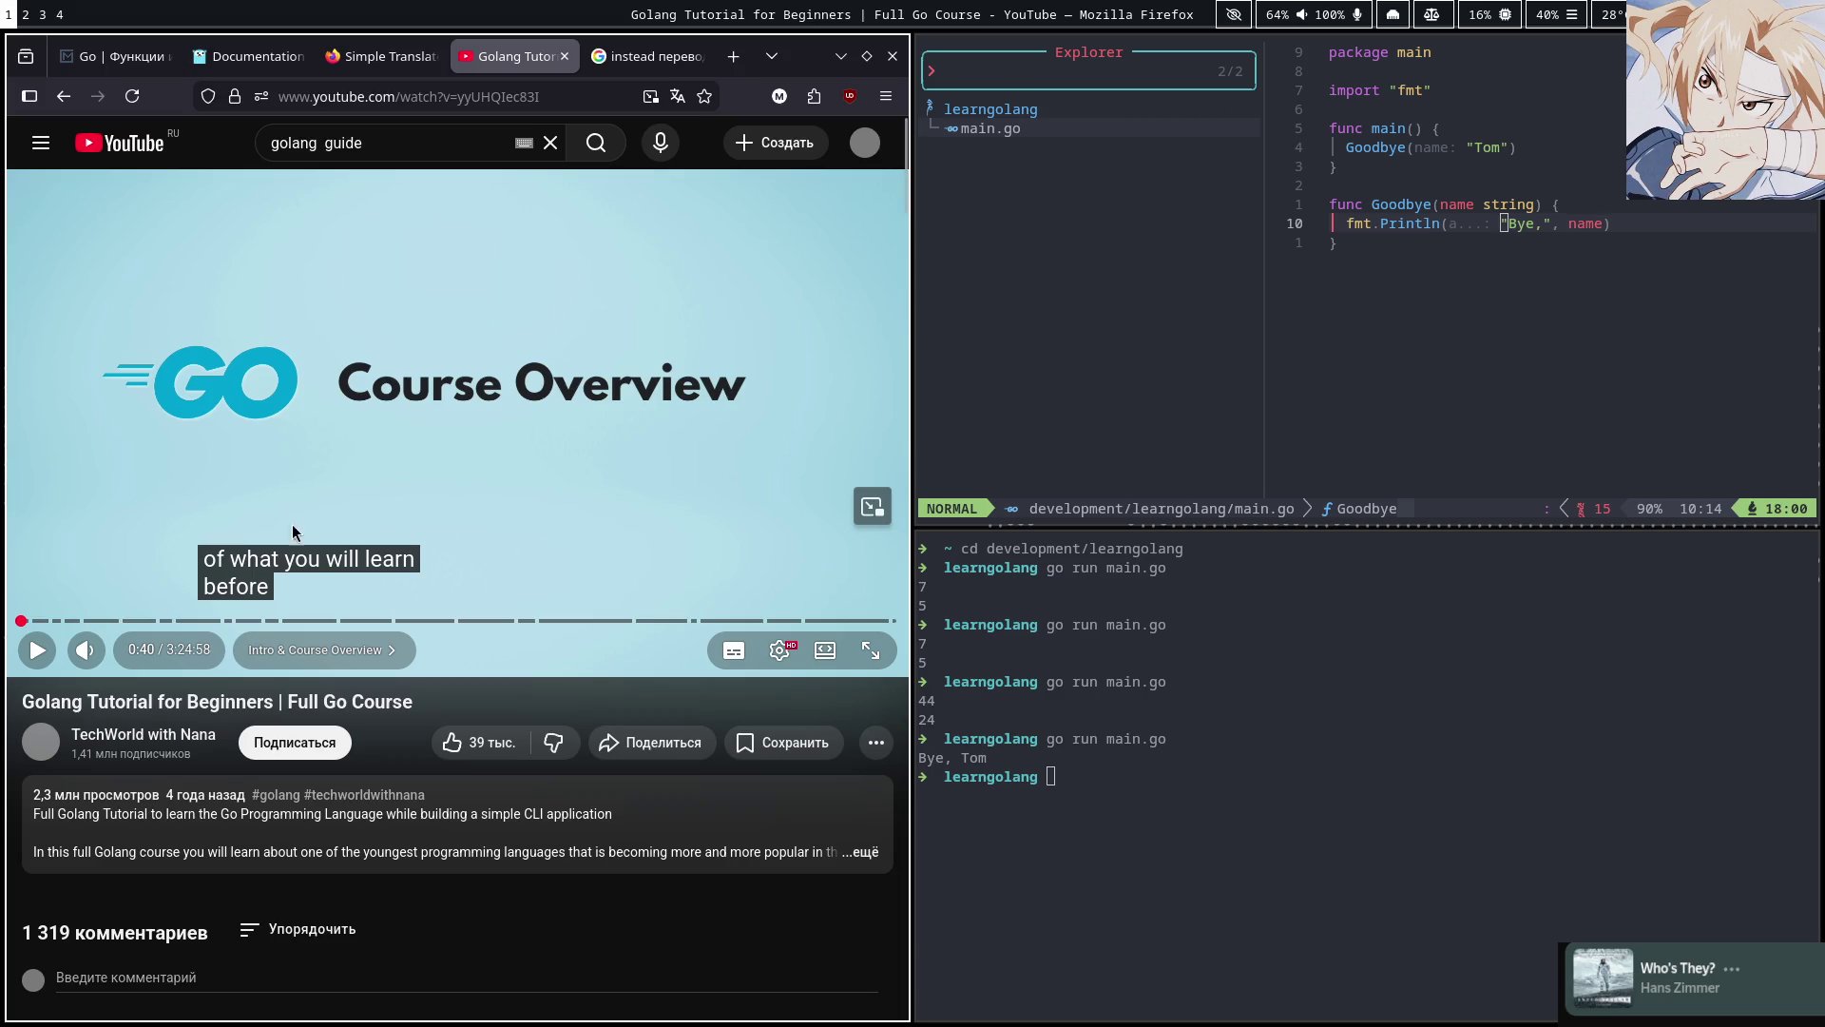
{"action": "left_click", "coordinate": [646, 56]}
{"action": "left_click", "coordinate": [652, 348]}
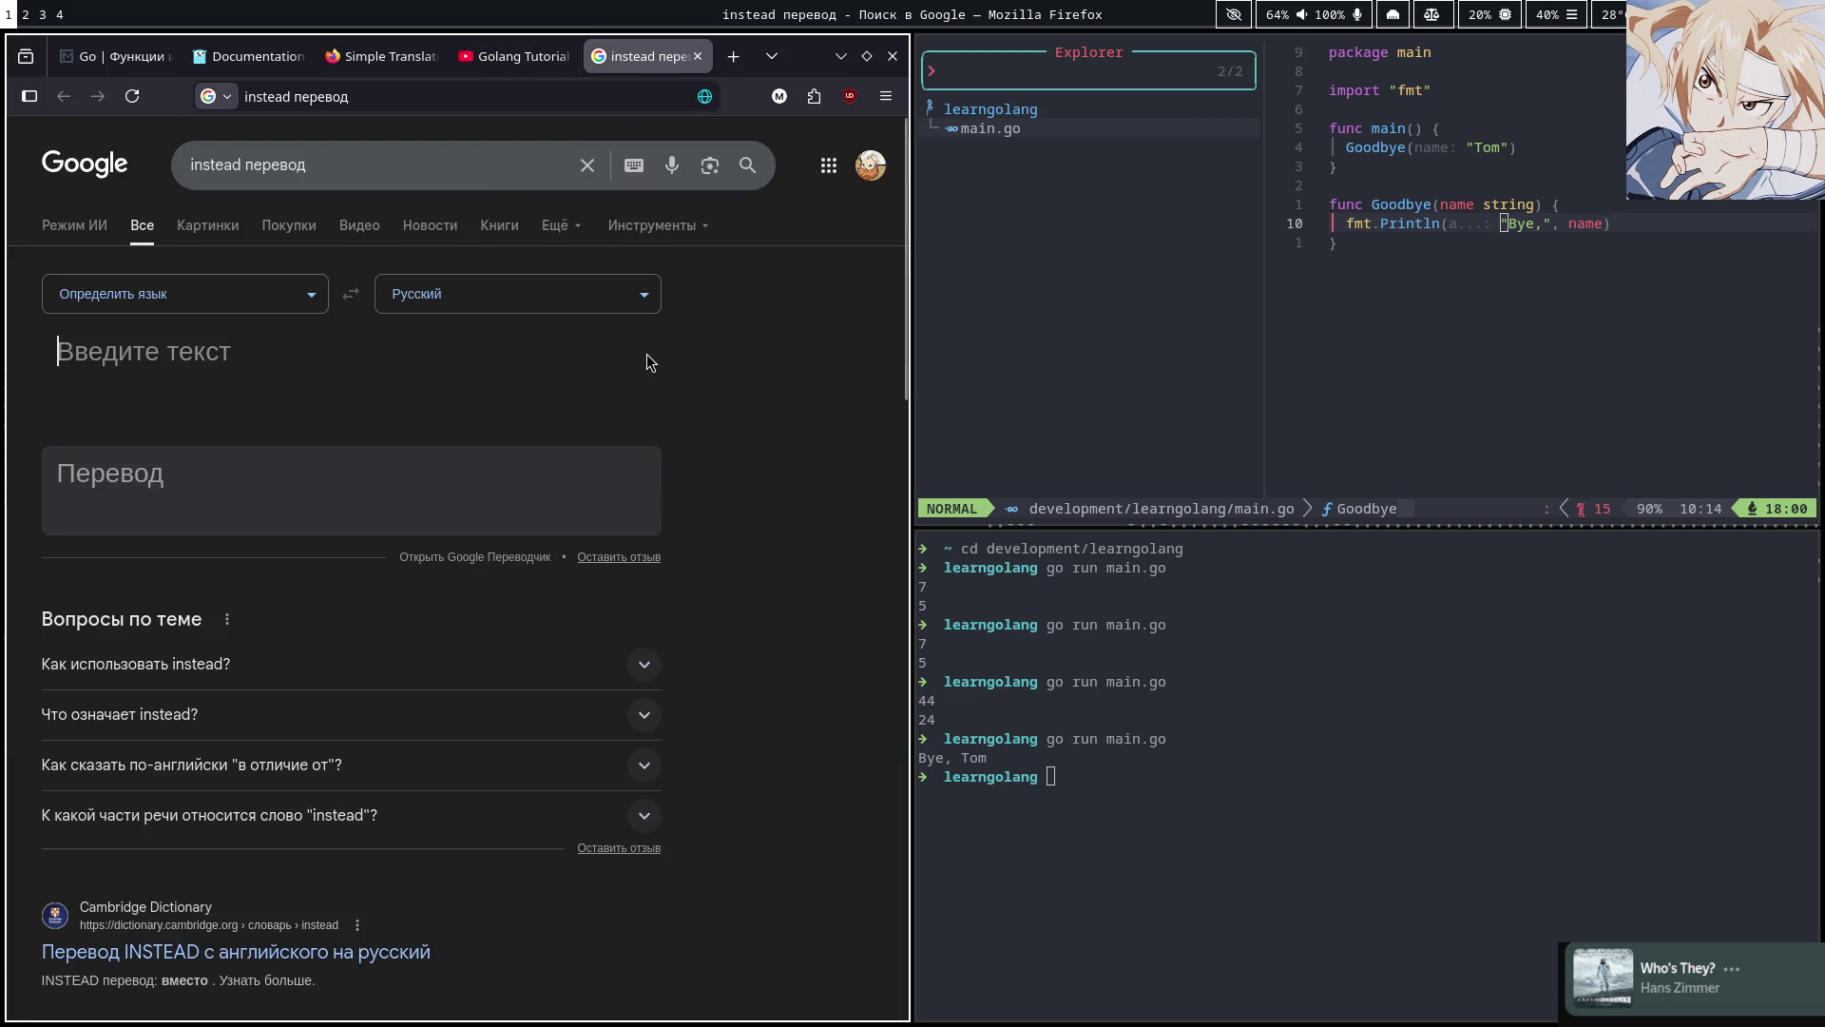
{"action": "type", "text": "owere"}
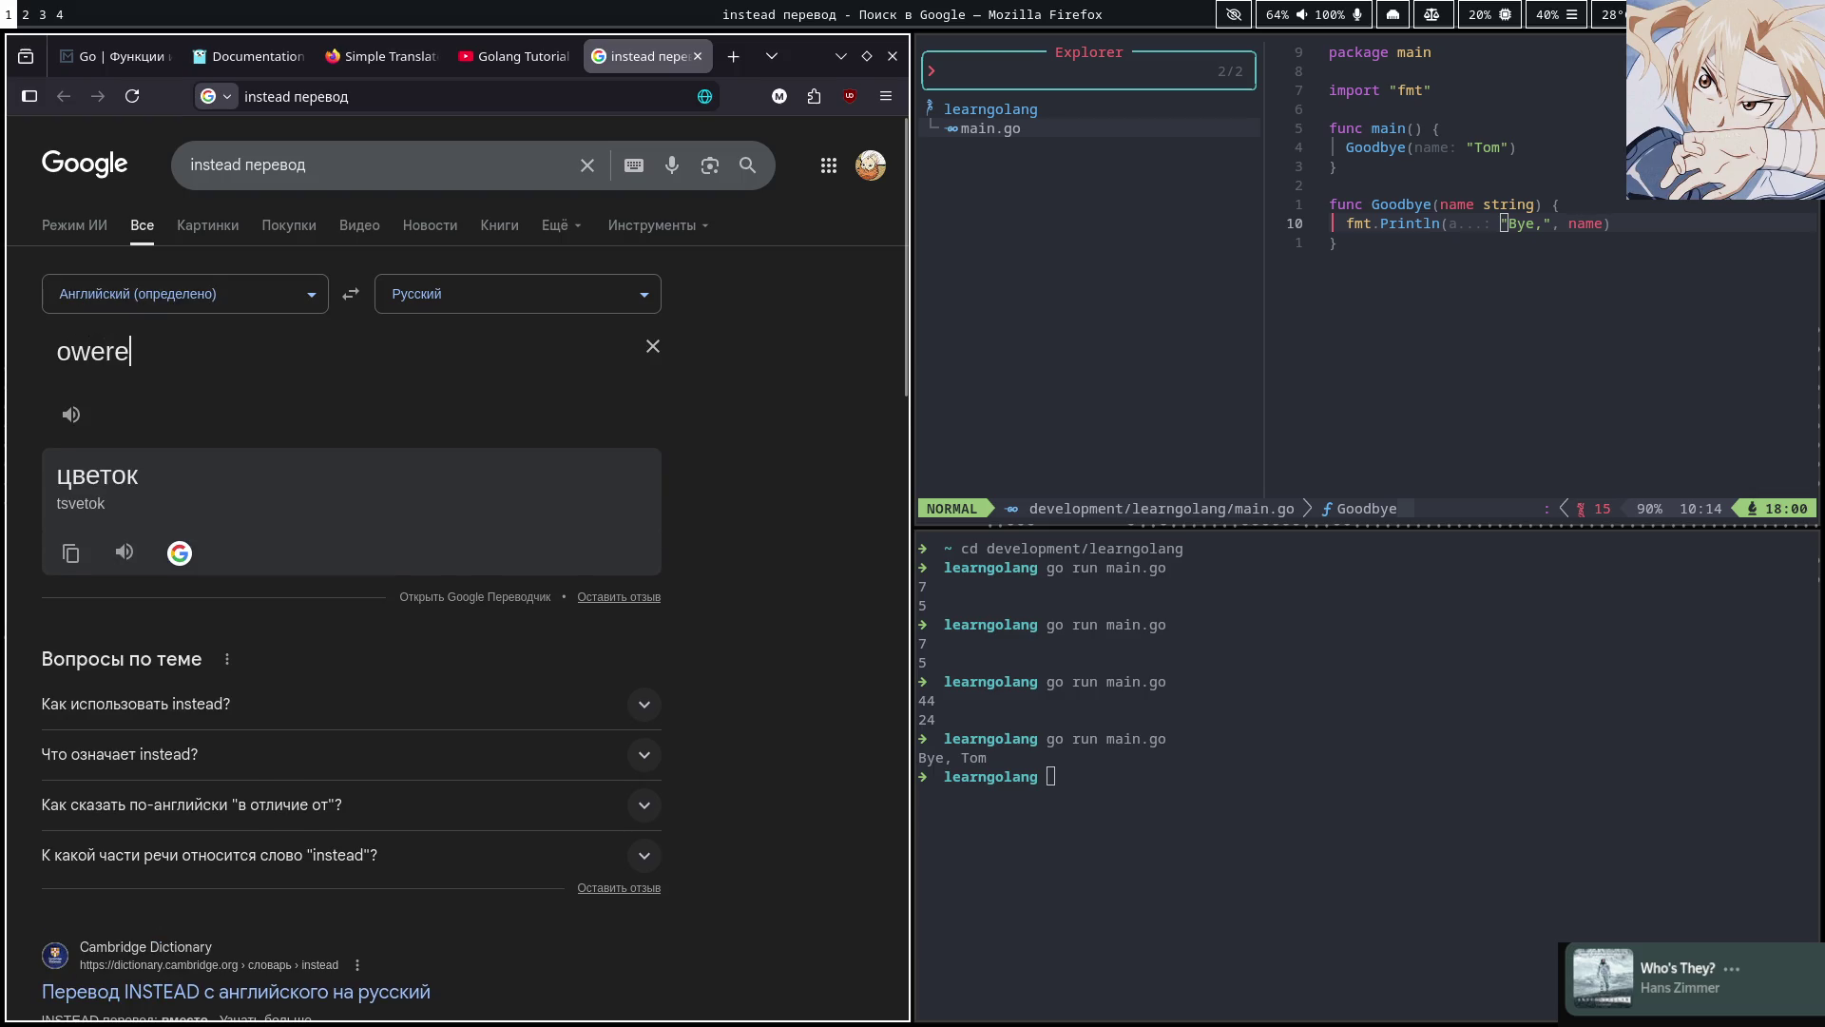
{"action": "key", "text": "BackSpace"}
{"action": "type", "text": "view"}
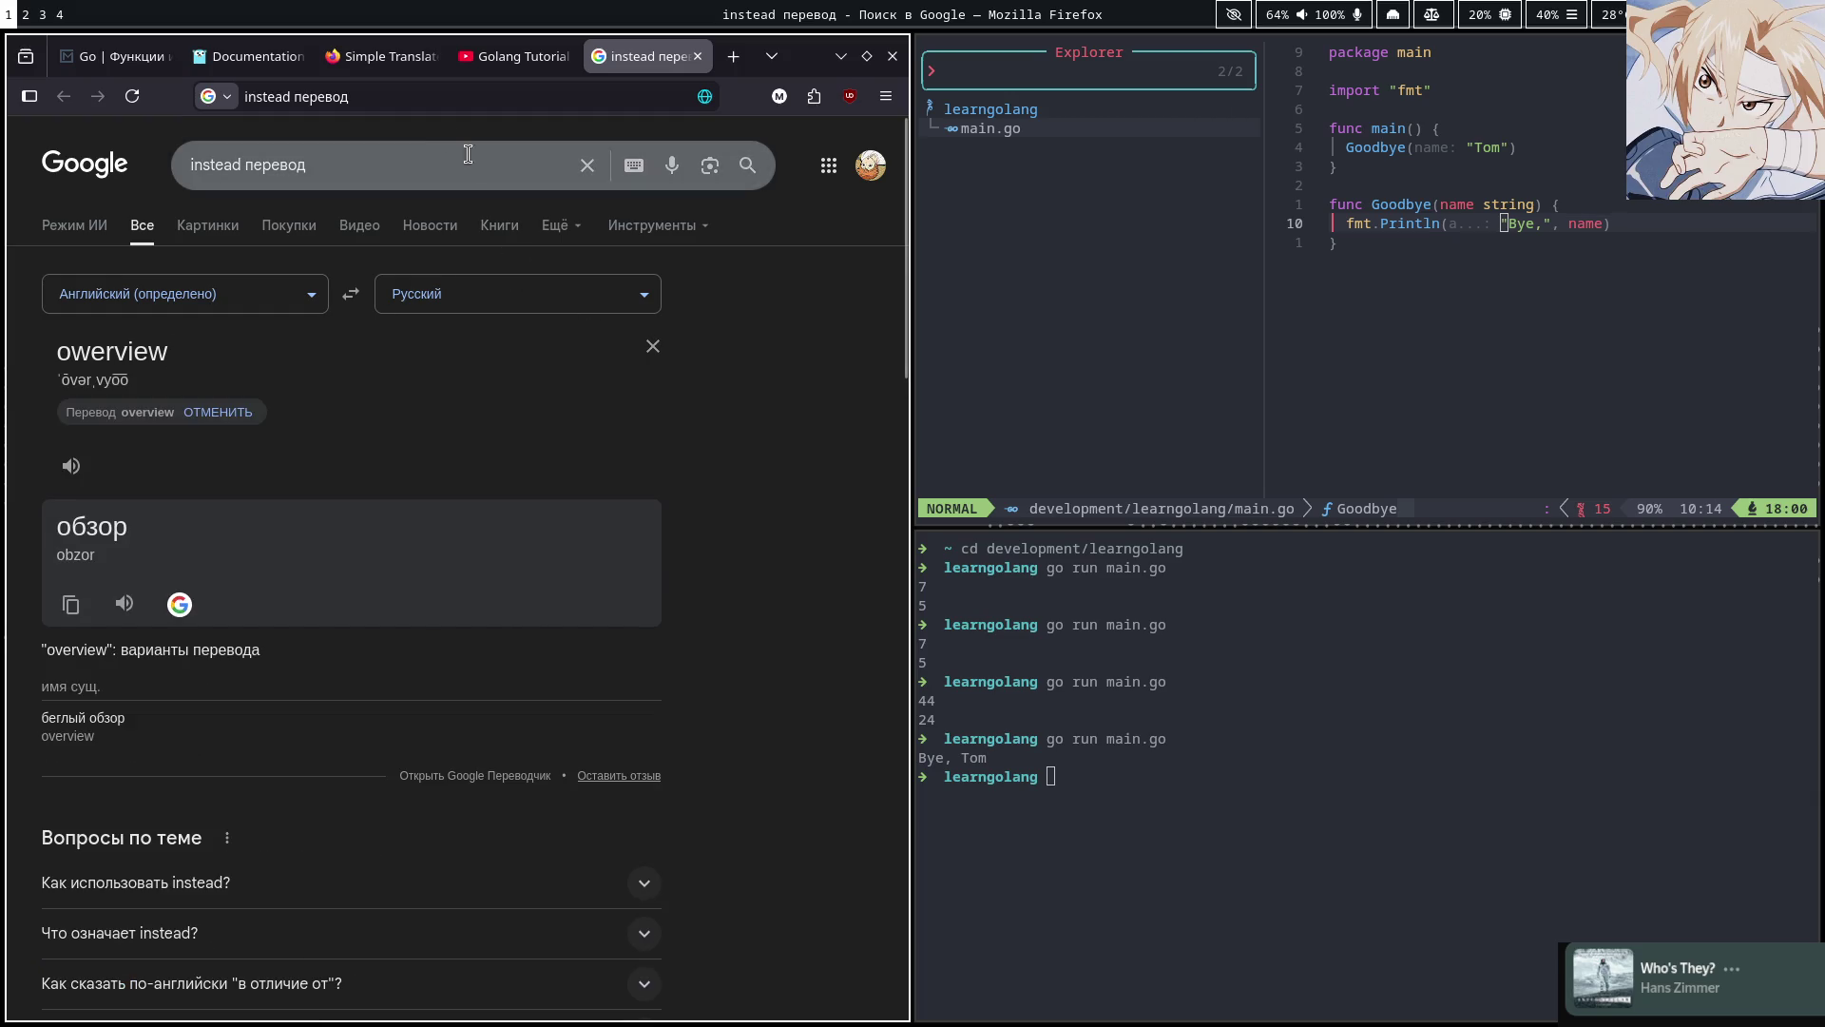
Watch on, translate 'diving right' (ныряние вправо), and return to the video at 0:42
{"action": "left_click", "coordinate": [508, 56]}
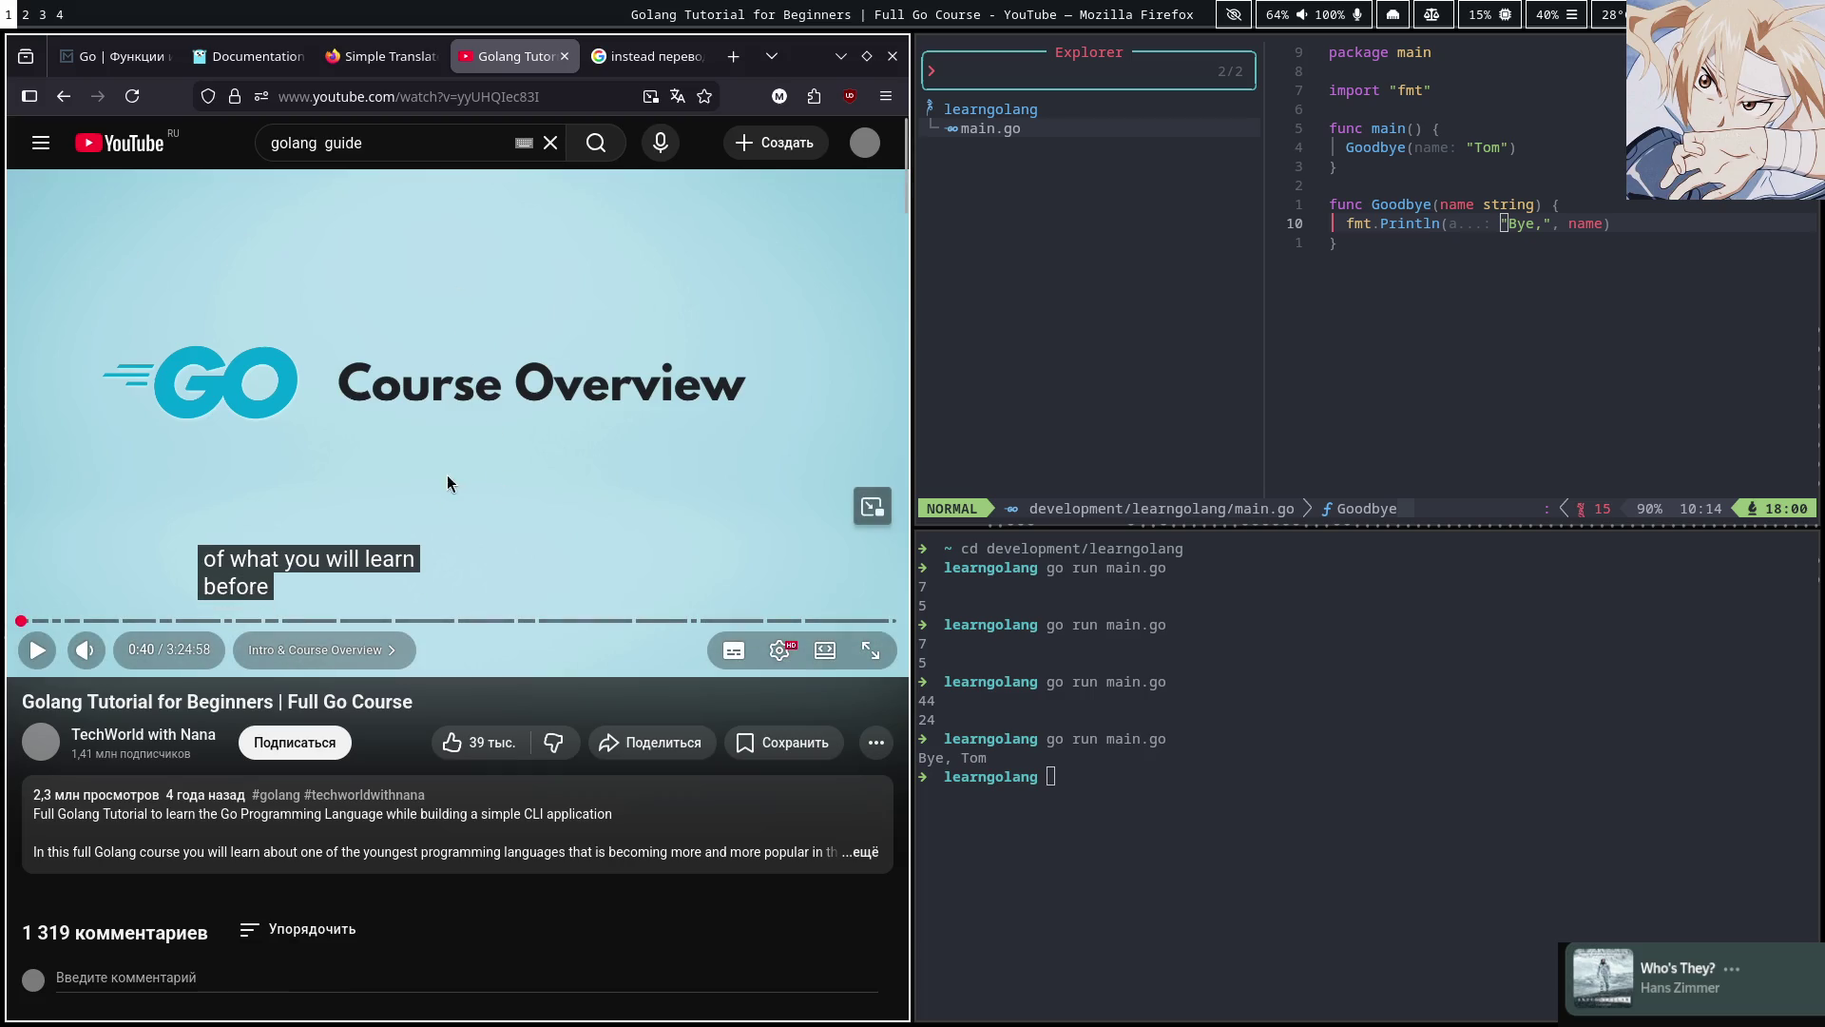
{"action": "left_click", "coordinate": [466, 447]}
{"action": "left_click", "coordinate": [491, 447]}
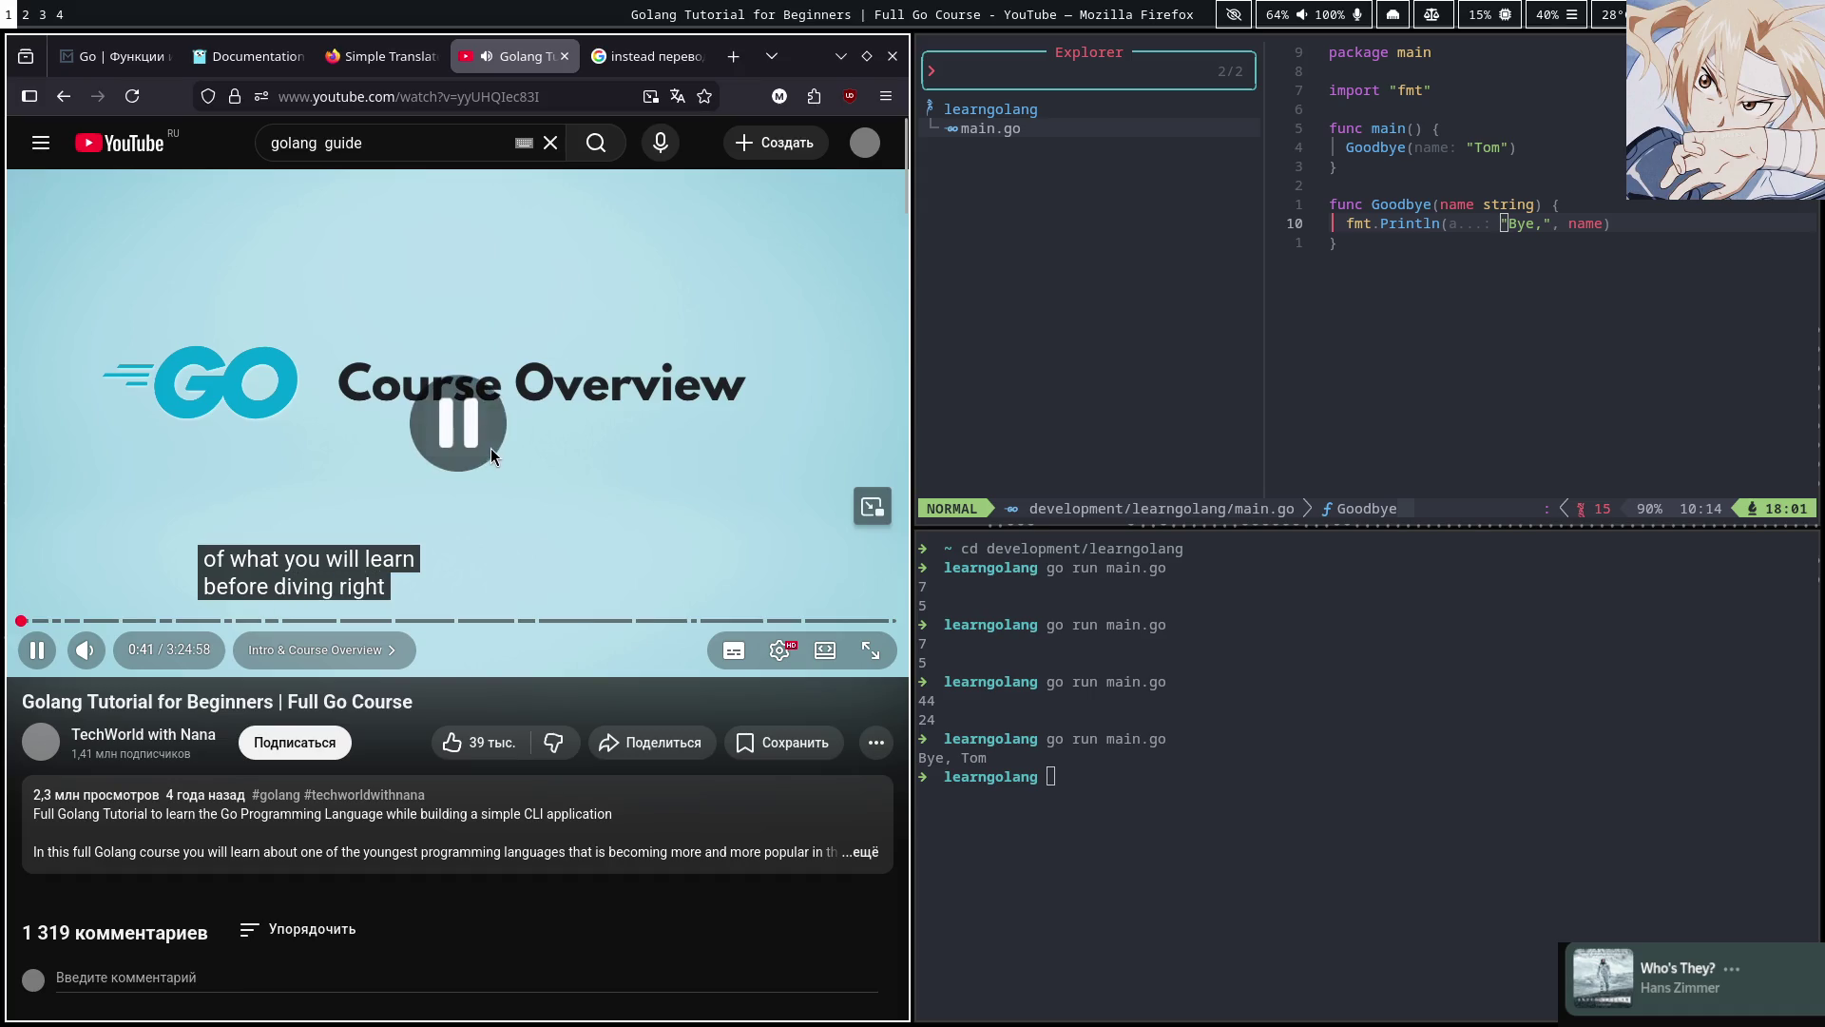
{"action": "left_click", "coordinate": [489, 448]}
{"action": "left_click", "coordinate": [492, 453]}
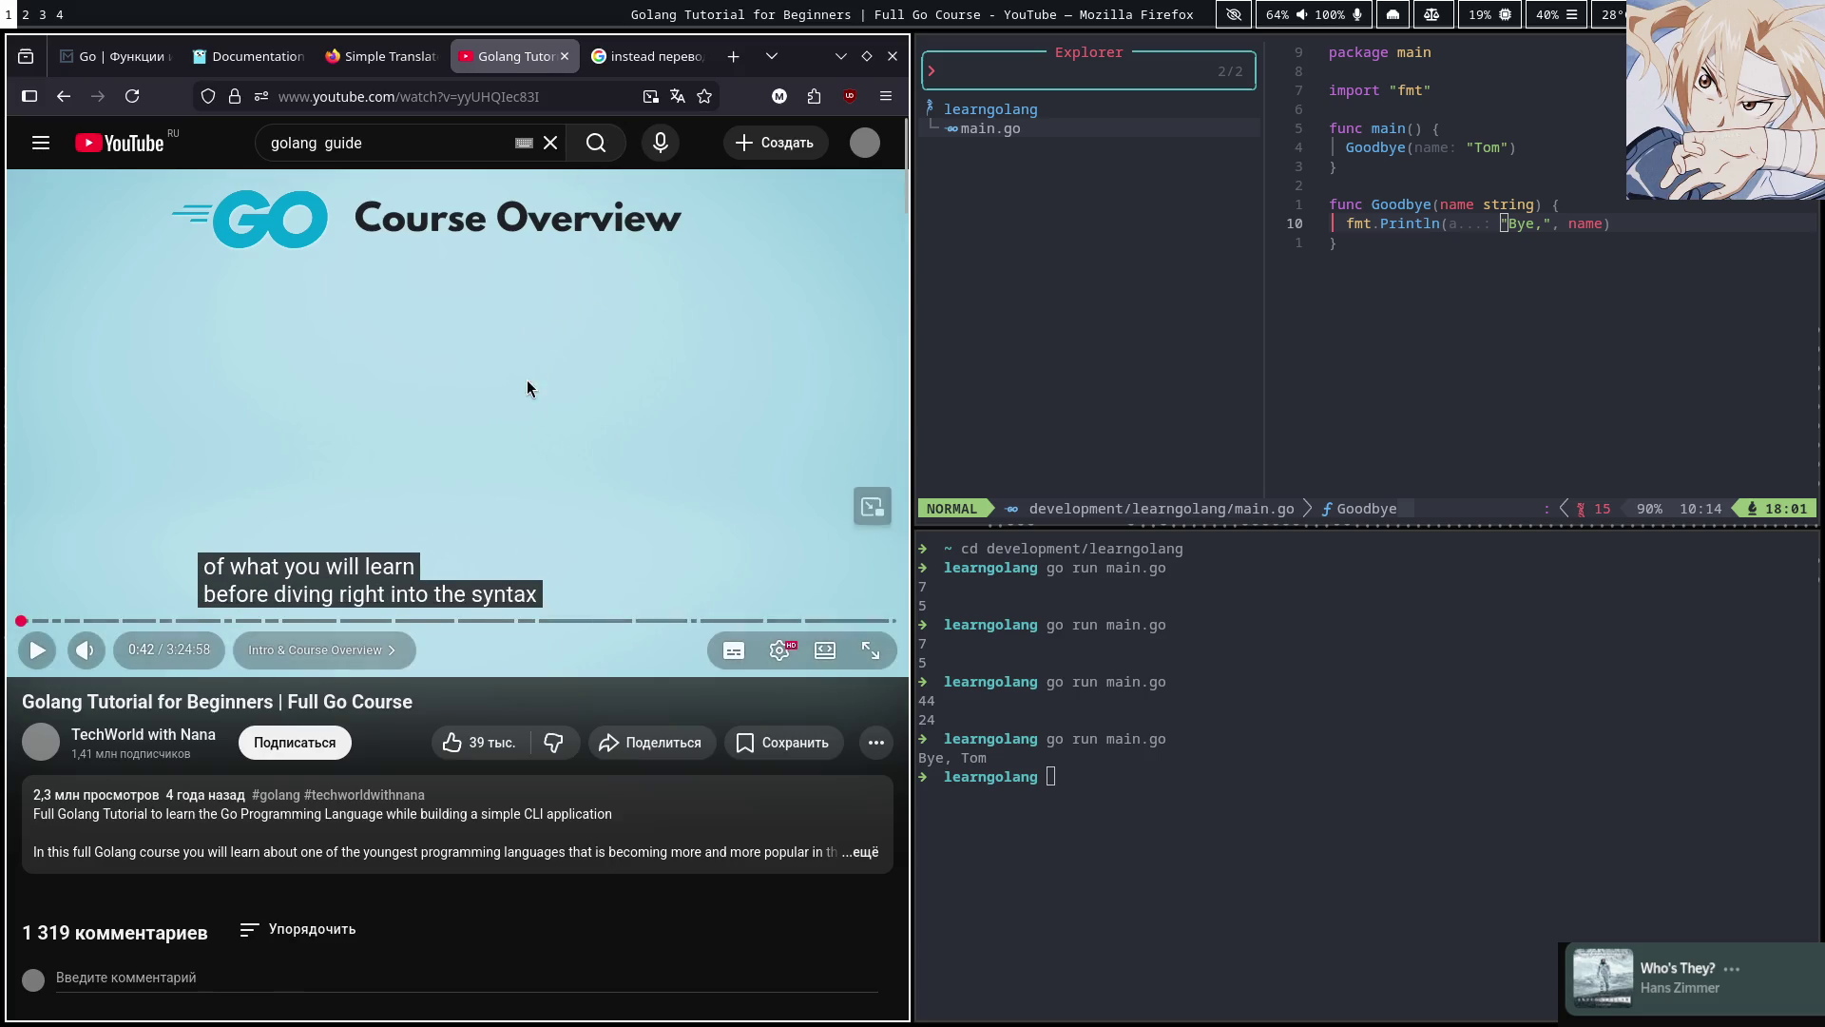
{"action": "left_click", "coordinate": [643, 61]}
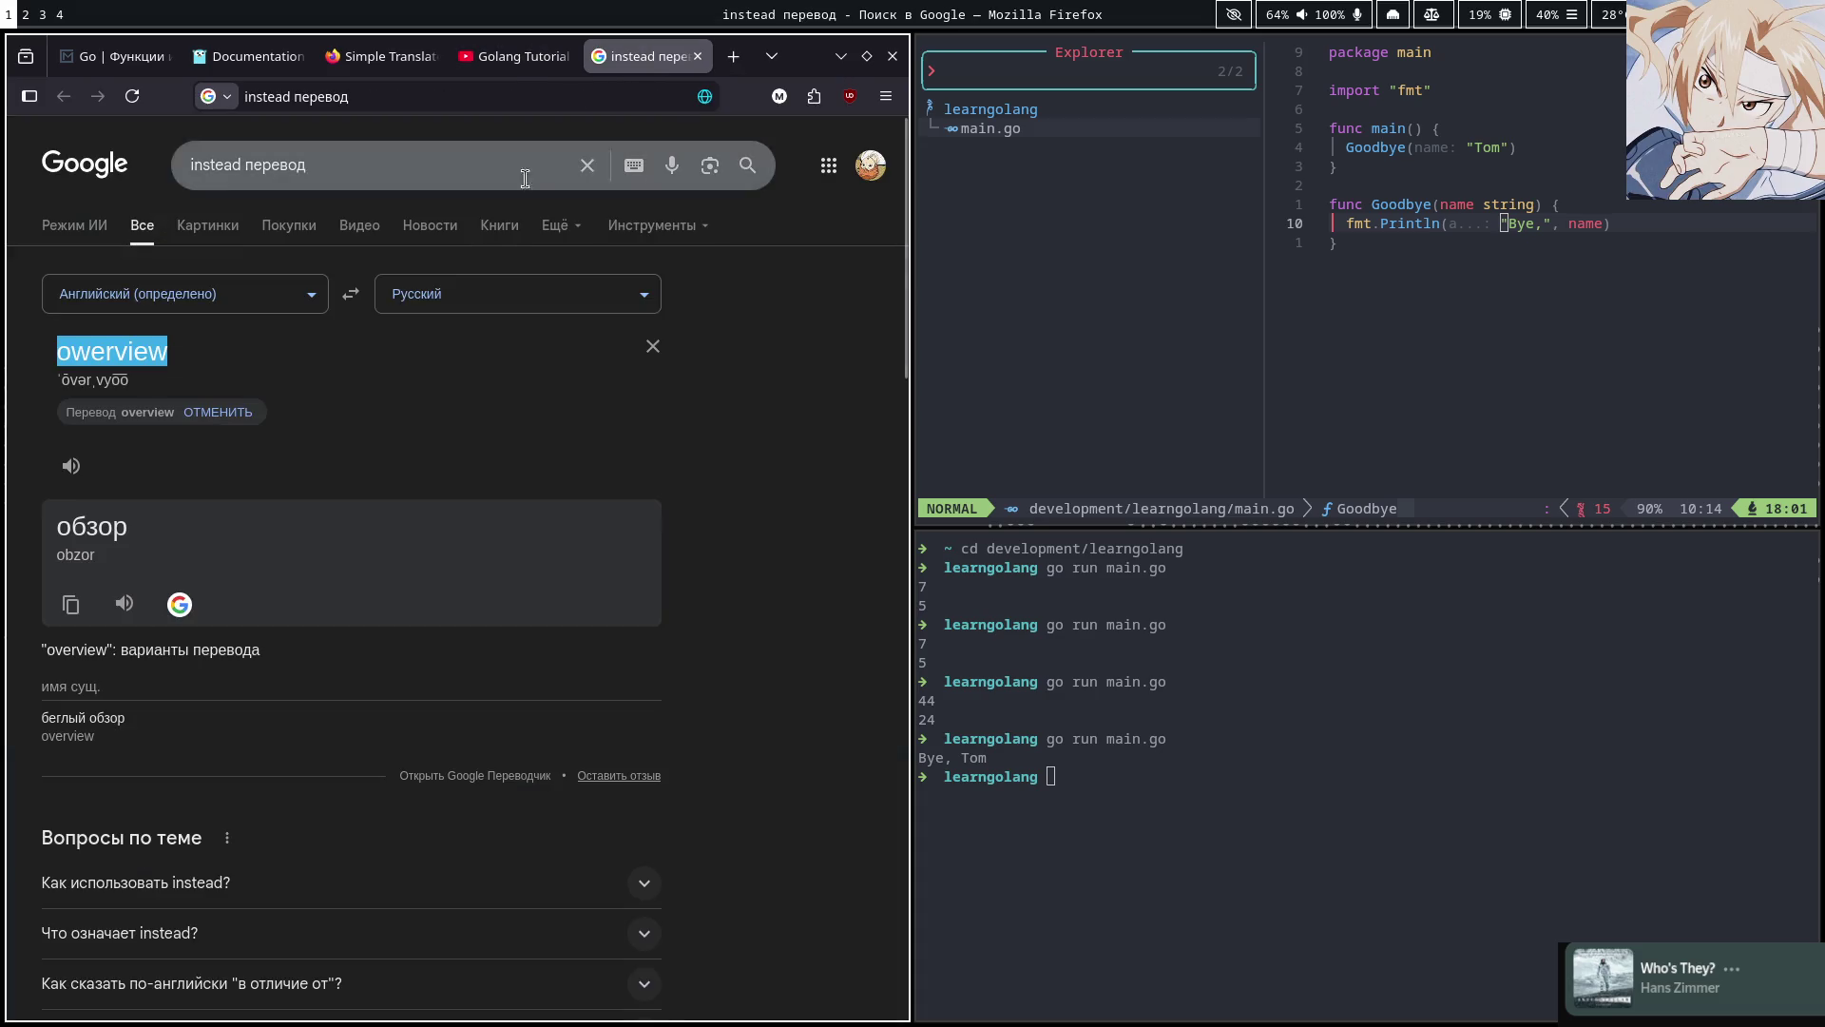
{"action": "left_click", "coordinate": [652, 352]}
{"action": "type", "text": "divein"}
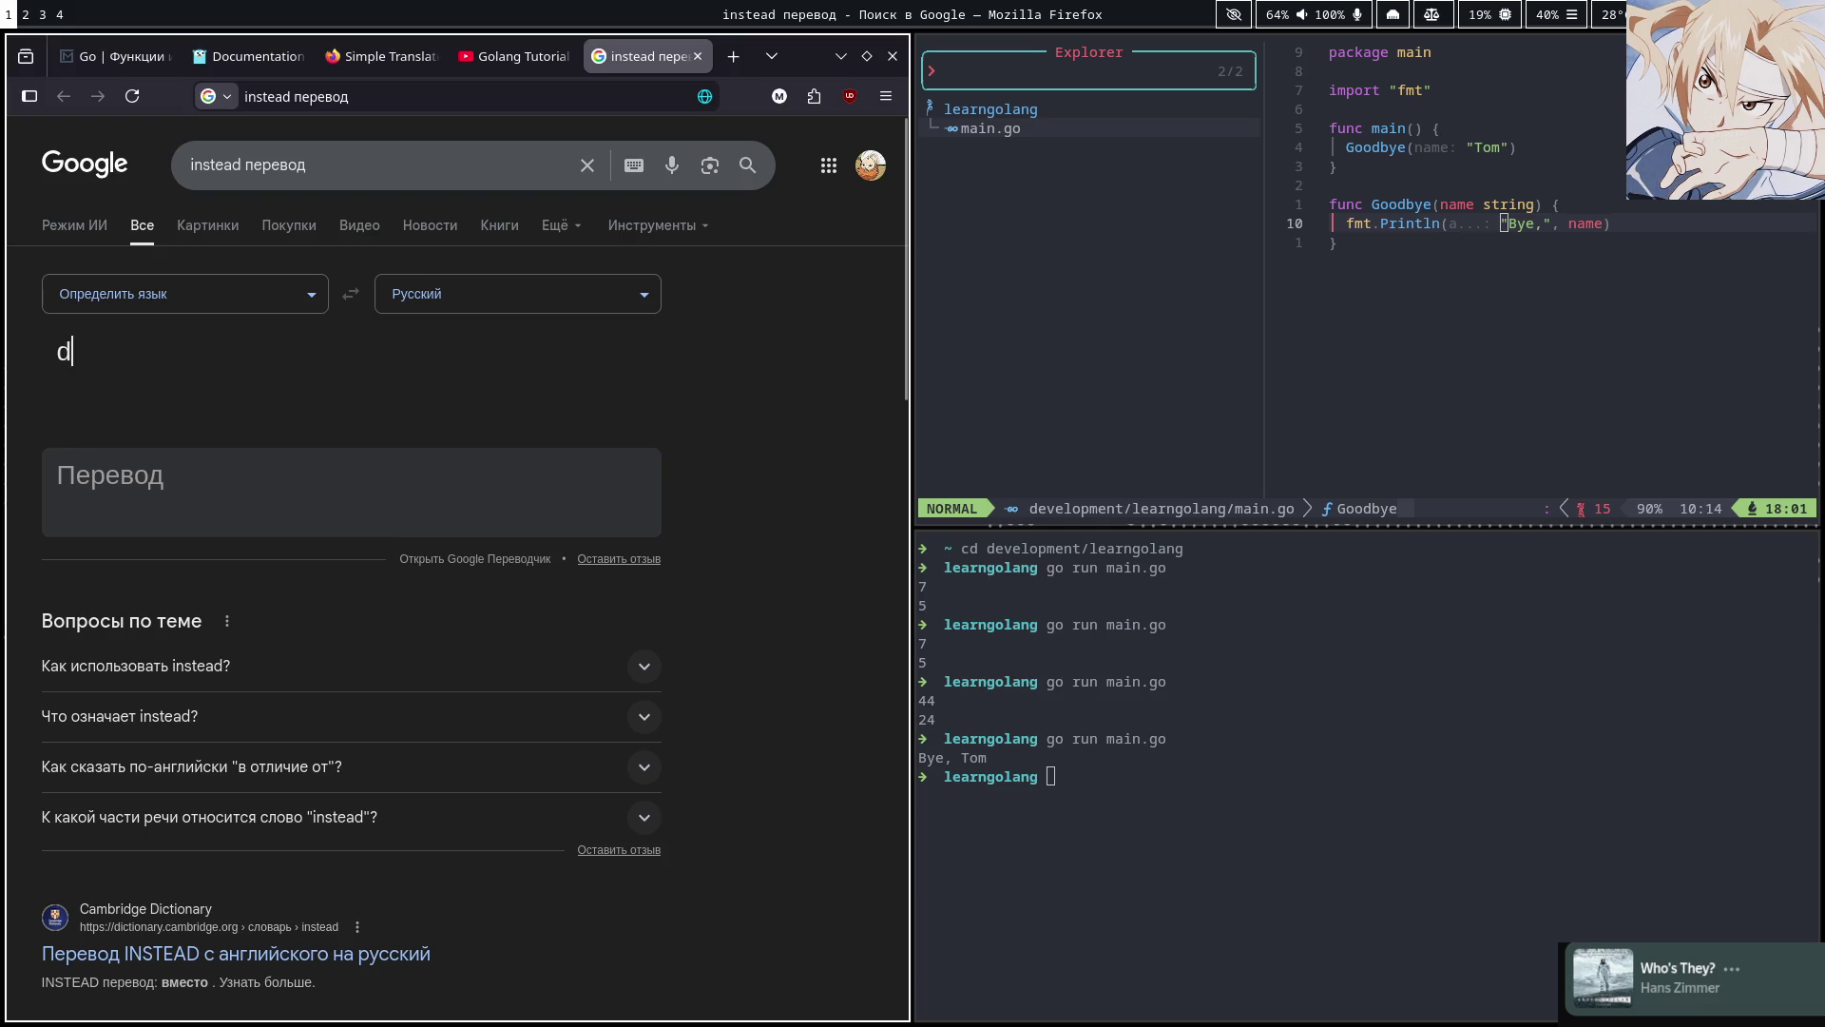
{"action": "key", "text": "BackSpace"}
{"action": "key", "text": "BackSpace"}
{"action": "key", "text": "BackSpace"}
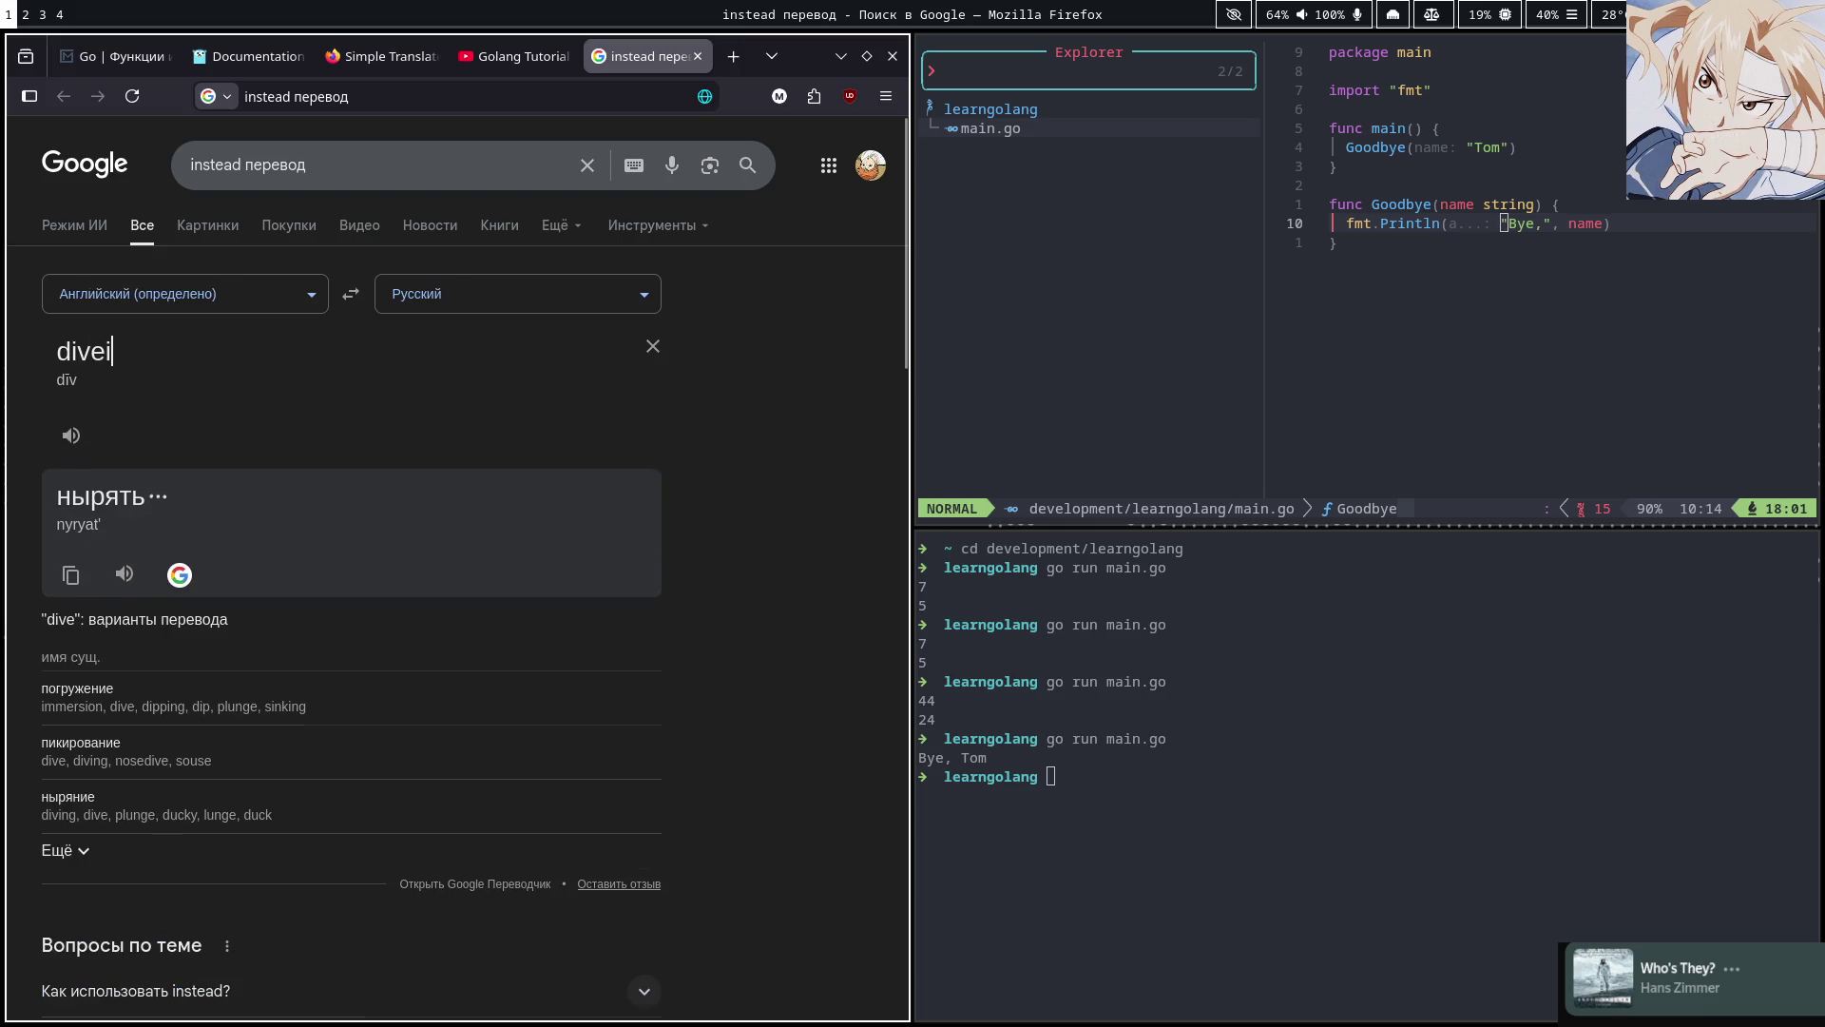
{"action": "type", "text": "ing righ"}
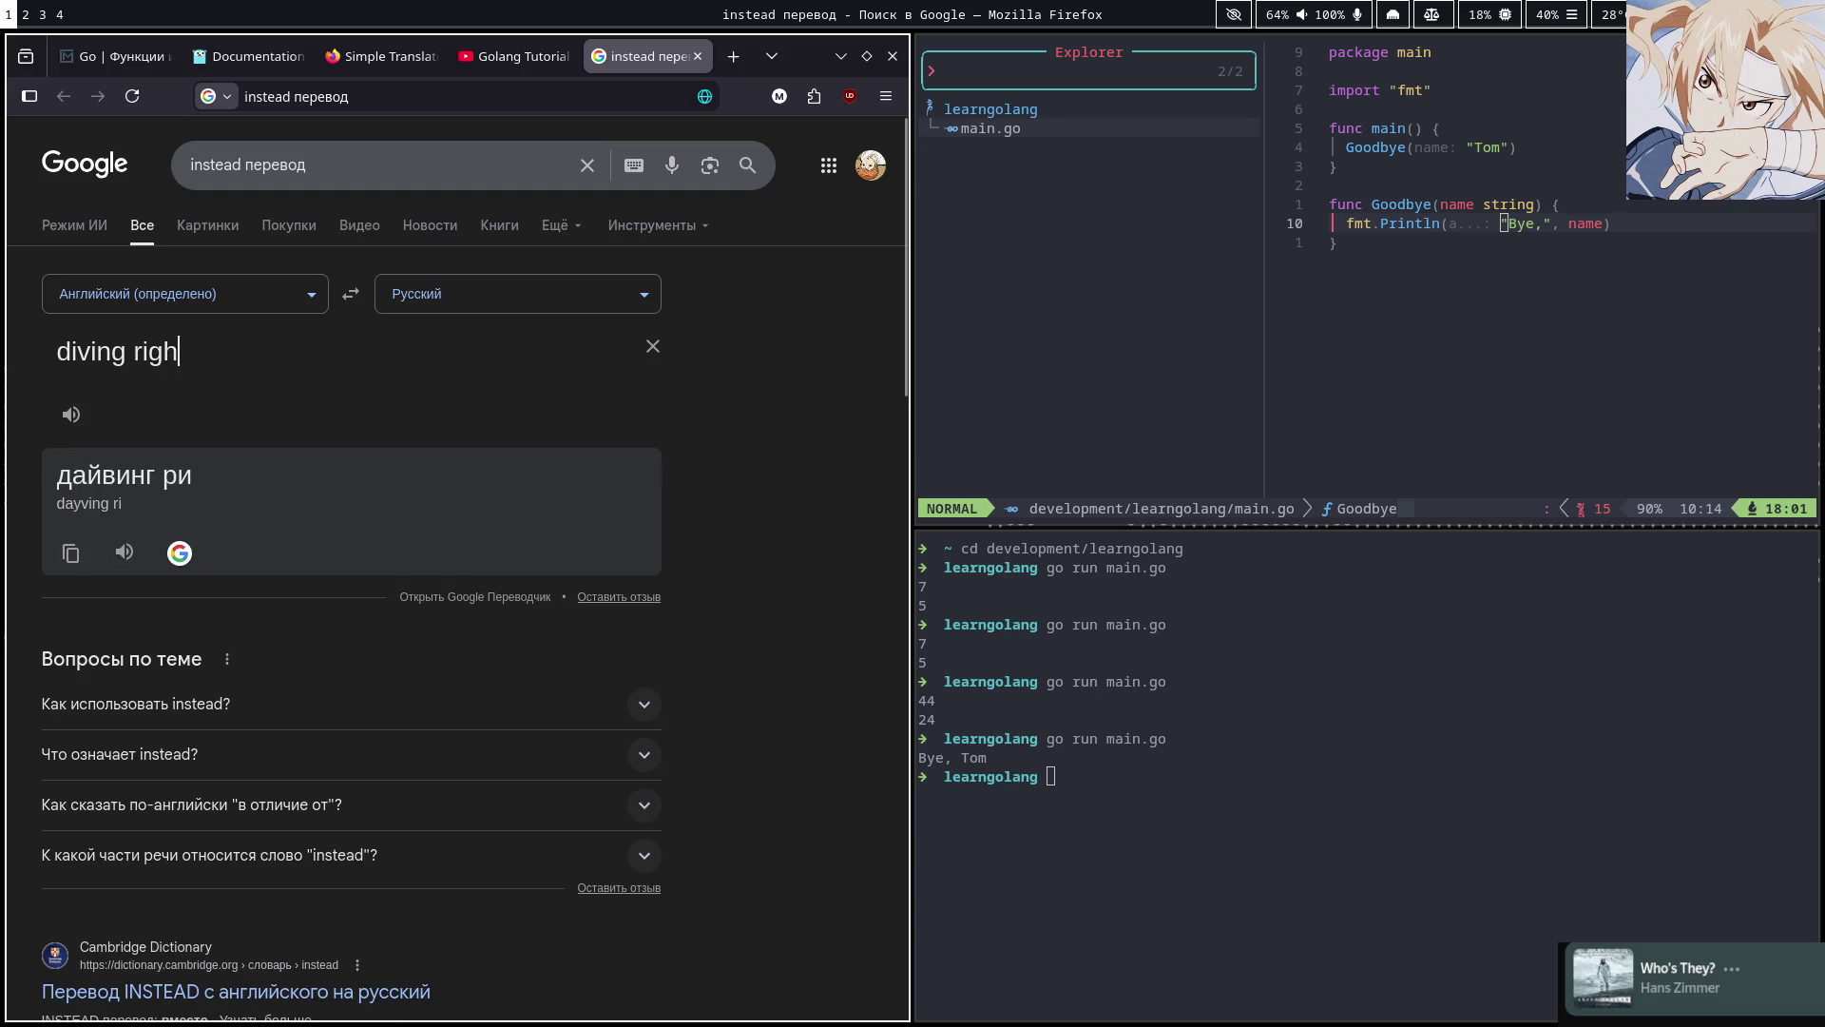
{"action": "type", "text": "t"}
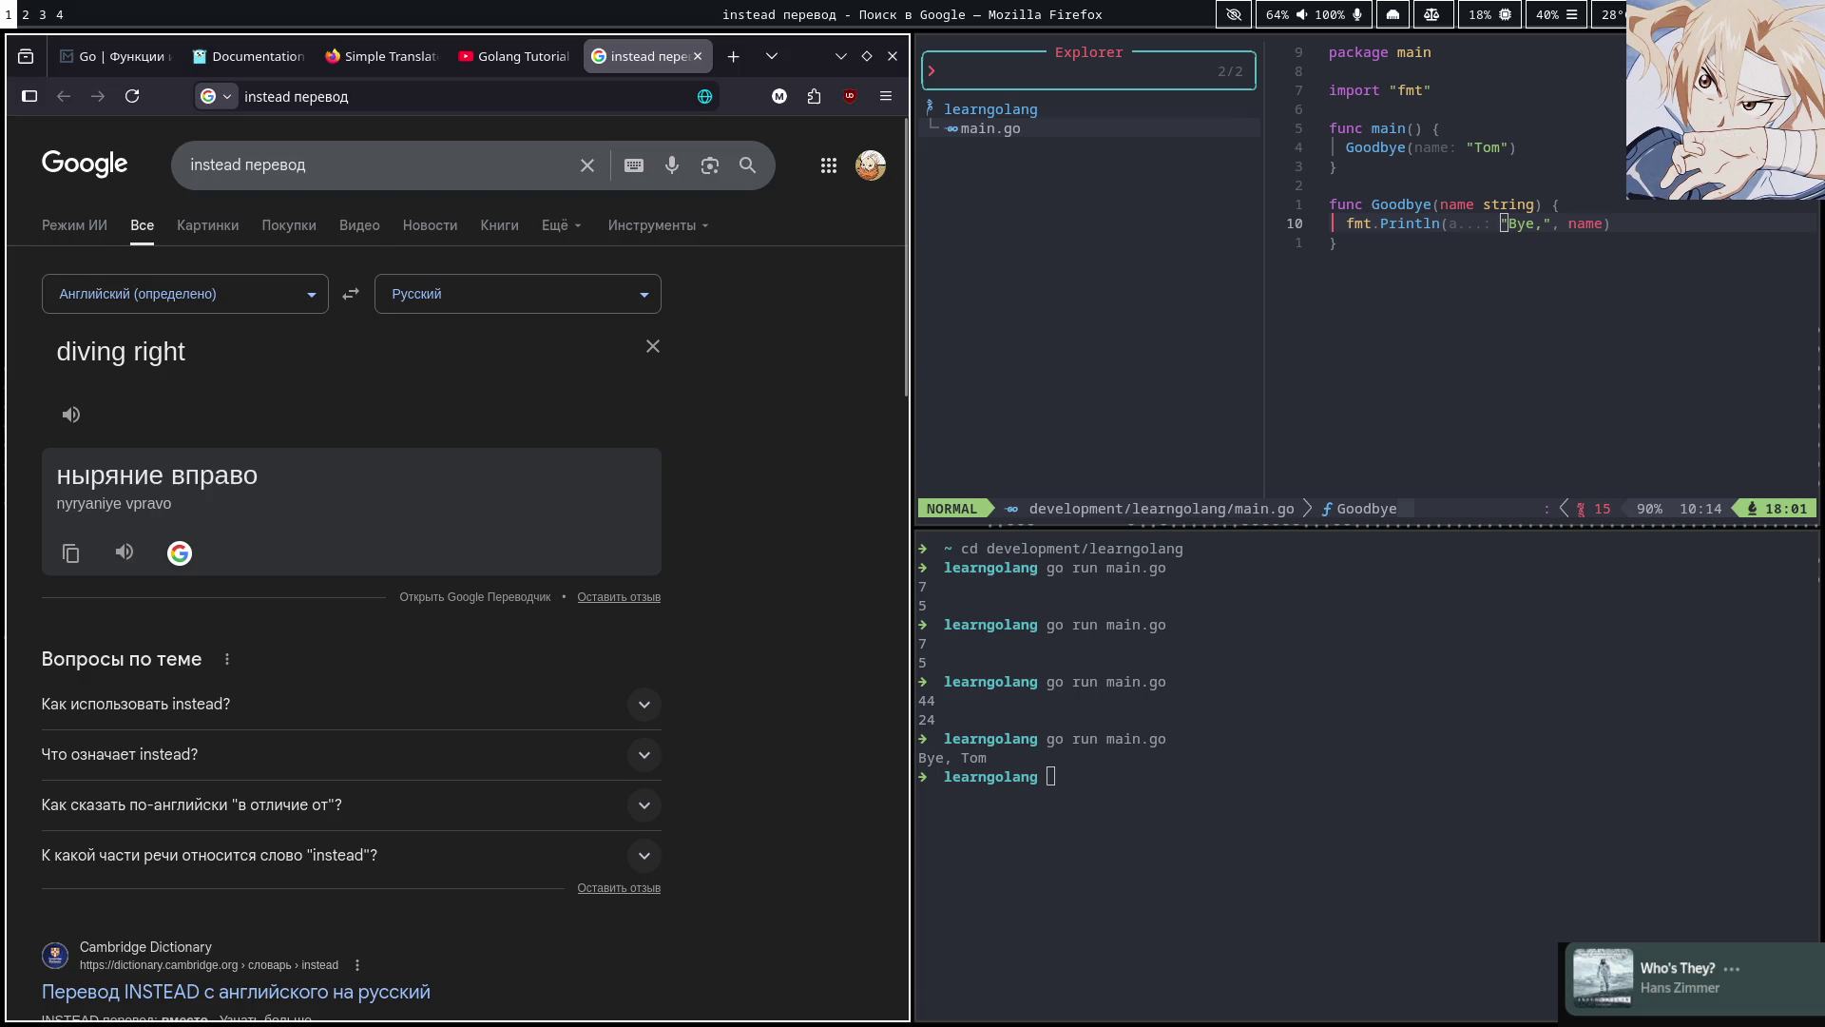
{"action": "left_click", "coordinate": [519, 59]}
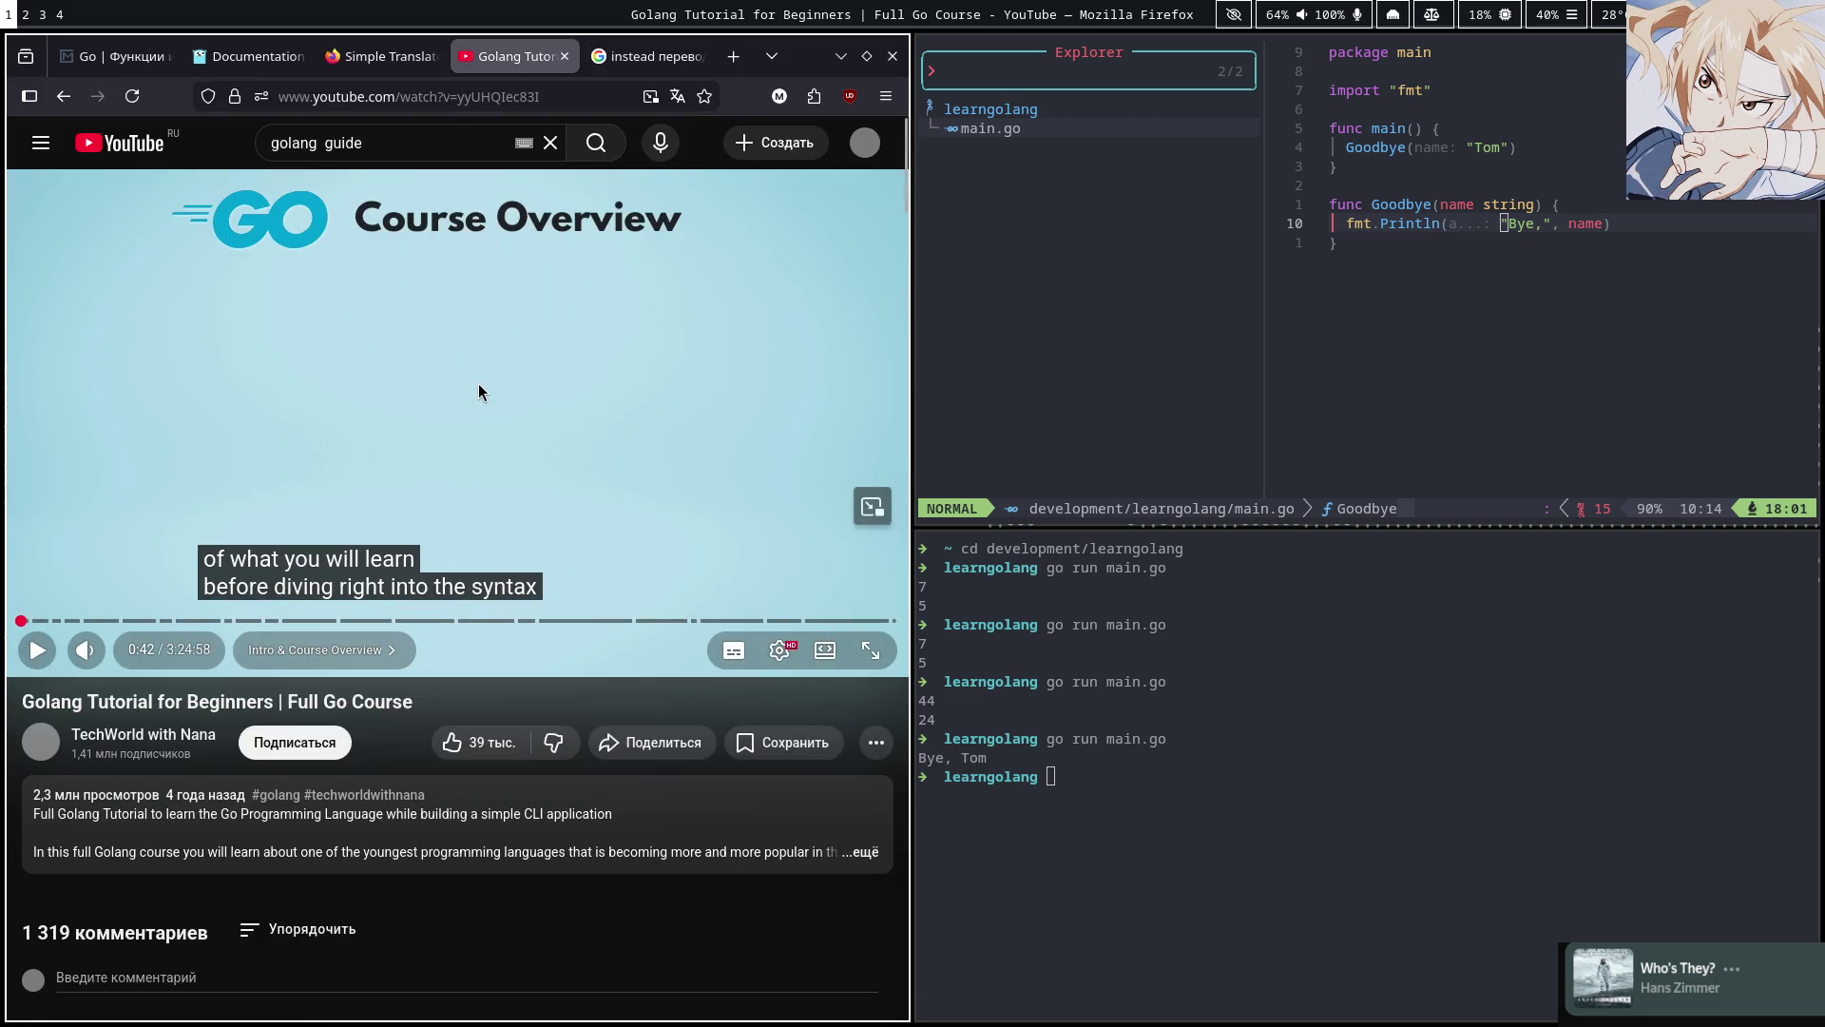
Watch the Go course from 0:42 to 0:54 with several pauses
{"action": "left_click", "coordinate": [435, 344]}
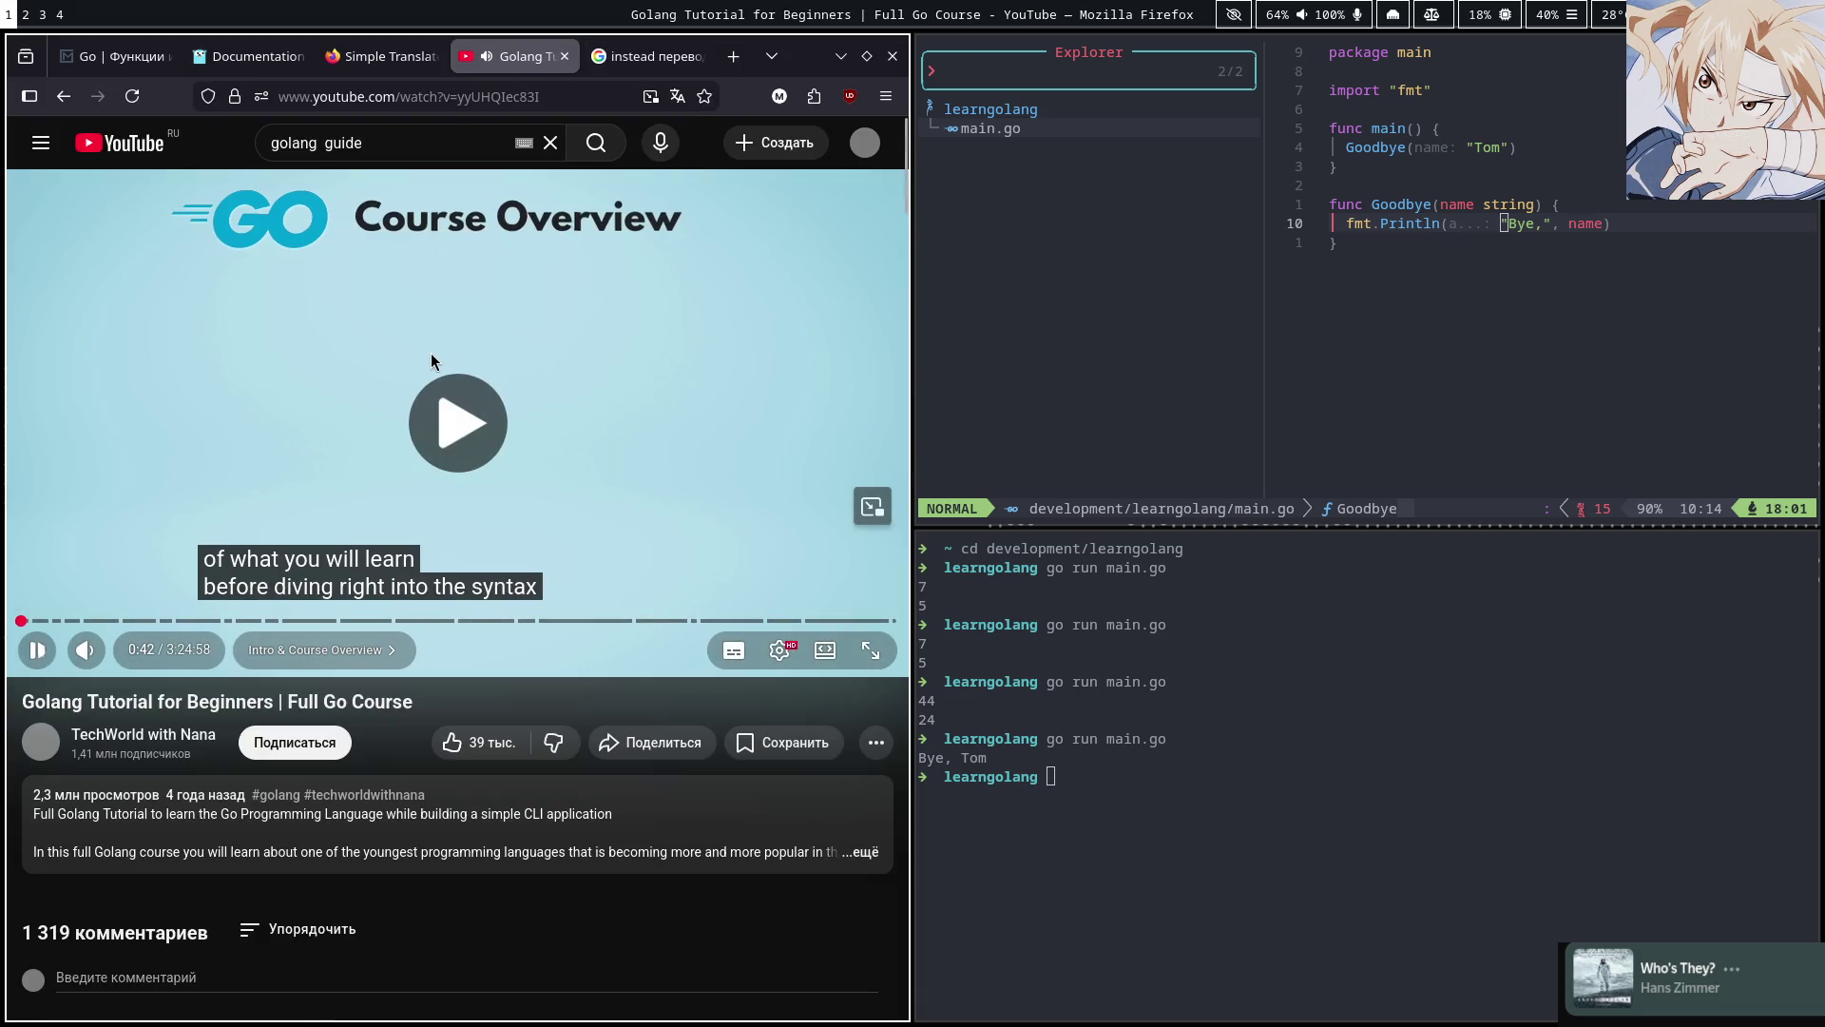
{"action": "left_click", "coordinate": [475, 367]}
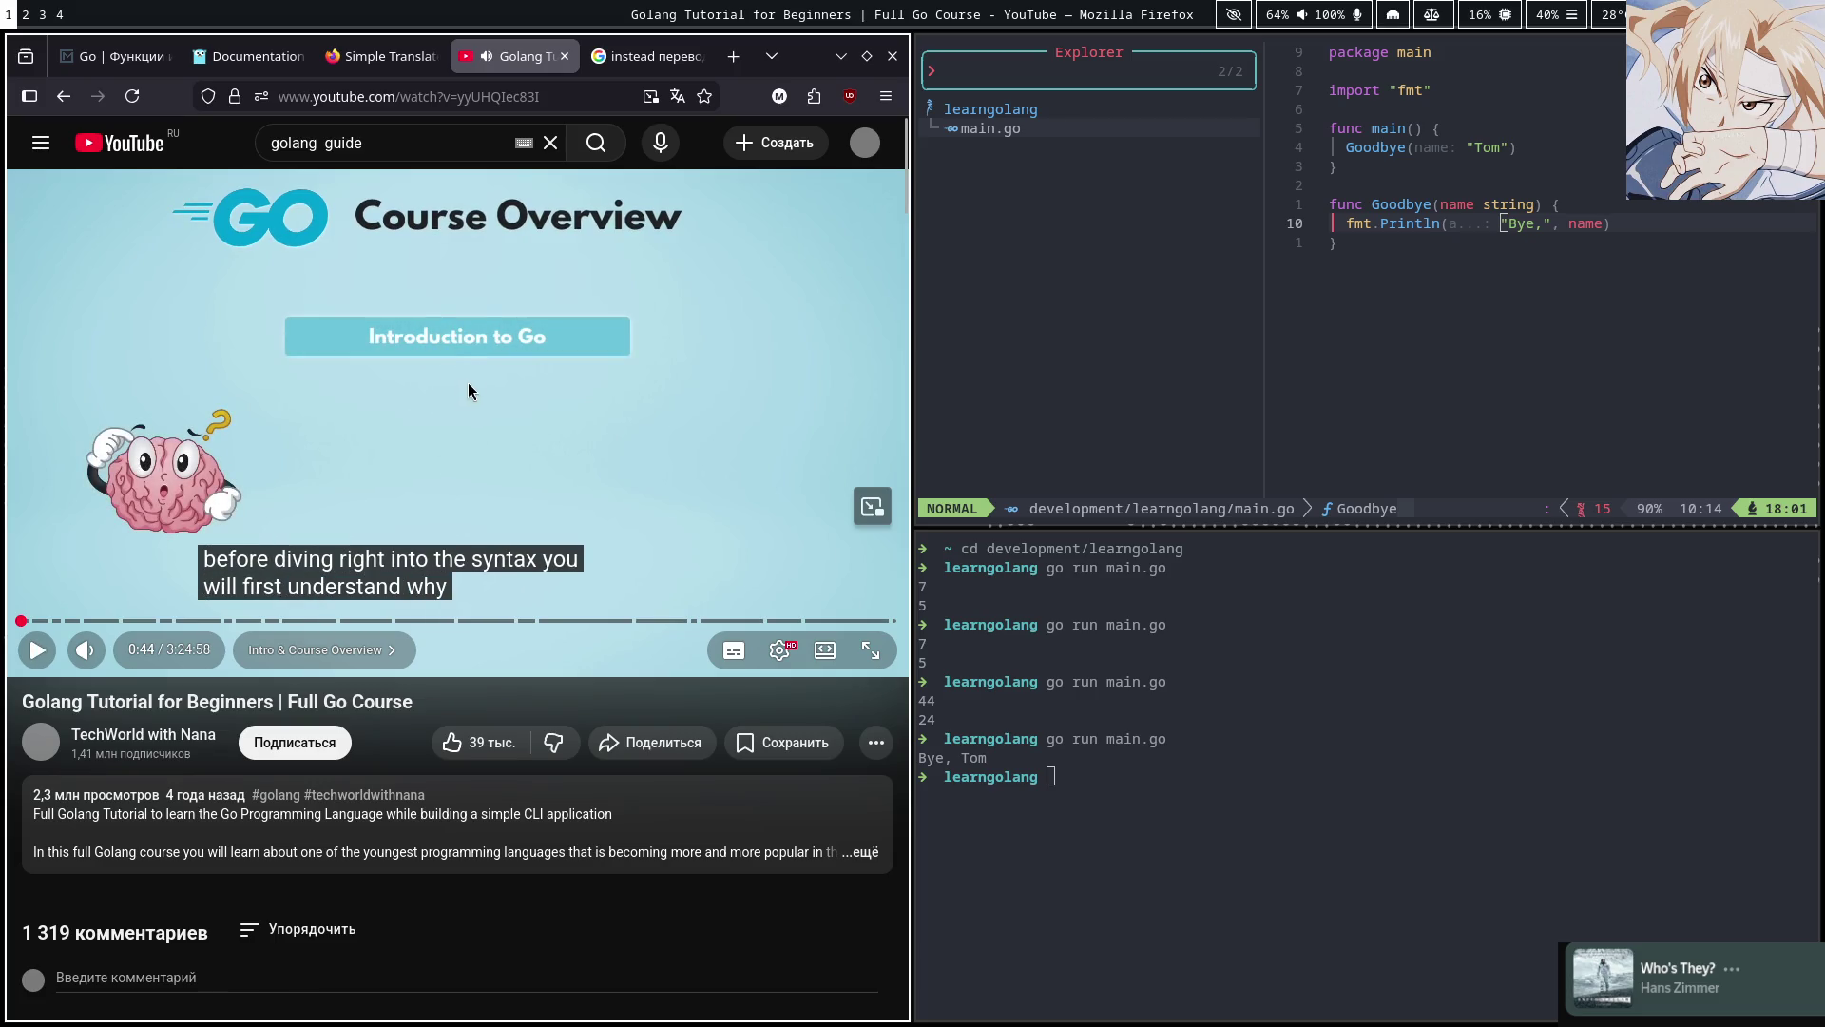
{"action": "left_click", "coordinate": [485, 376]}
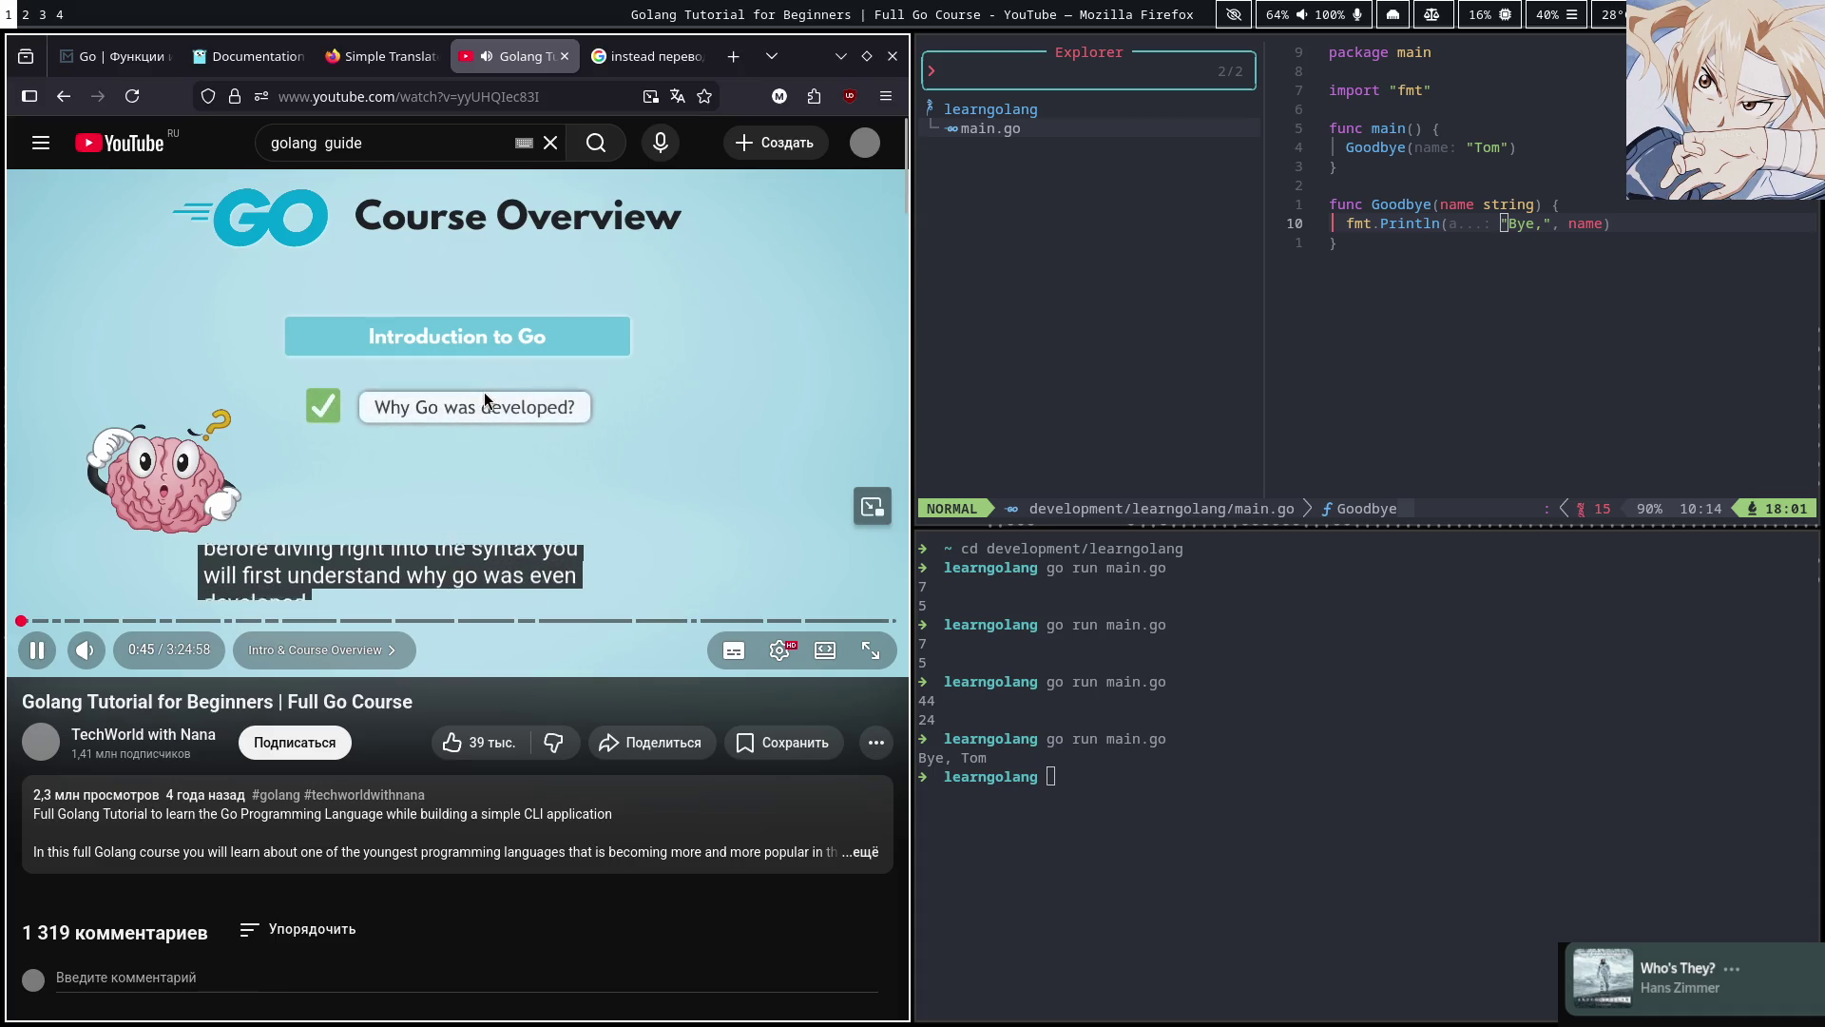
{"action": "left_click", "coordinate": [482, 398]}
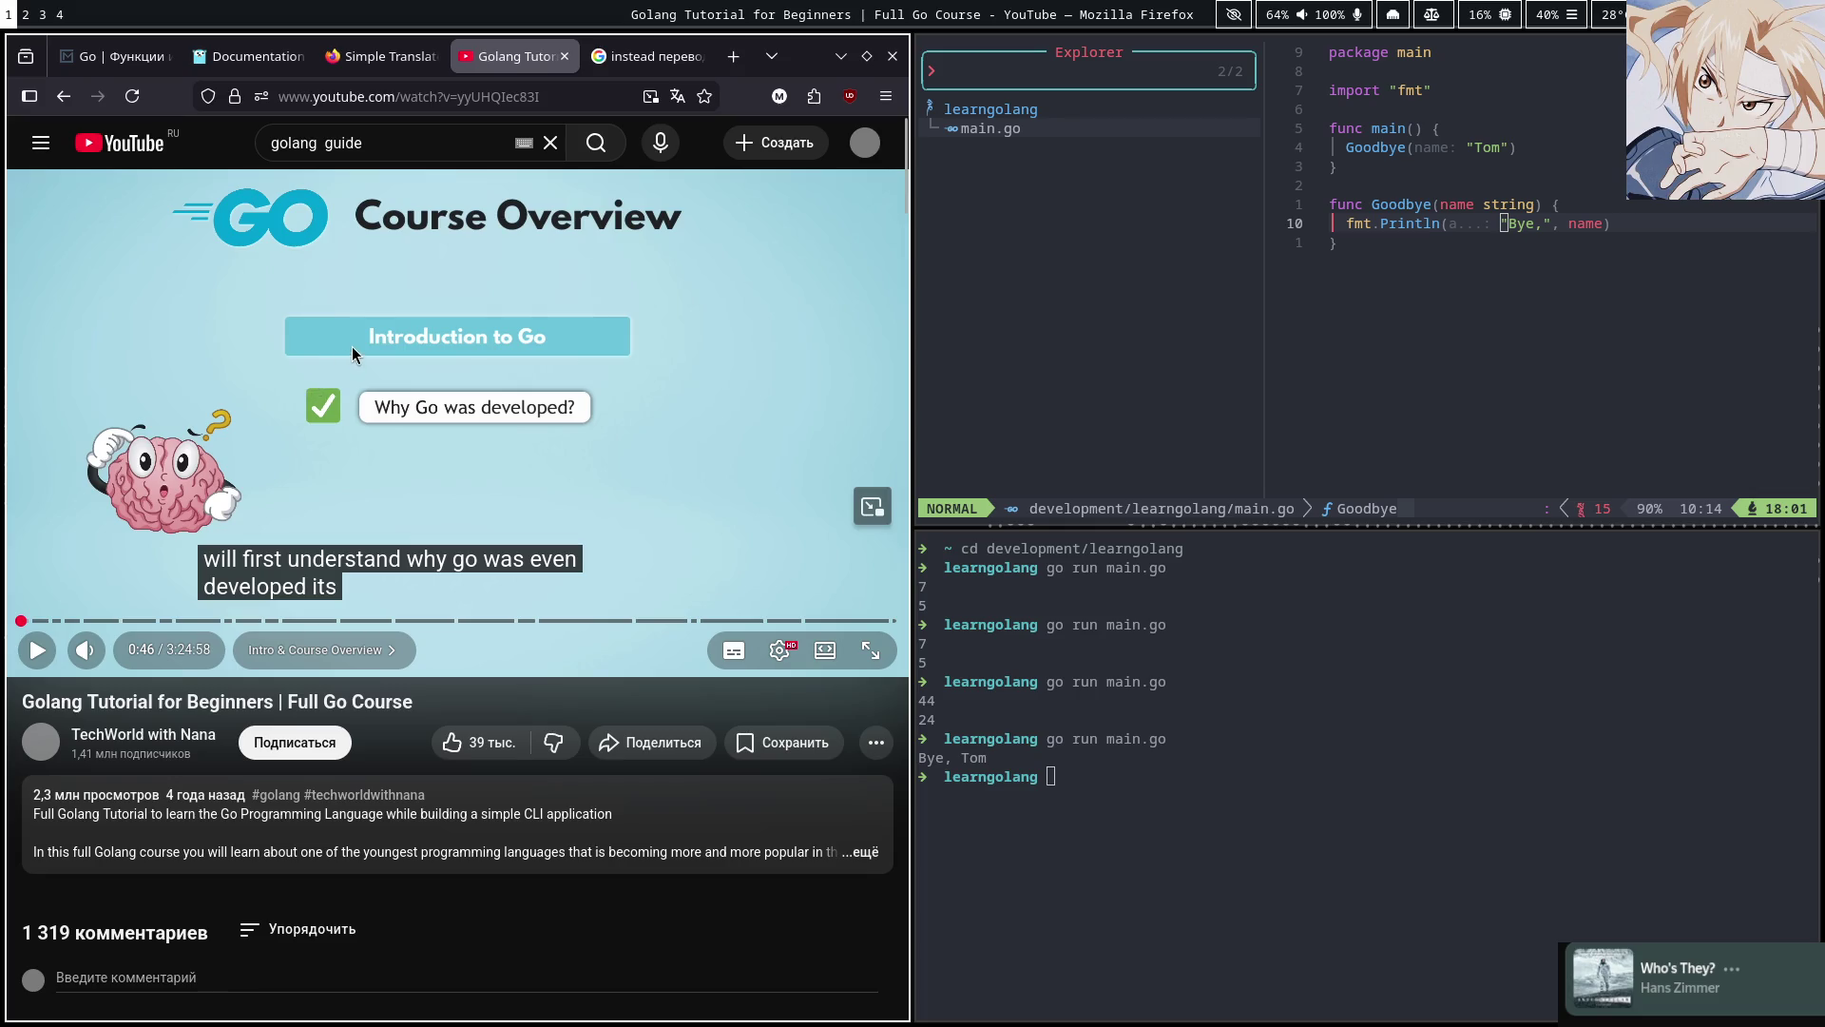
{"action": "left_click", "coordinate": [448, 373]}
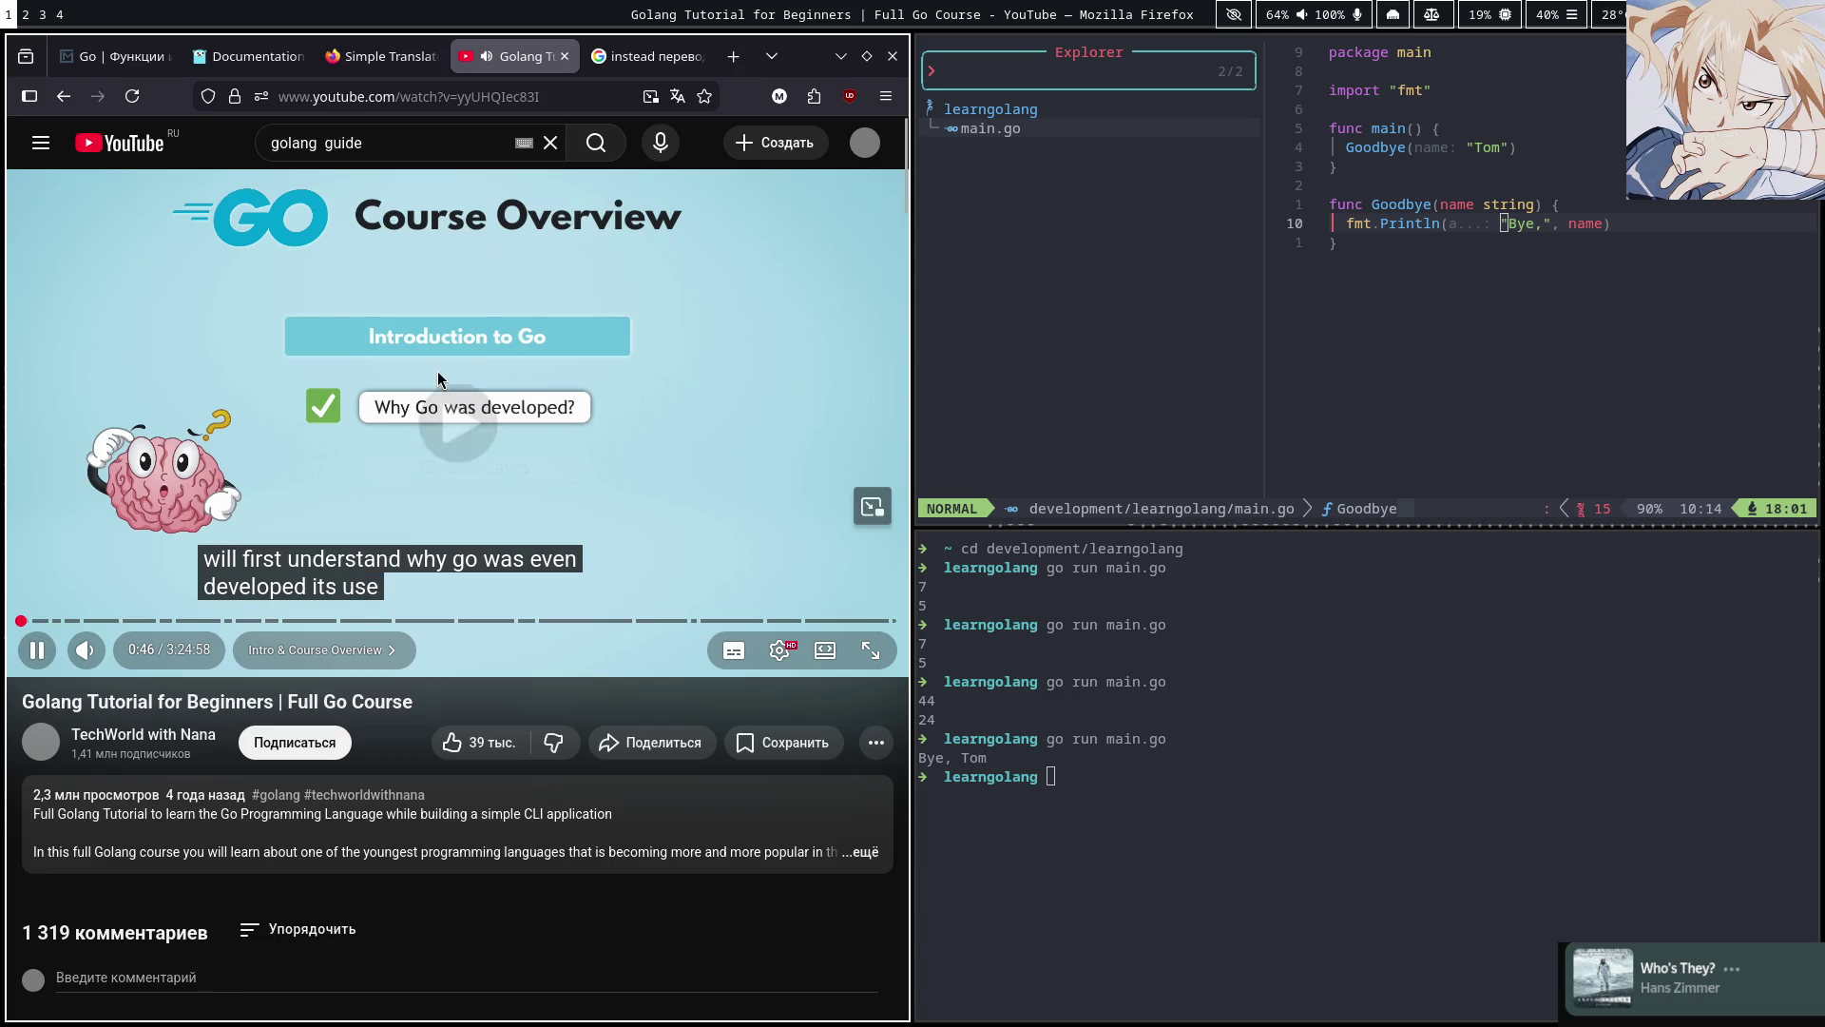
{"action": "left_click", "coordinate": [456, 361]}
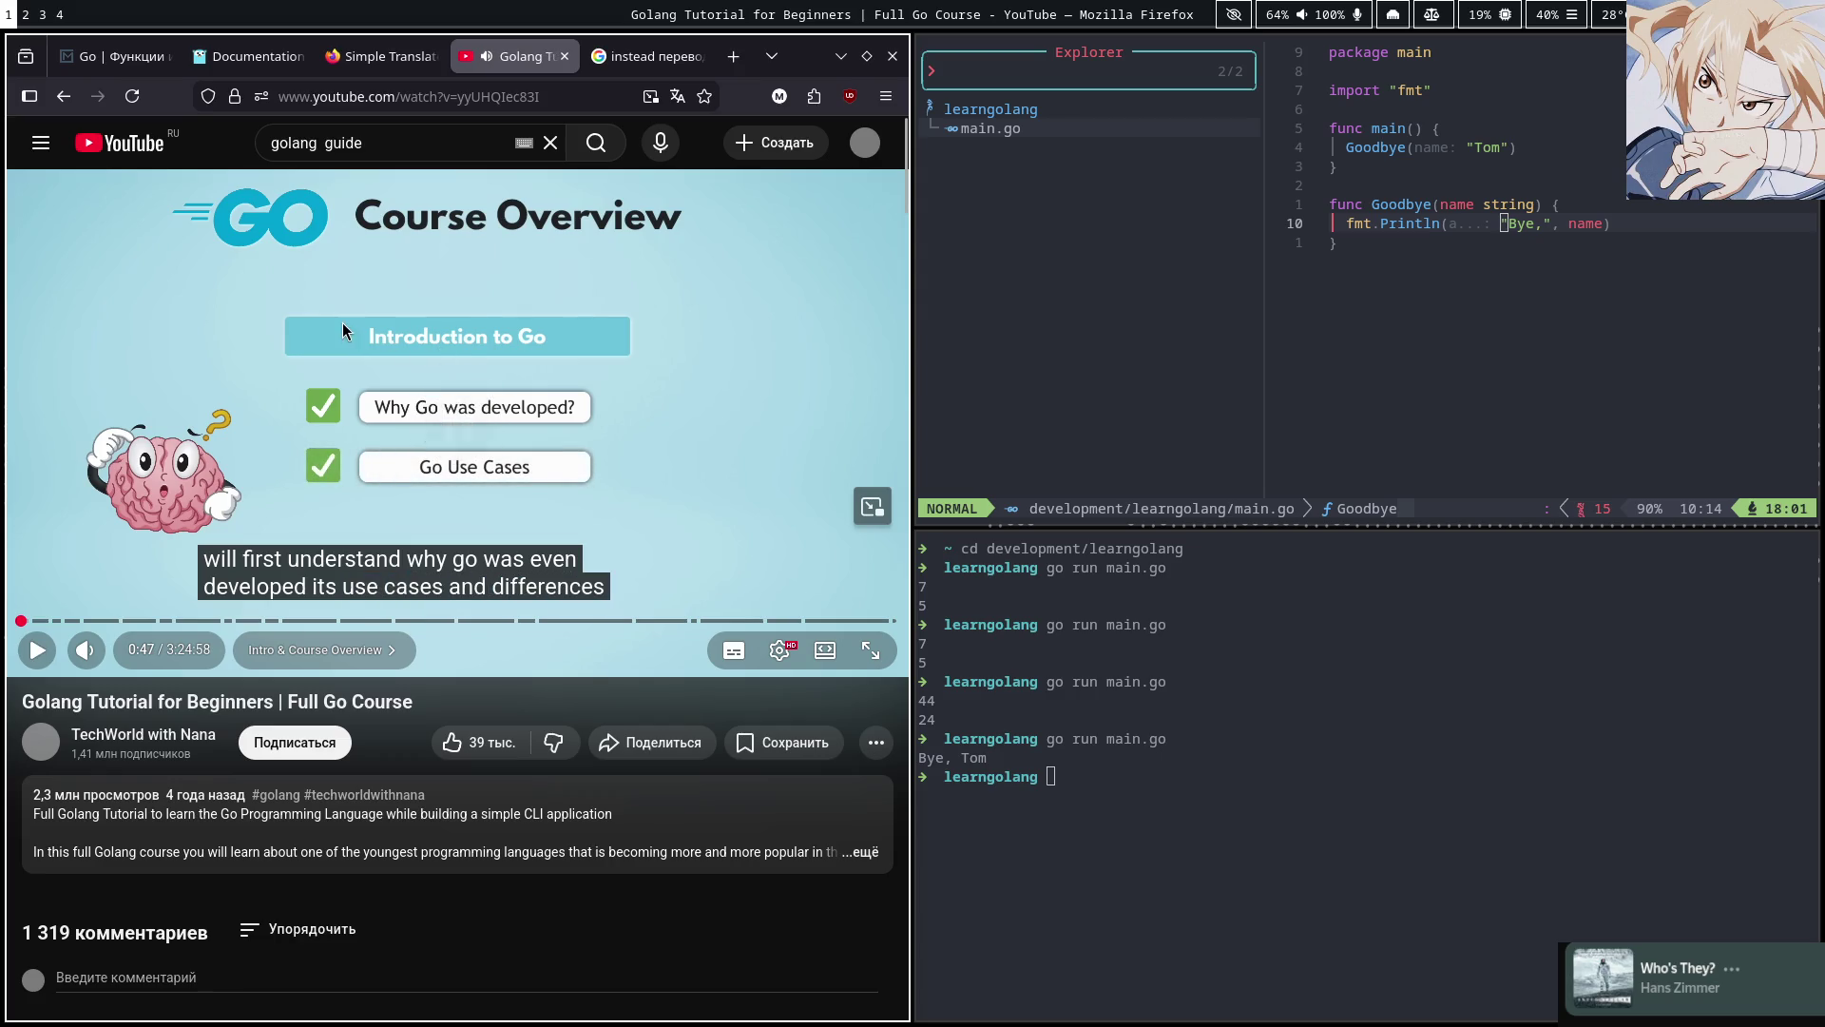
{"action": "left_click", "coordinate": [411, 361]}
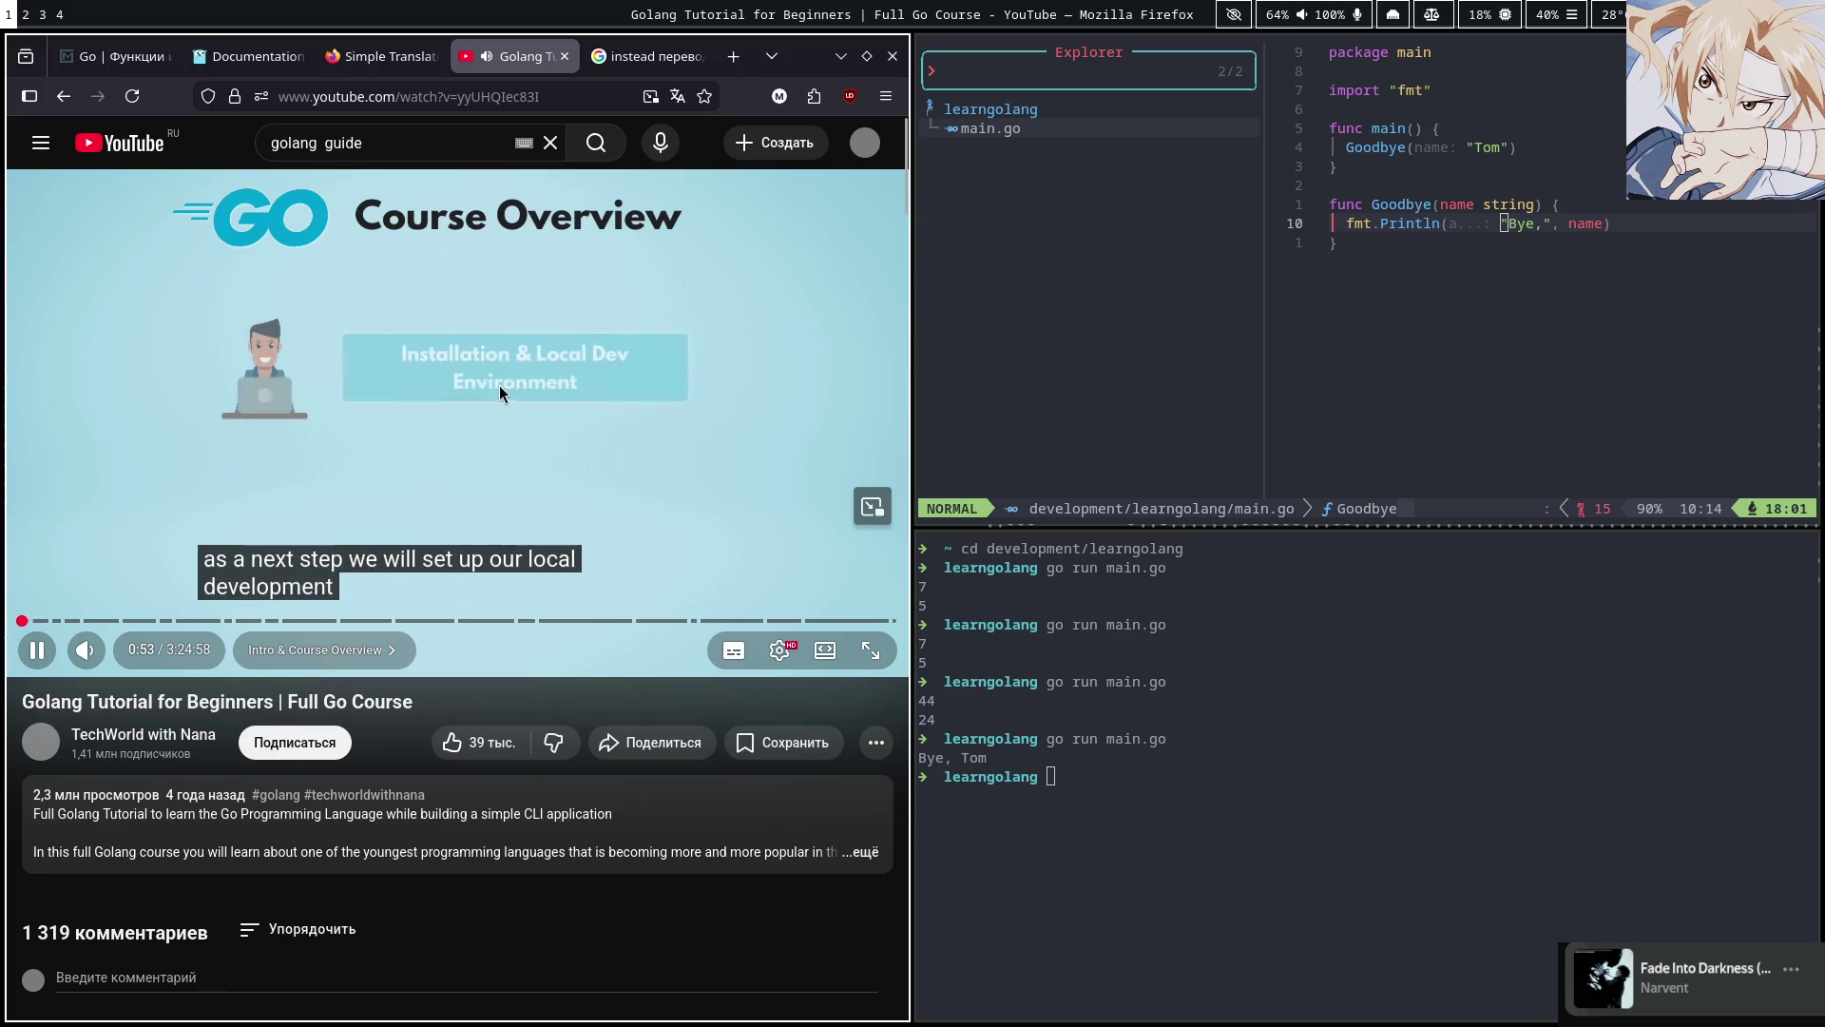
{"action": "left_click", "coordinate": [458, 411]}
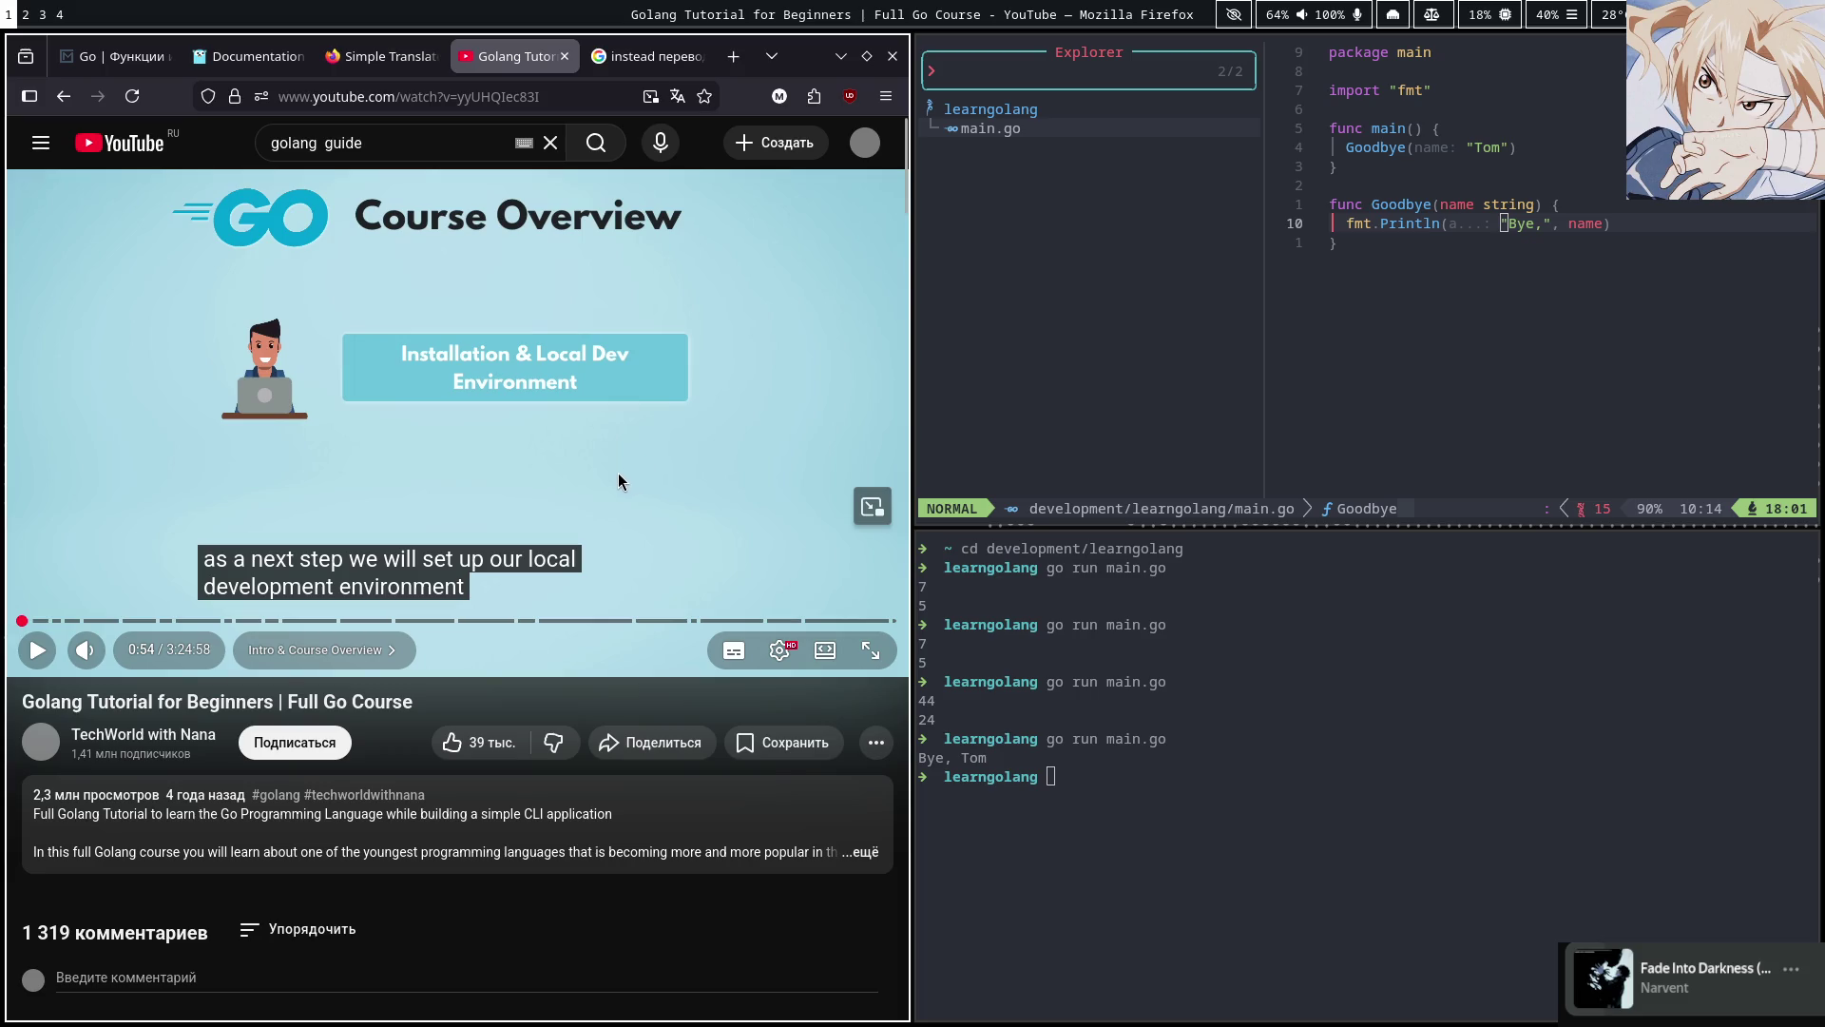
Play on to 1:14, pause, and switch to workspace 3 with Twitch and Yandex Music
{"action": "left_click", "coordinate": [597, 440]}
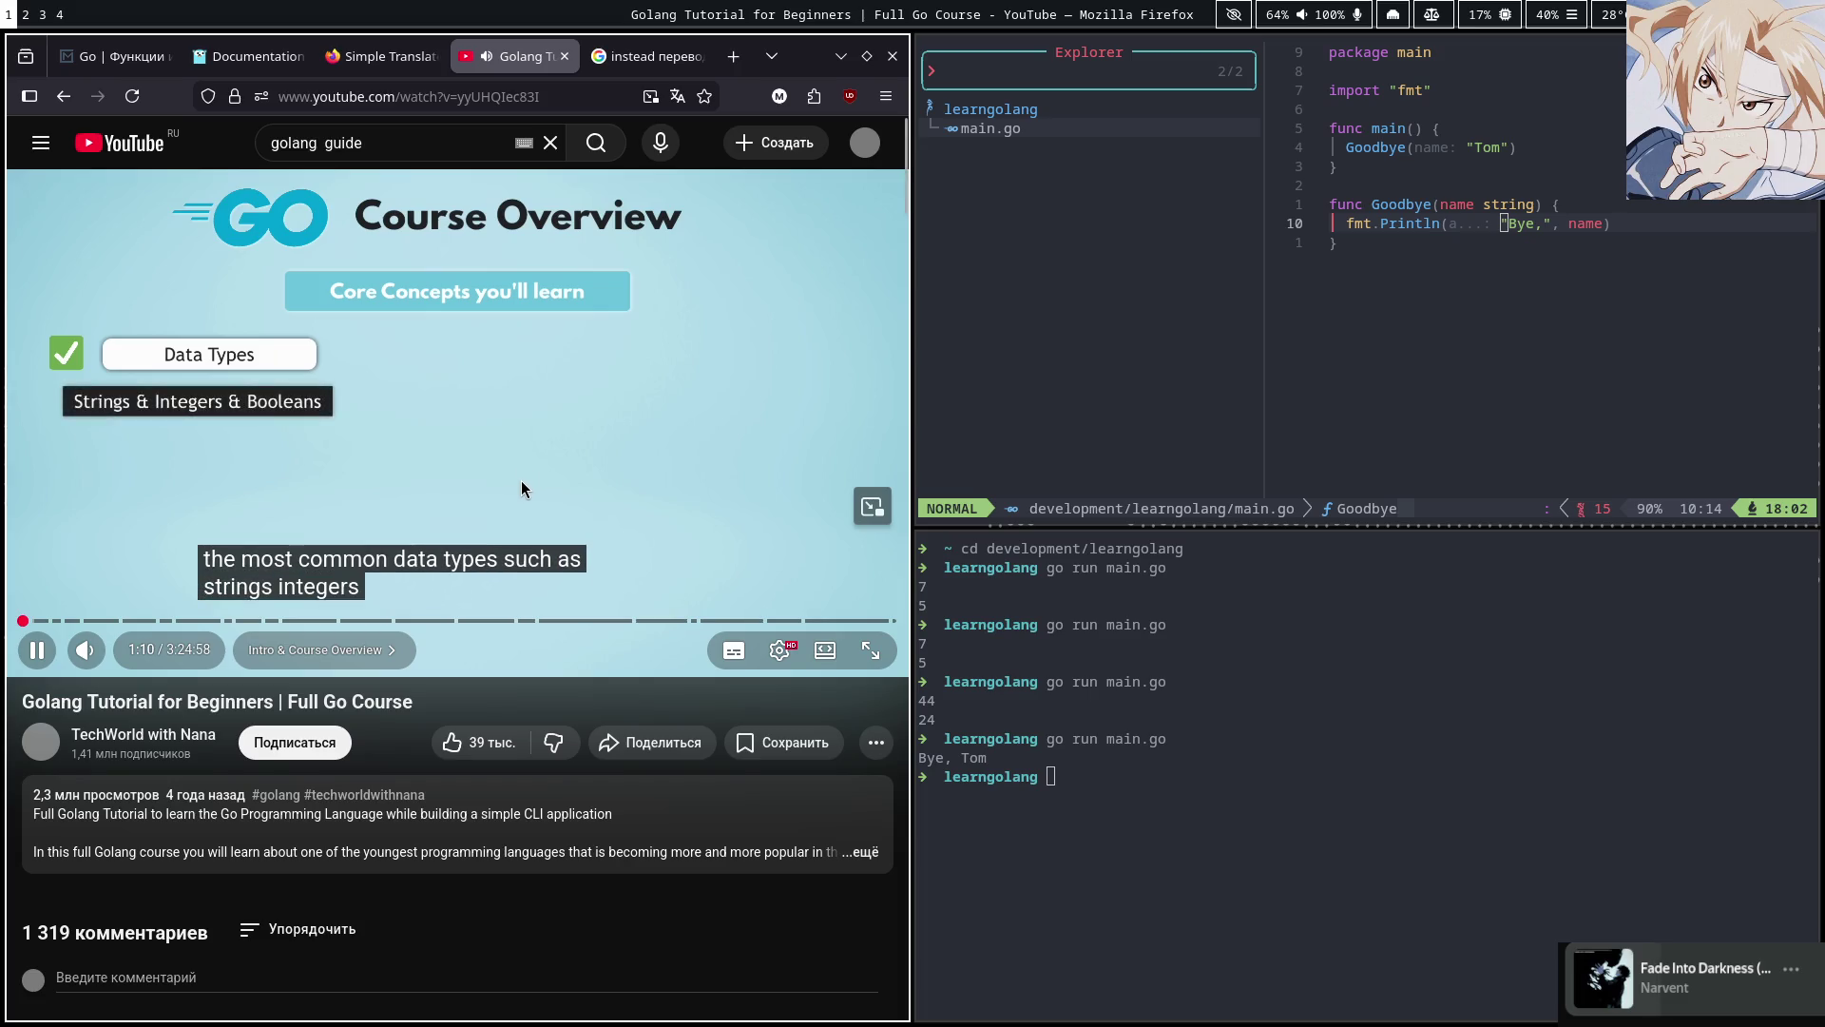
{"action": "left_click", "coordinate": [502, 414]}
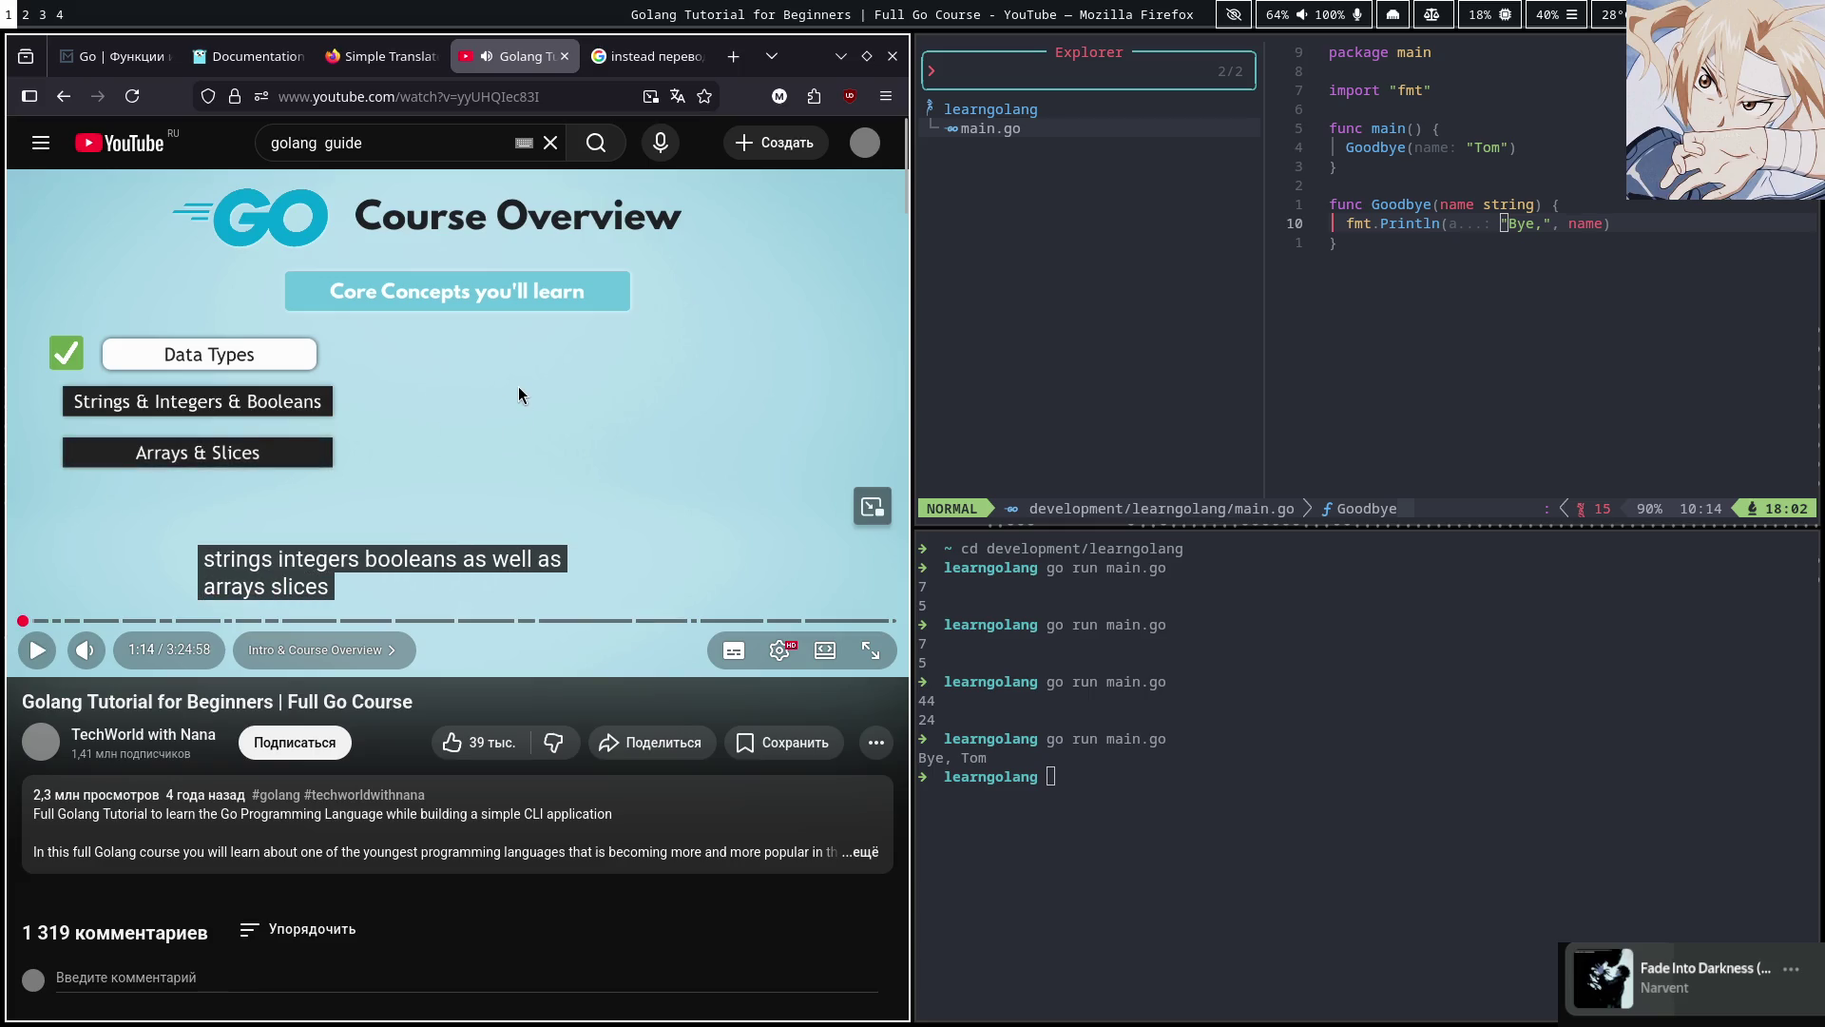
{"action": "key", "text": "super+2"}
{"action": "key", "text": "super+3"}
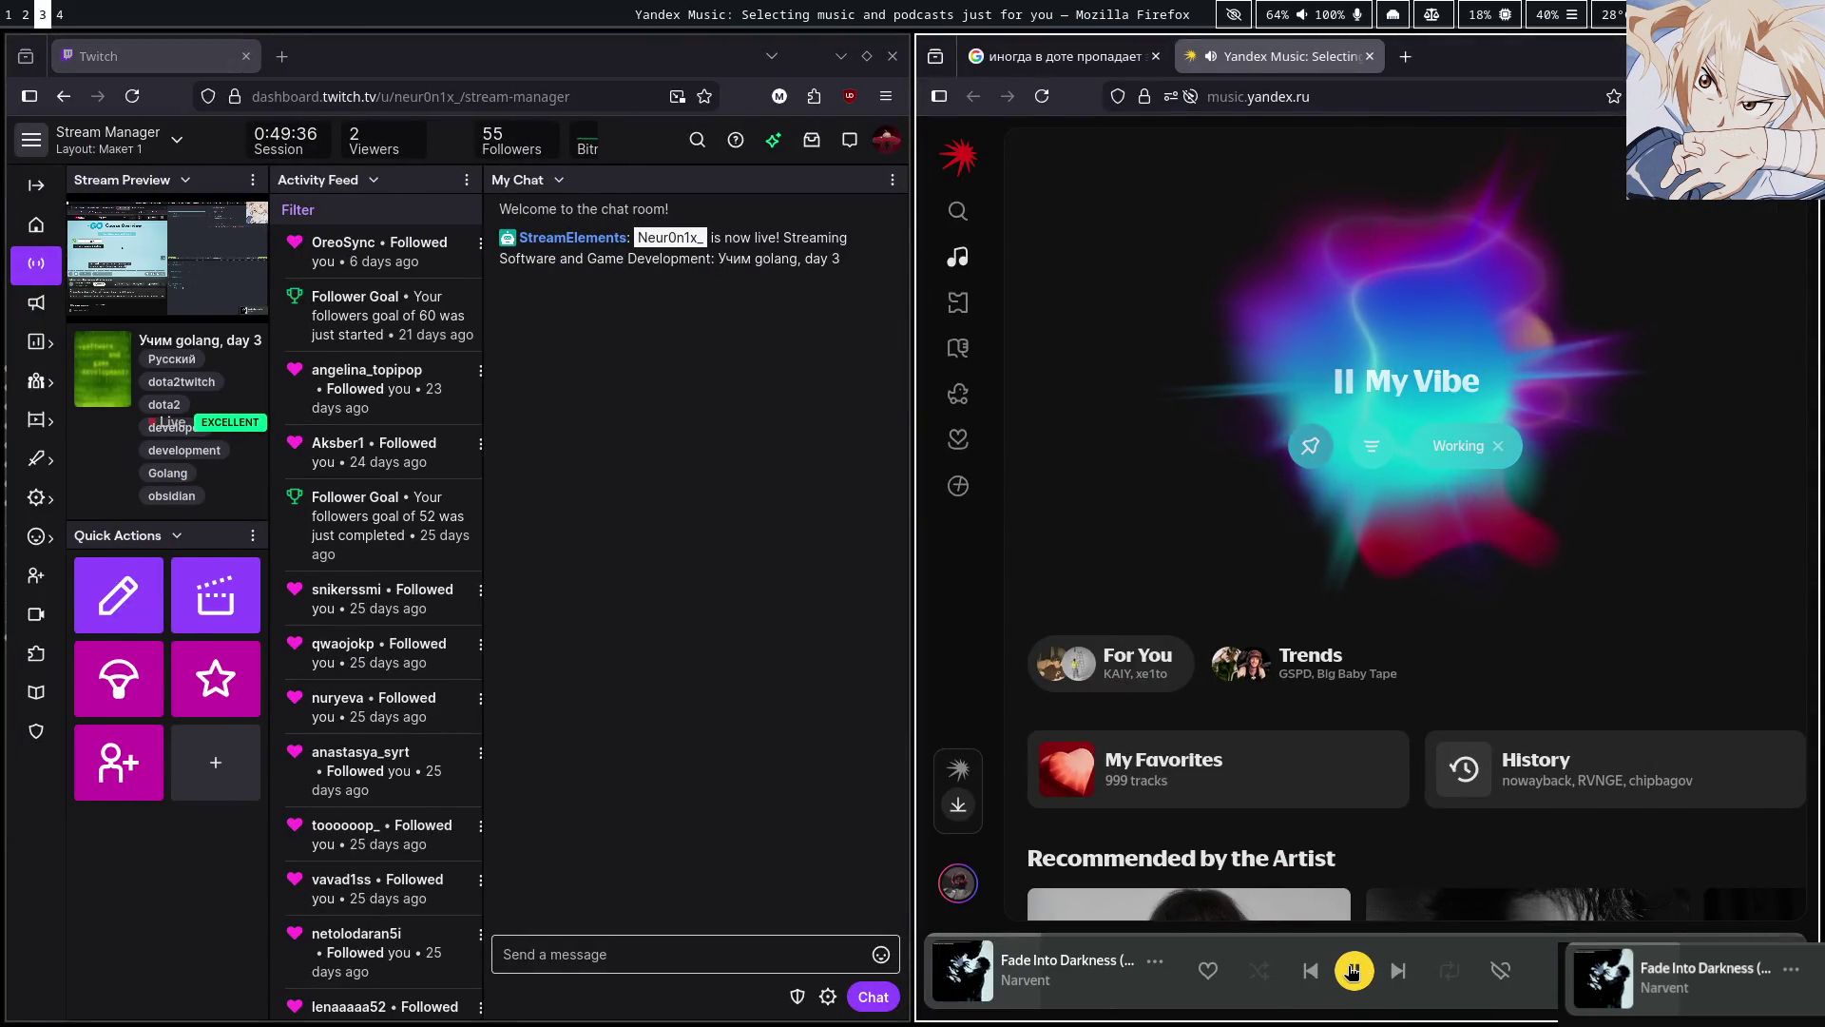
Pause the Yandex Music player and resume the Go course from 1:14 in full screen
{"action": "left_click", "coordinate": [1352, 969]}
{"action": "key", "text": "super+1"}
{"action": "left_click", "coordinate": [608, 430]}
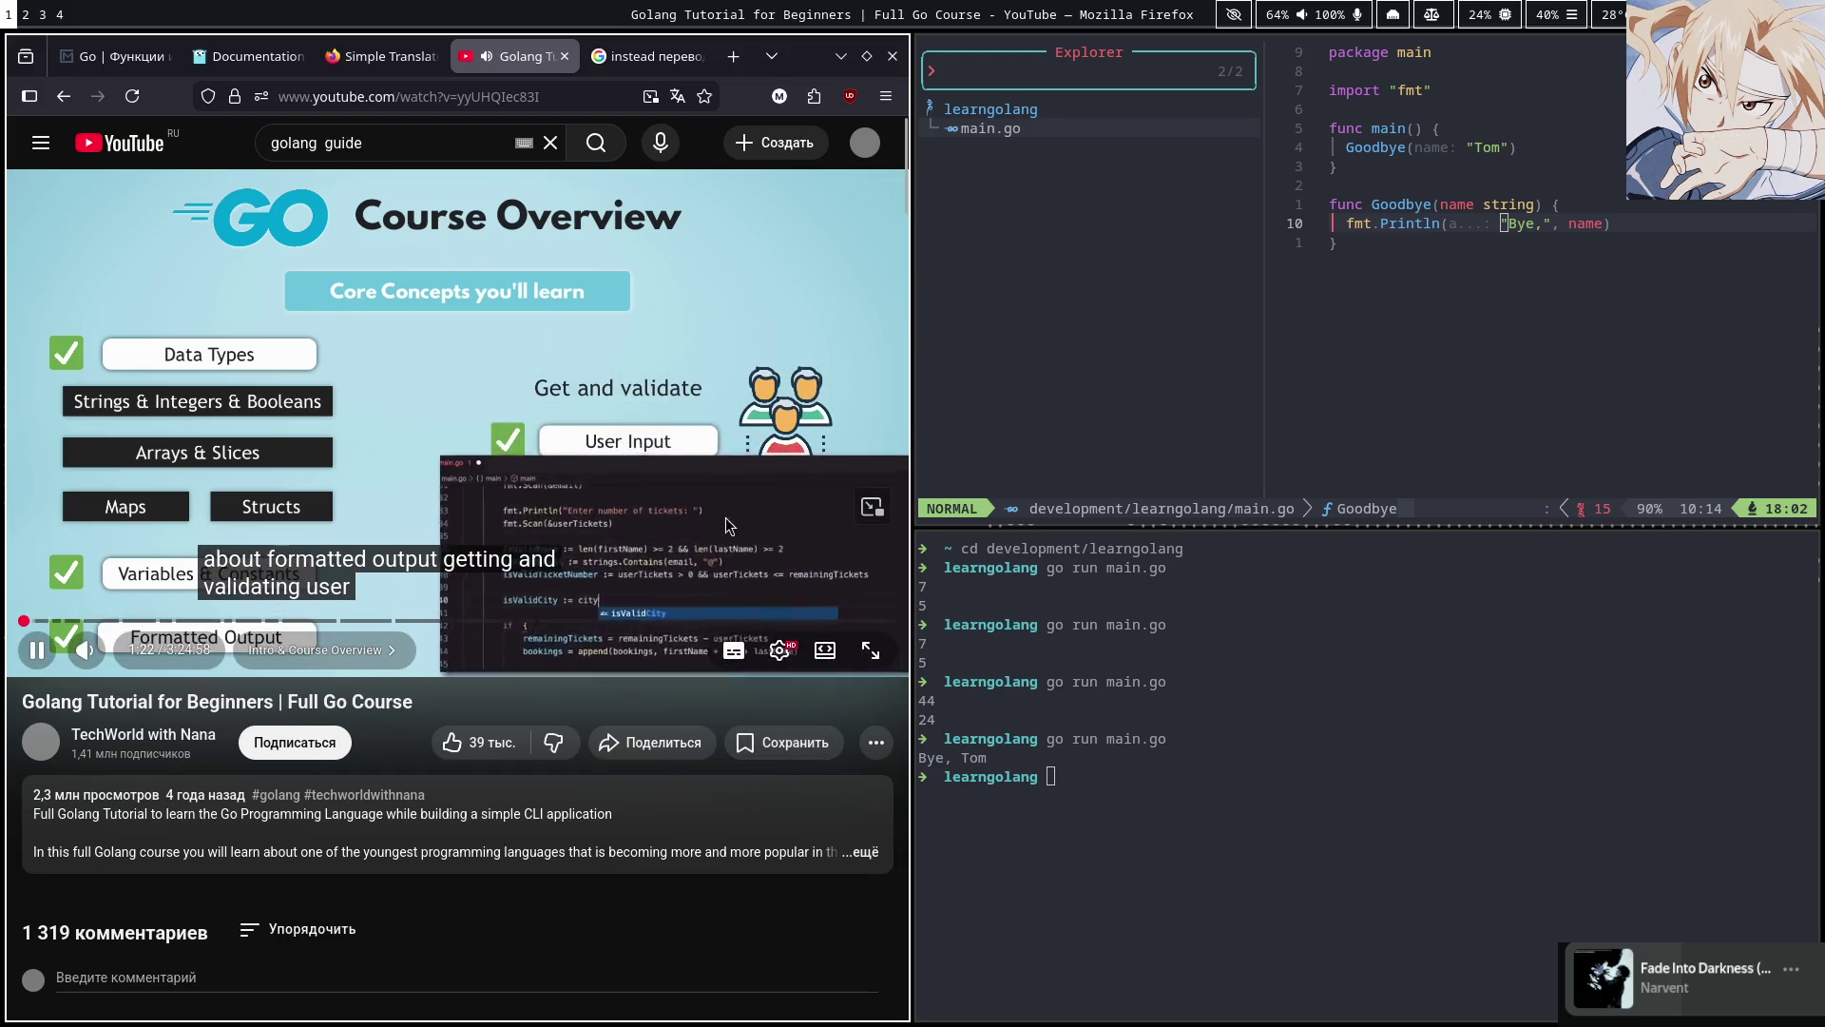
{"action": "left_click", "coordinate": [876, 656]}
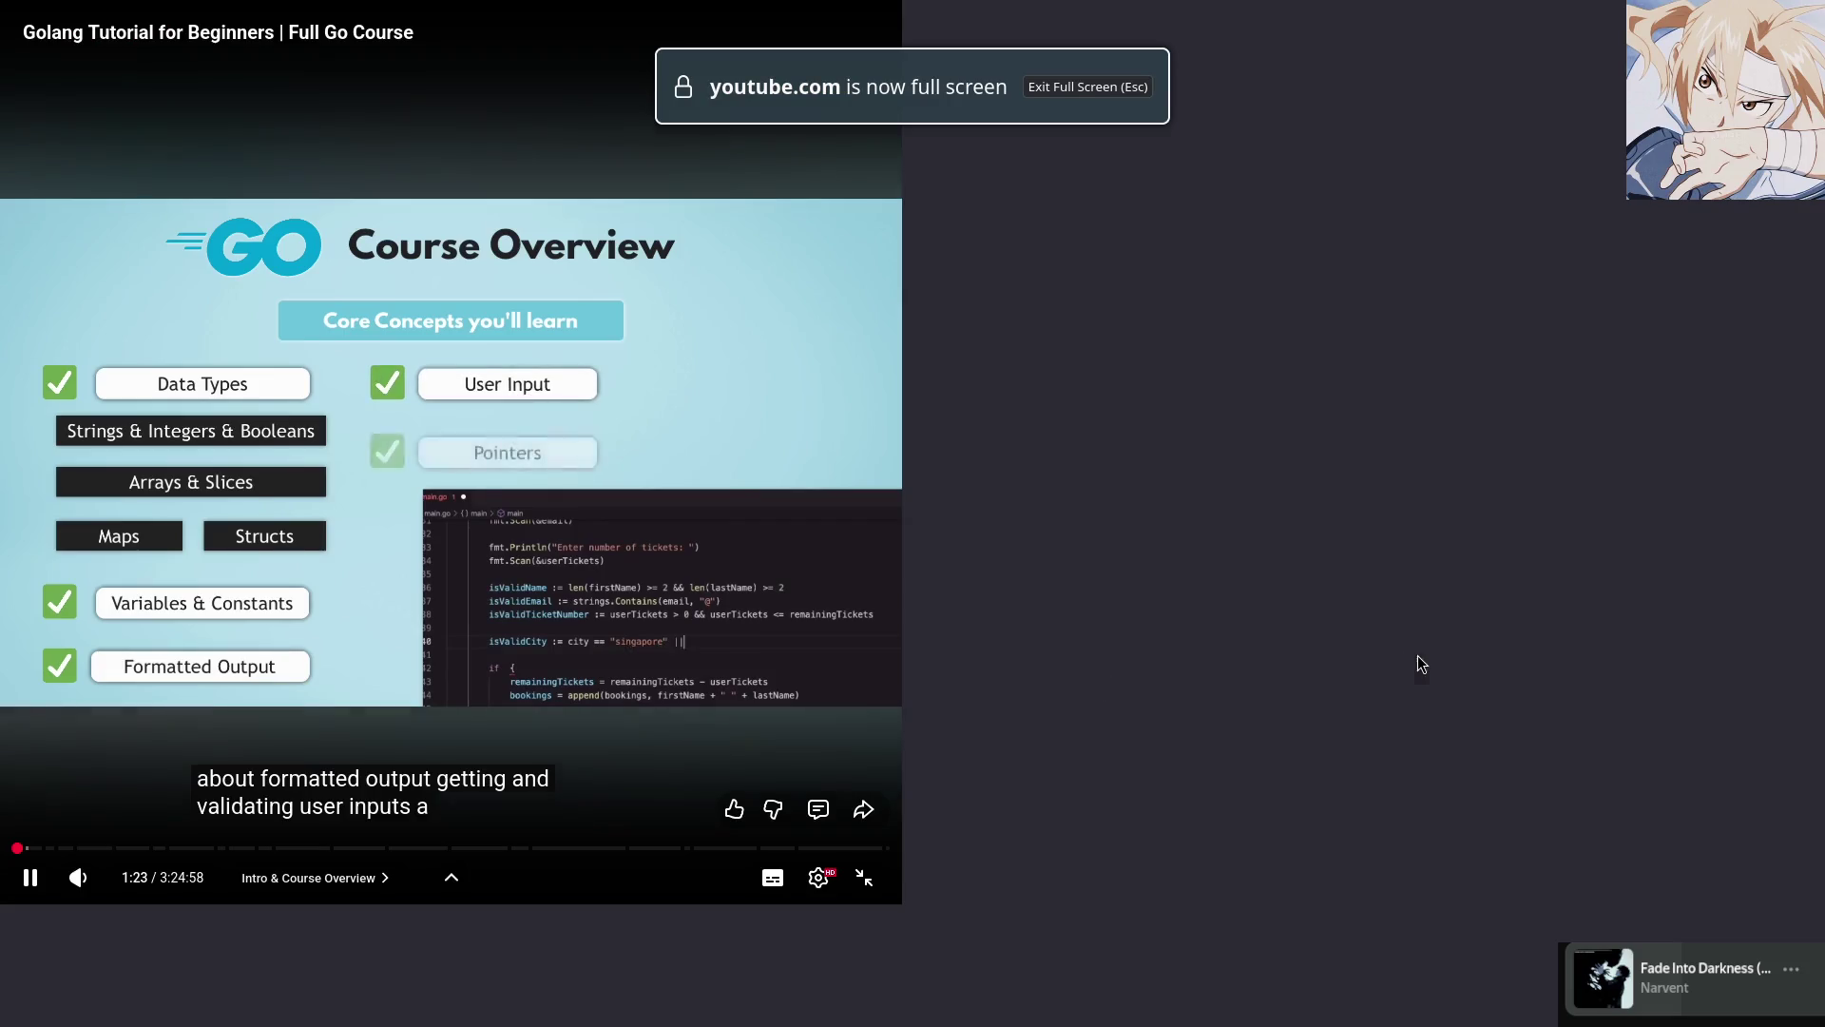
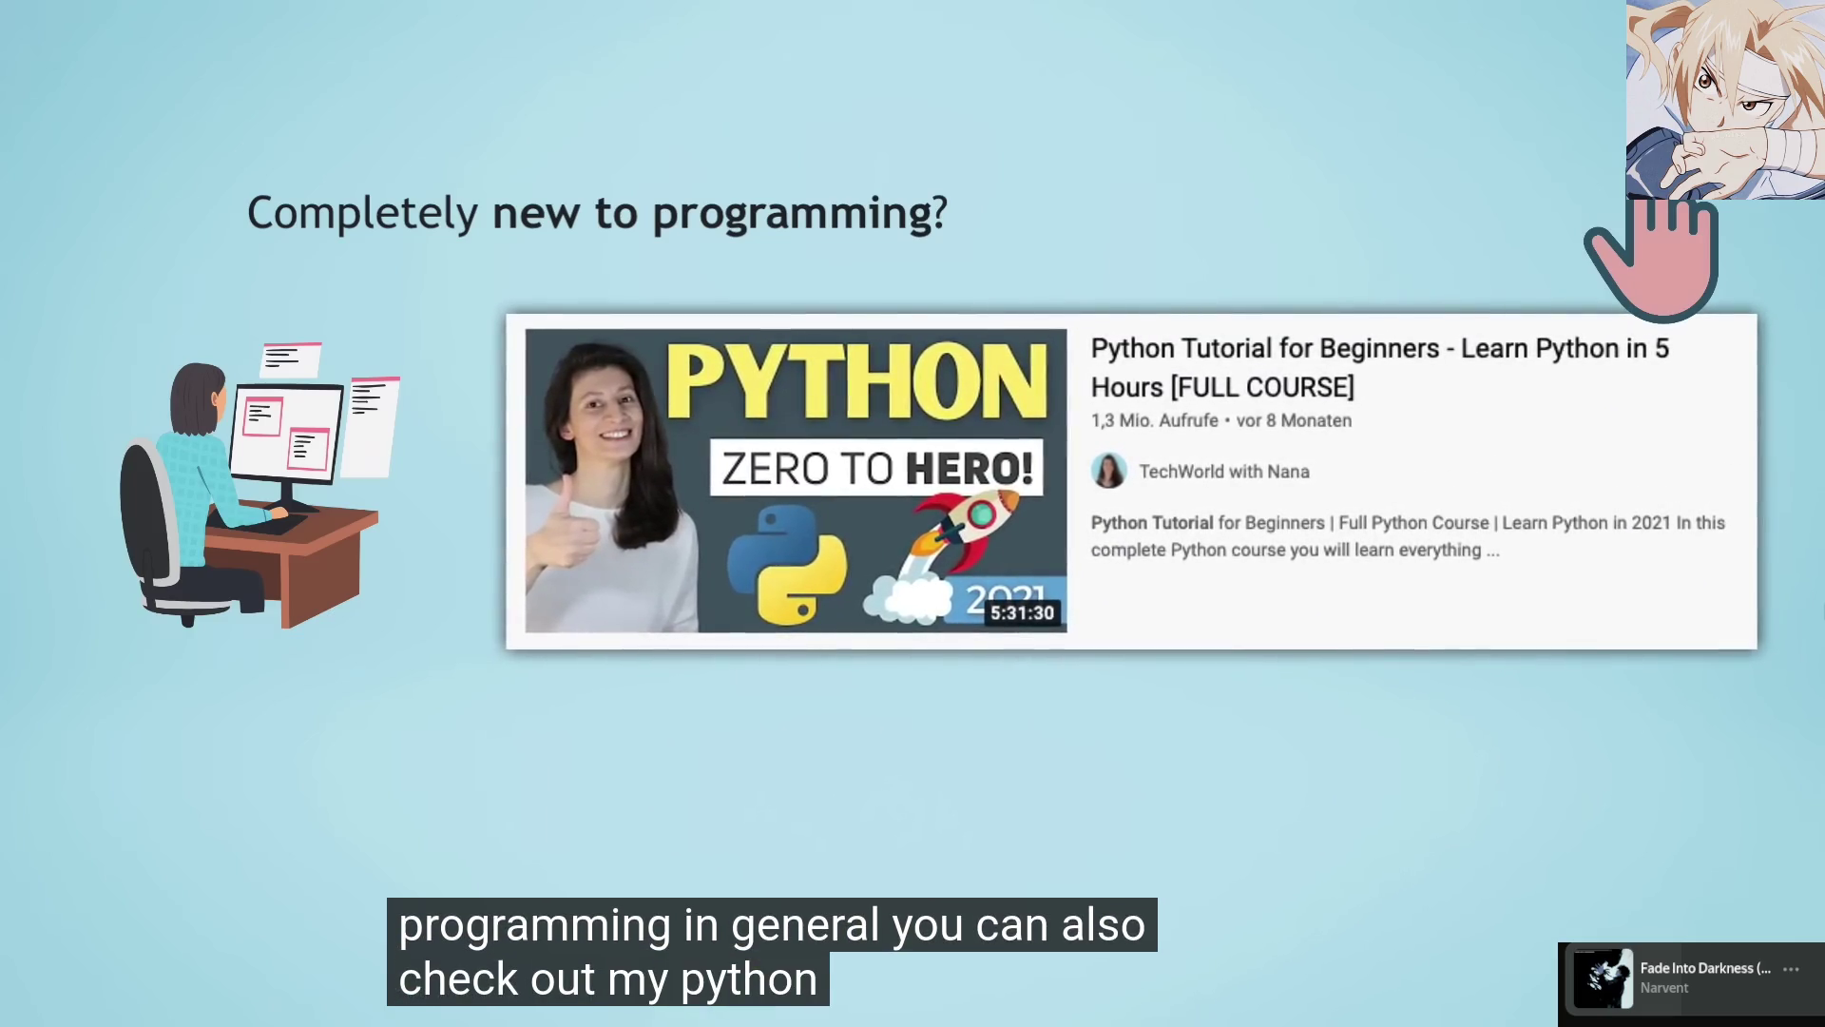
Pause and resume the Golang tutorial twice as it reaches the Go-created-by-Google-in-2007 slide
{"action": "key", "text": "space"}
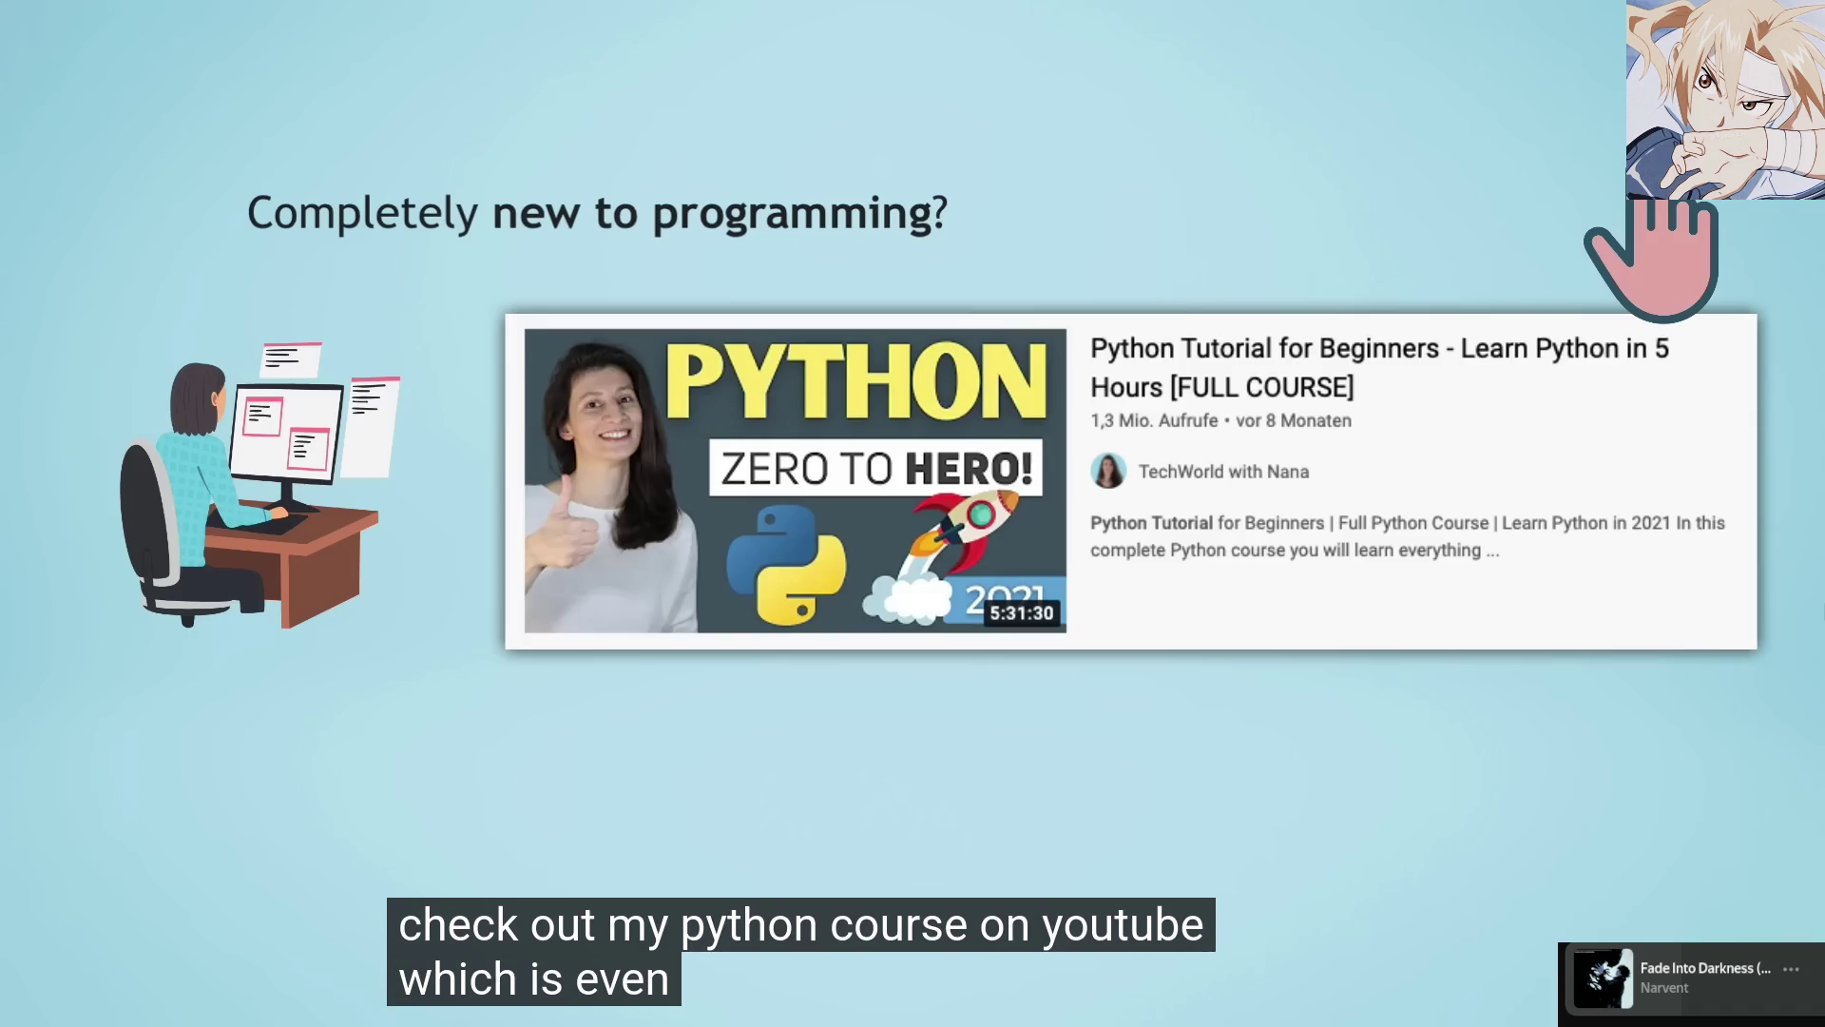
{"action": "key", "text": "space"}
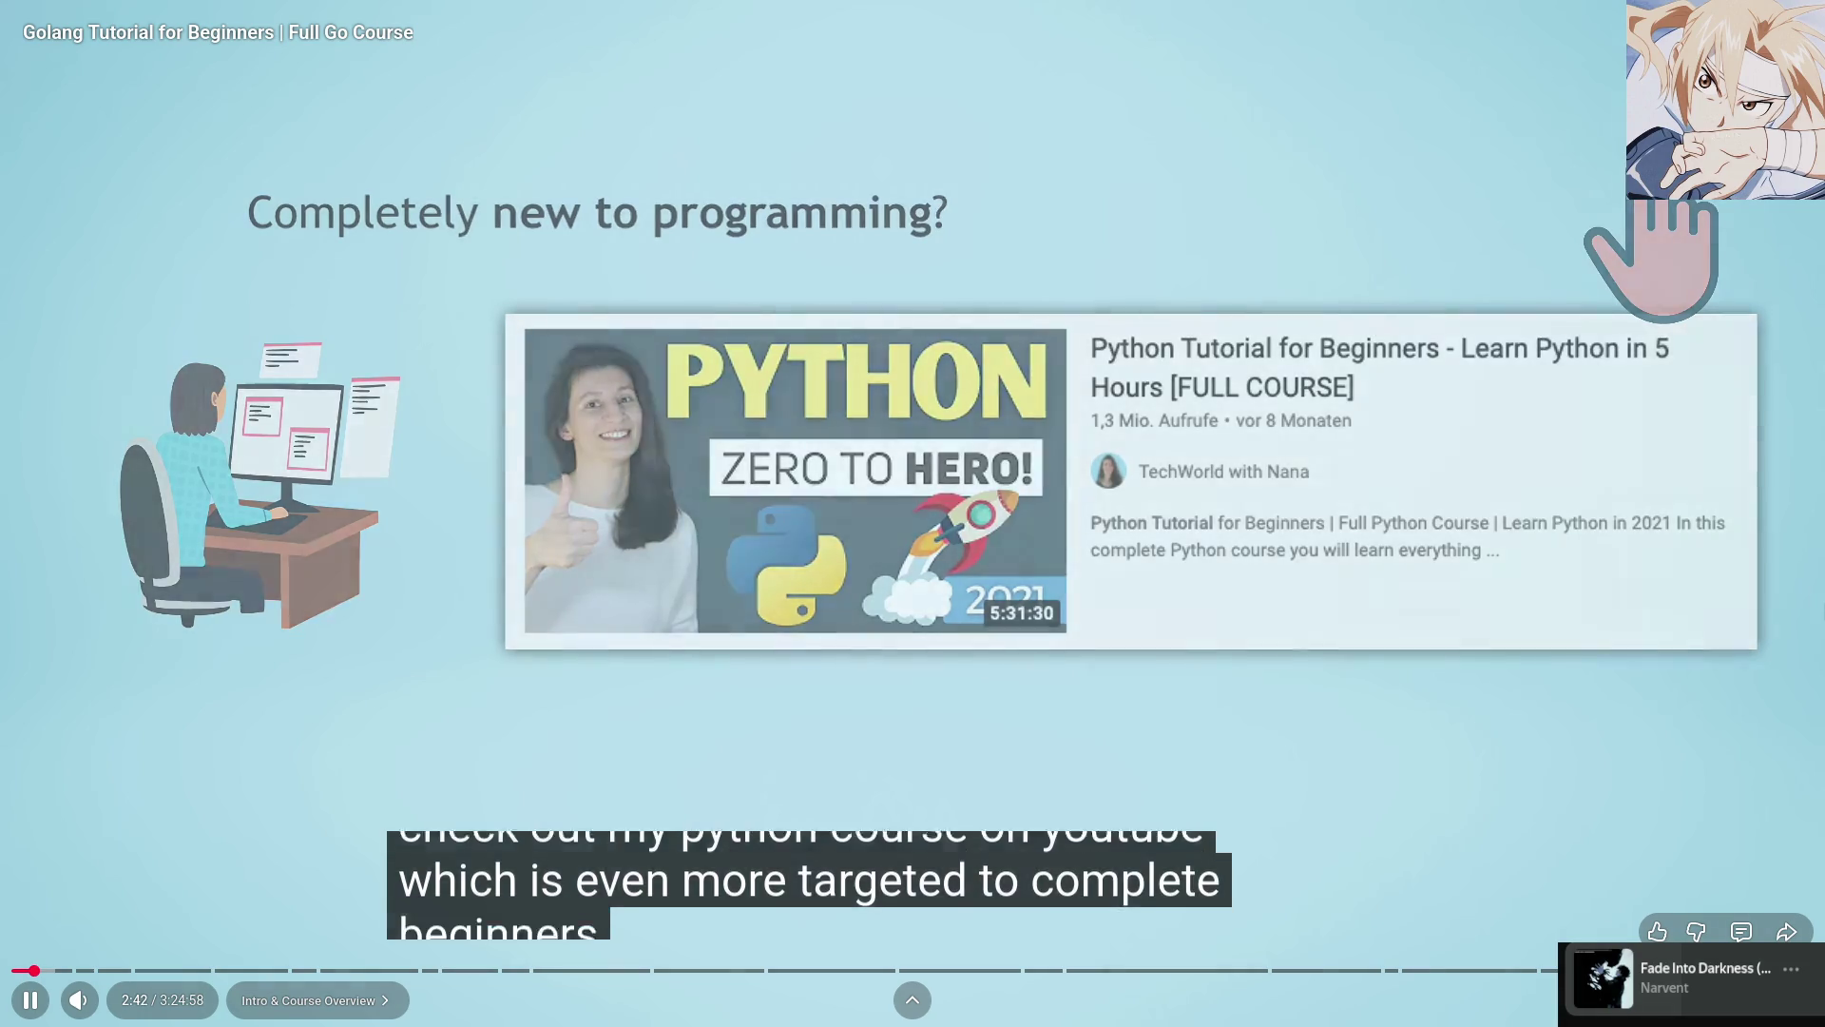
{"action": "key", "text": "space"}
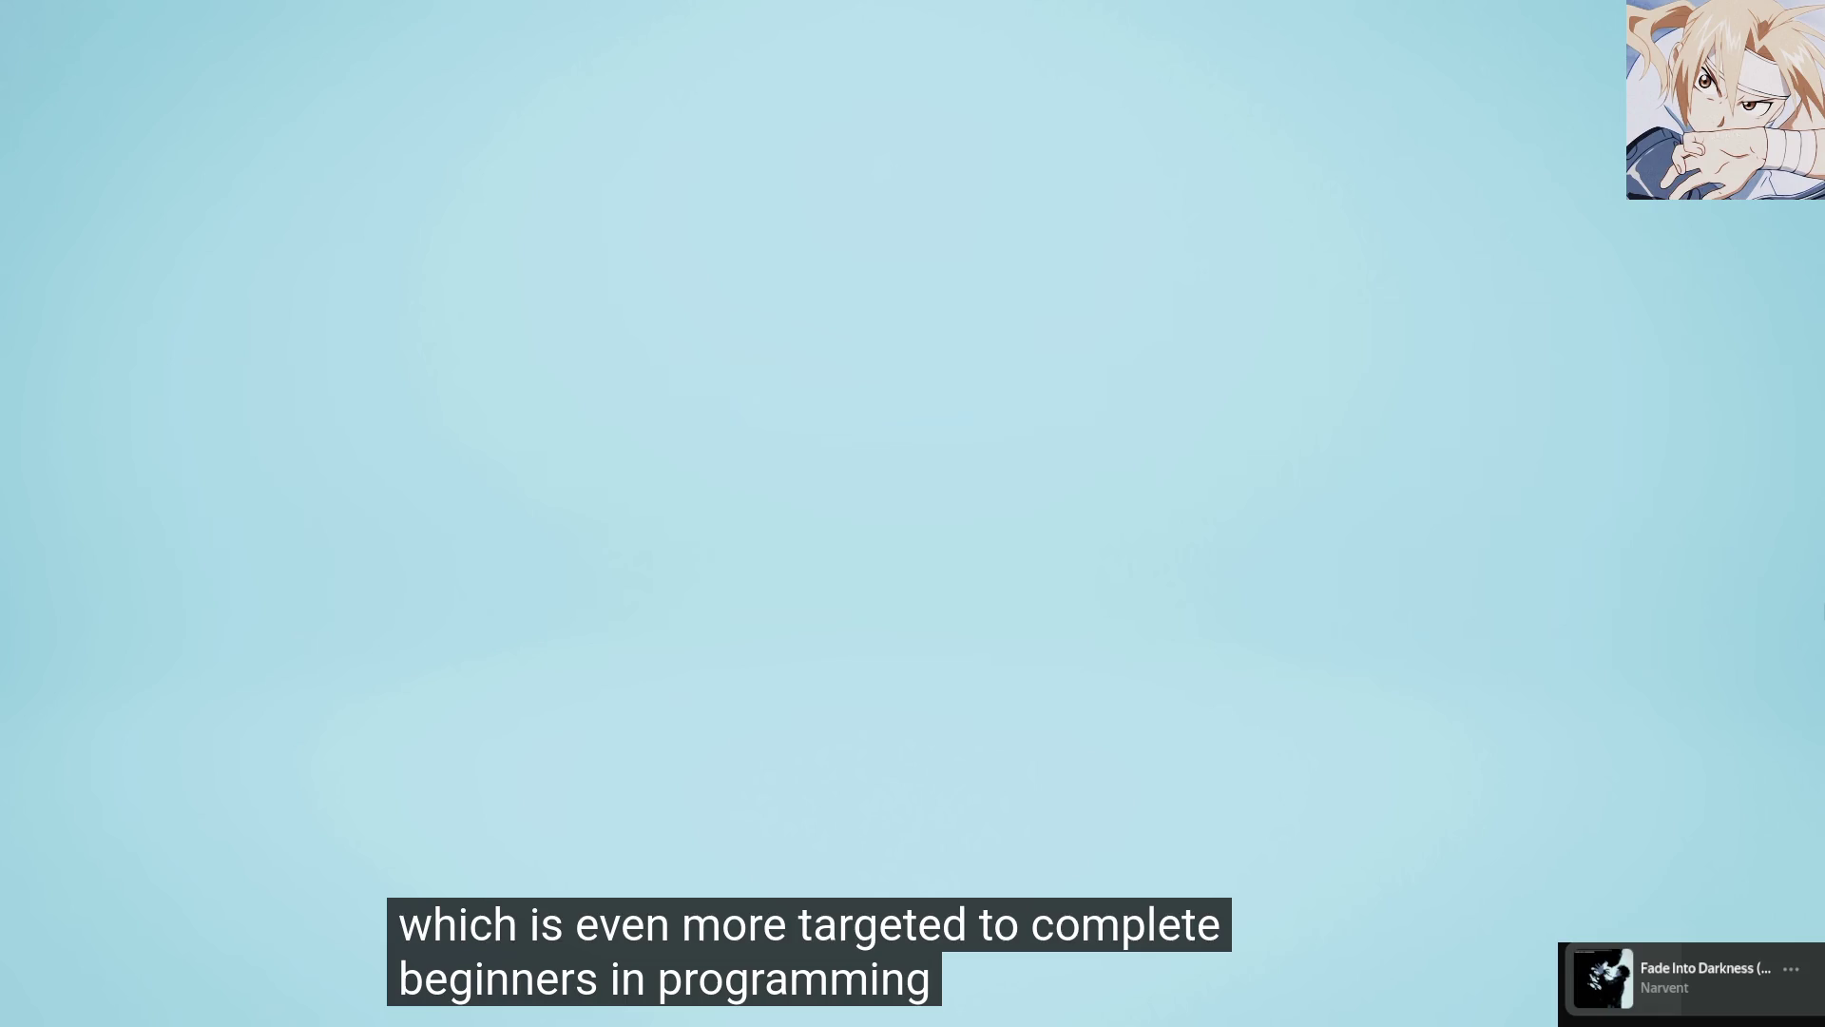
{"action": "key", "text": "space"}
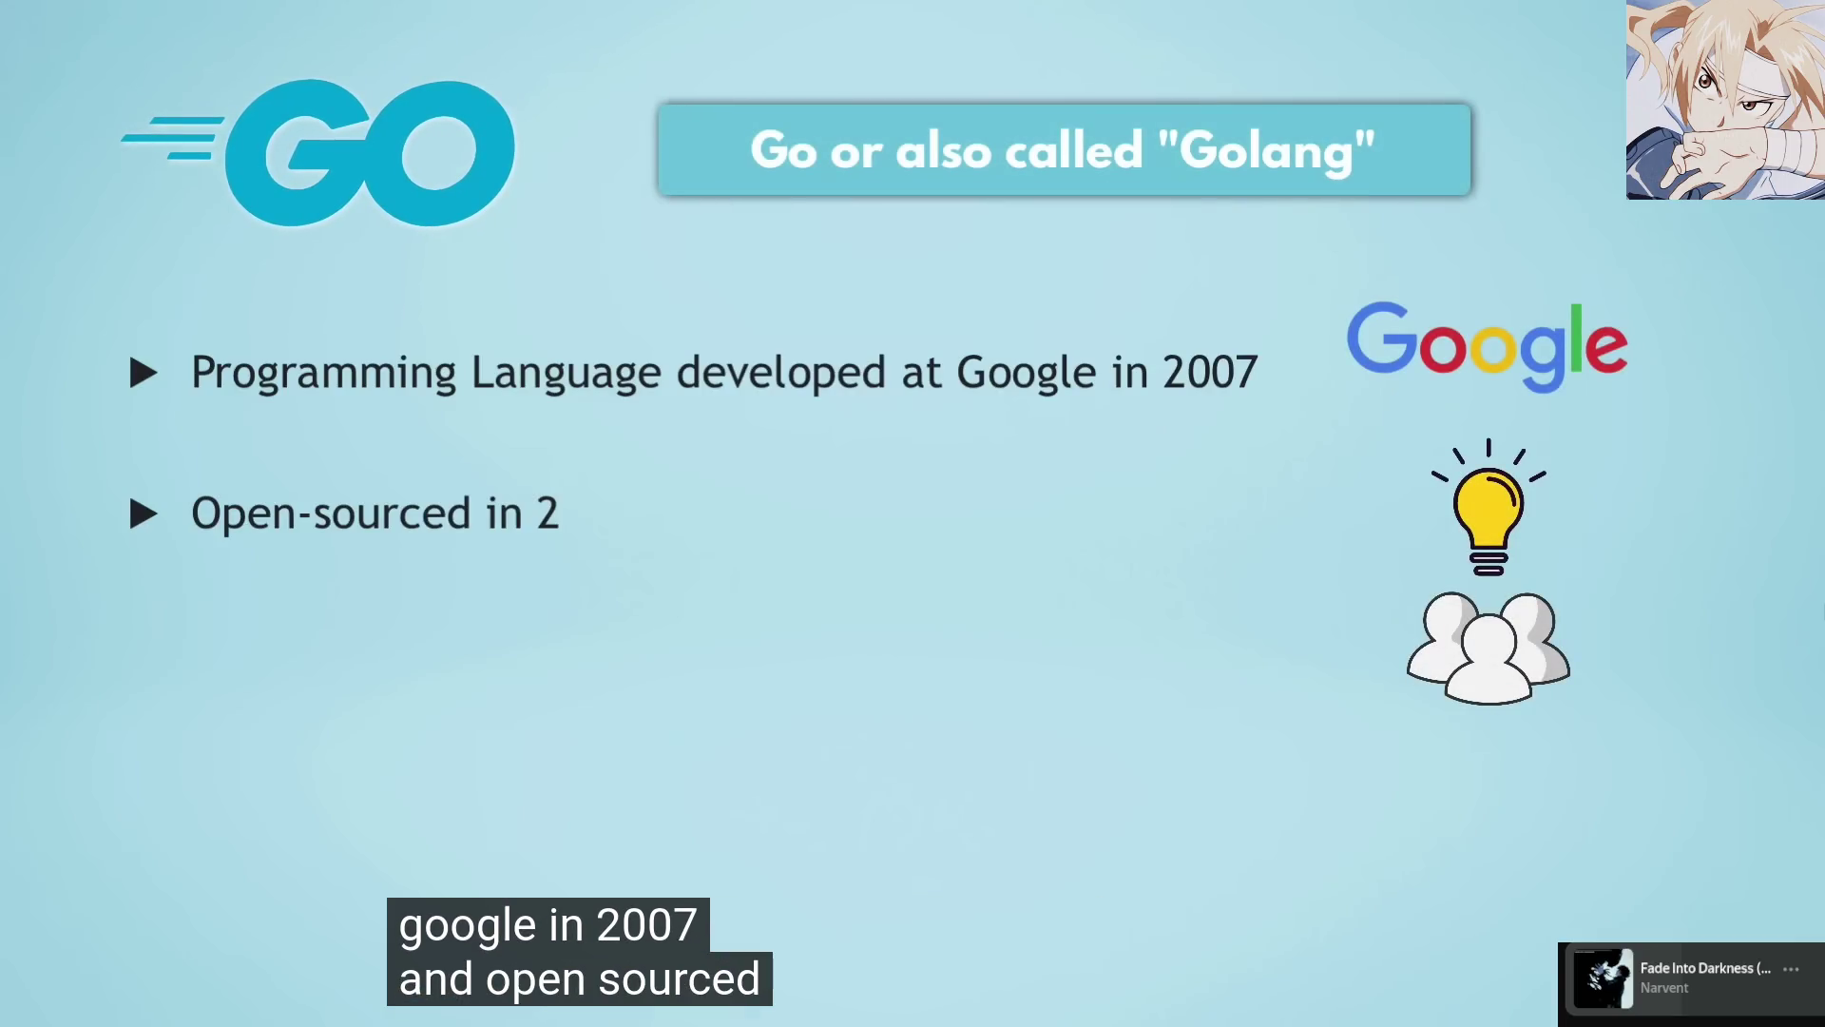
Toggle playback repeatedly through the Go history slide, ending paused at 3:09 on the open-sourcing slide
{"action": "key", "text": "space"}
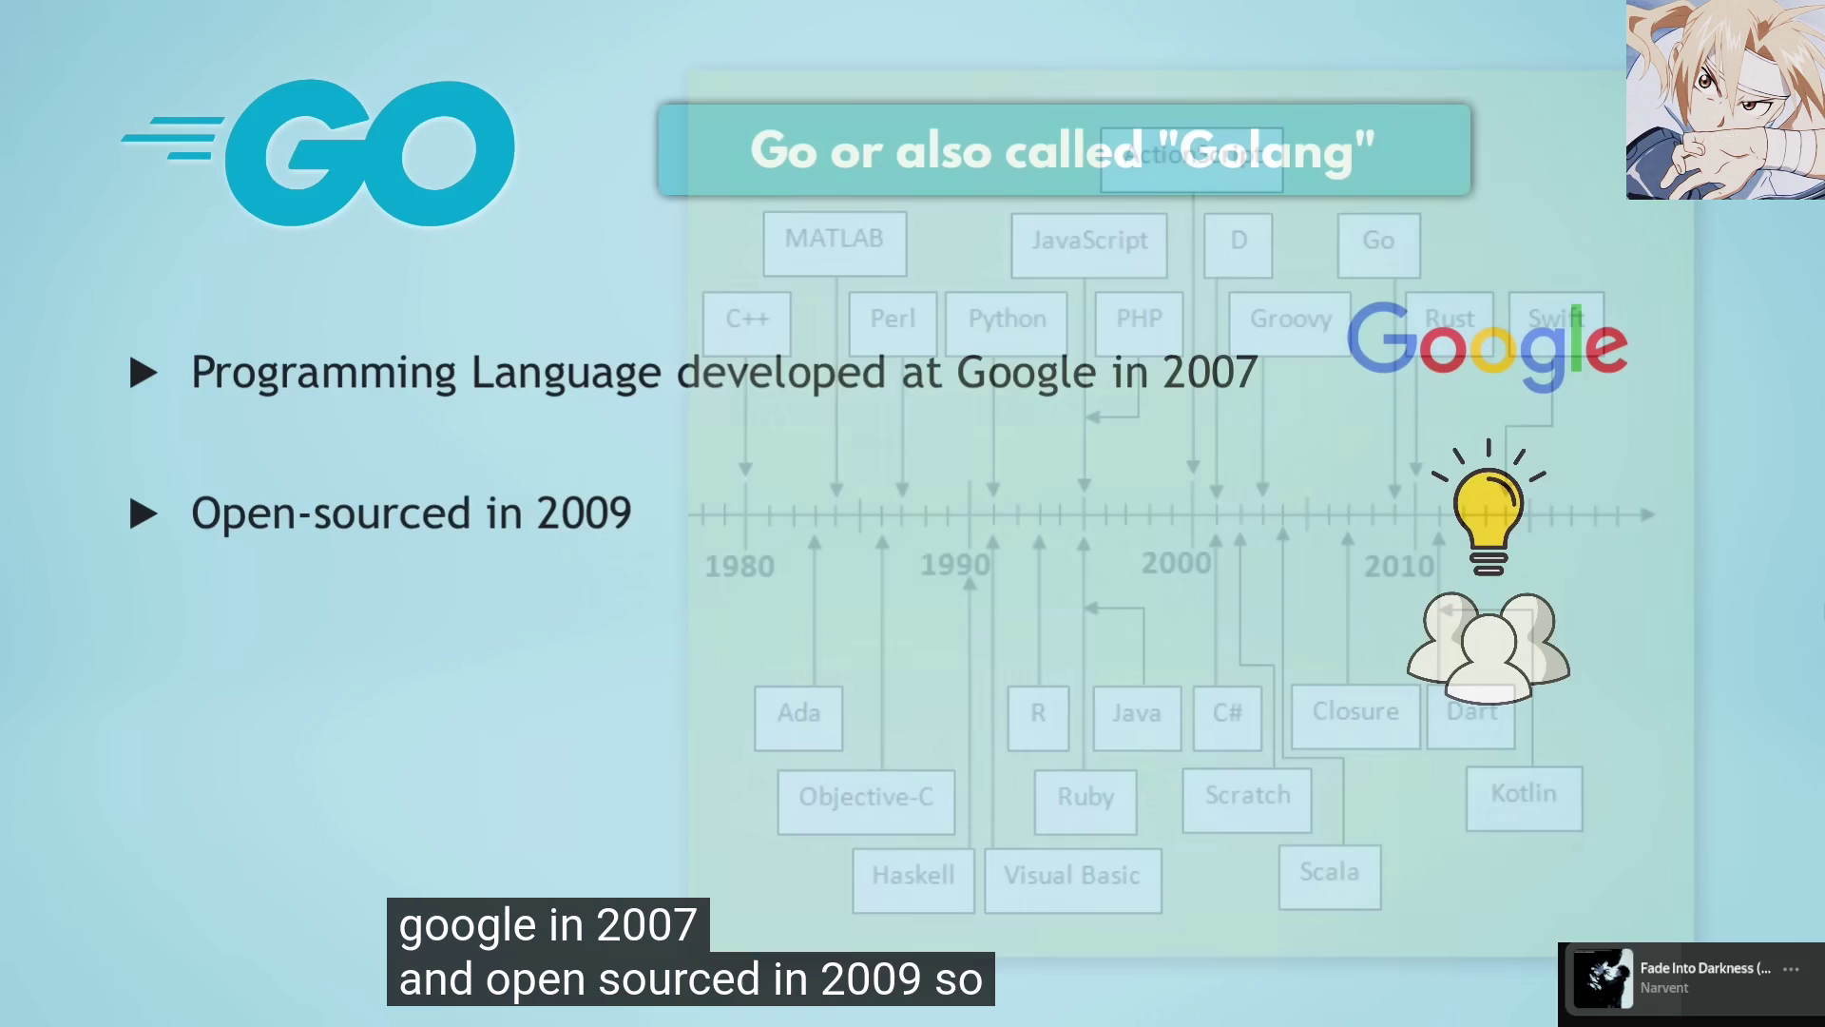
{"action": "mouse_move", "coordinate": [1157, 49]}
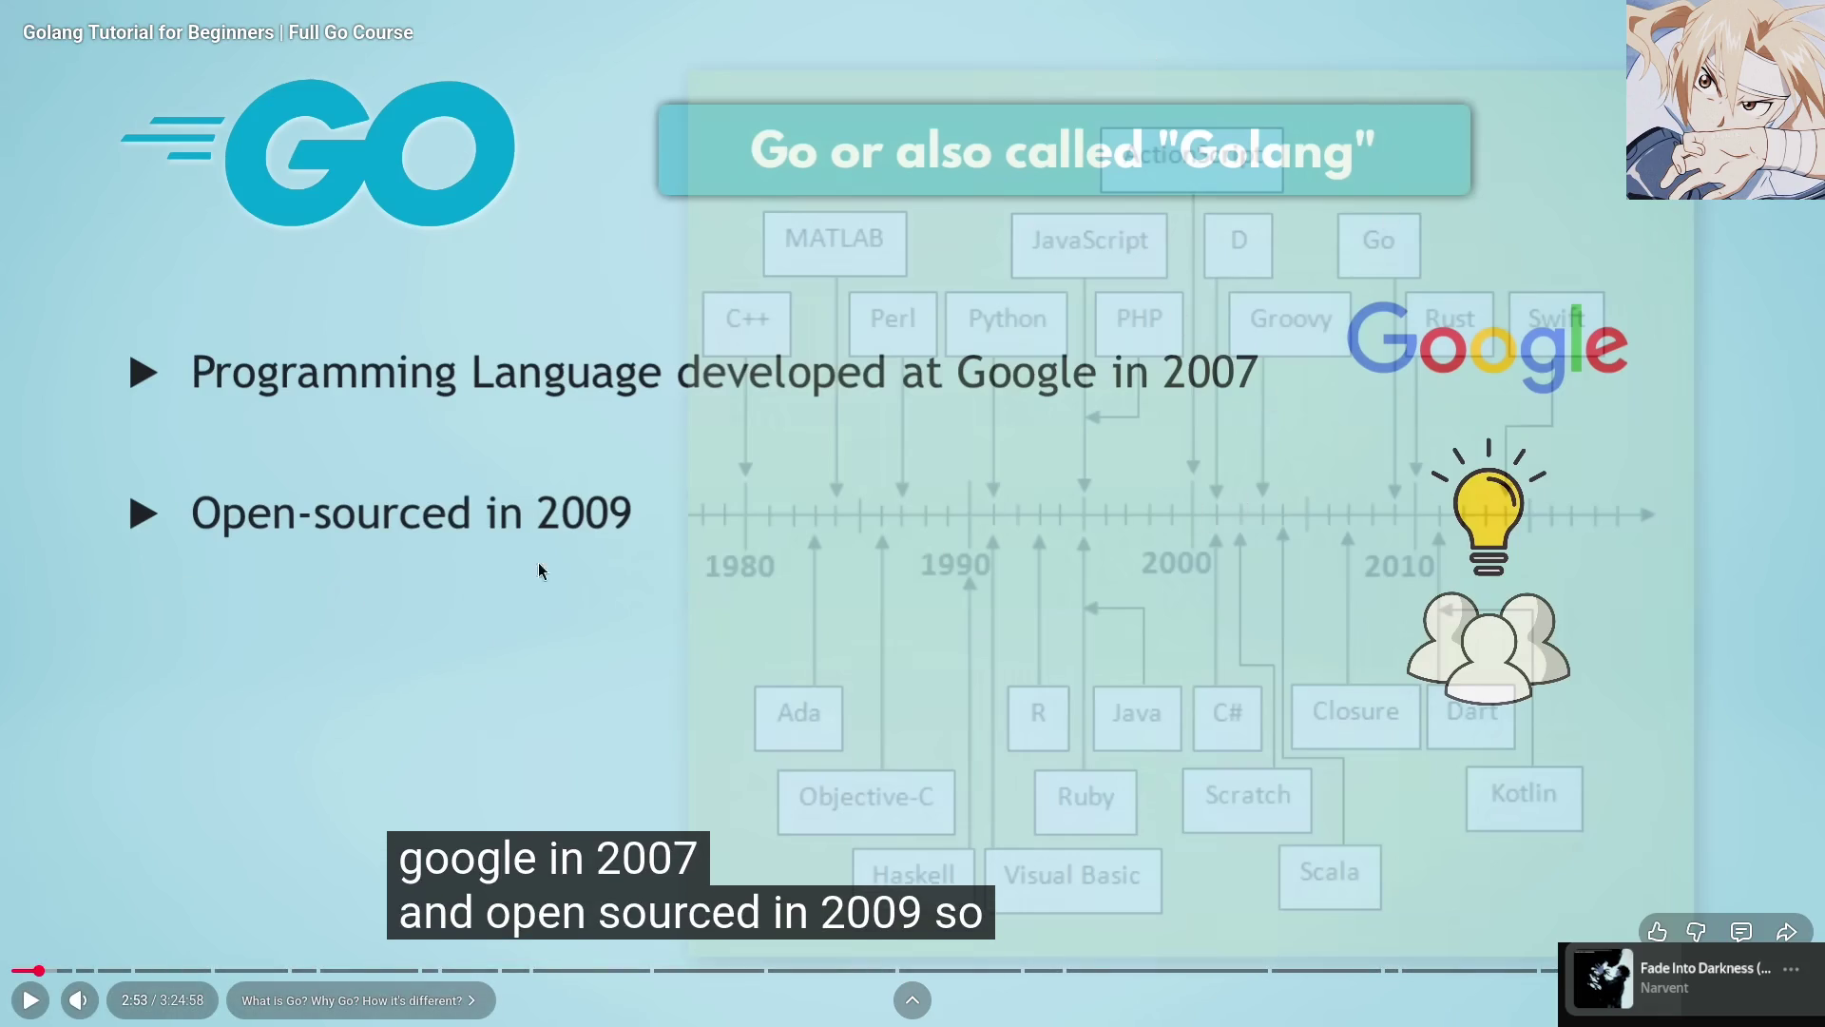
{"action": "left_click", "coordinate": [691, 540]}
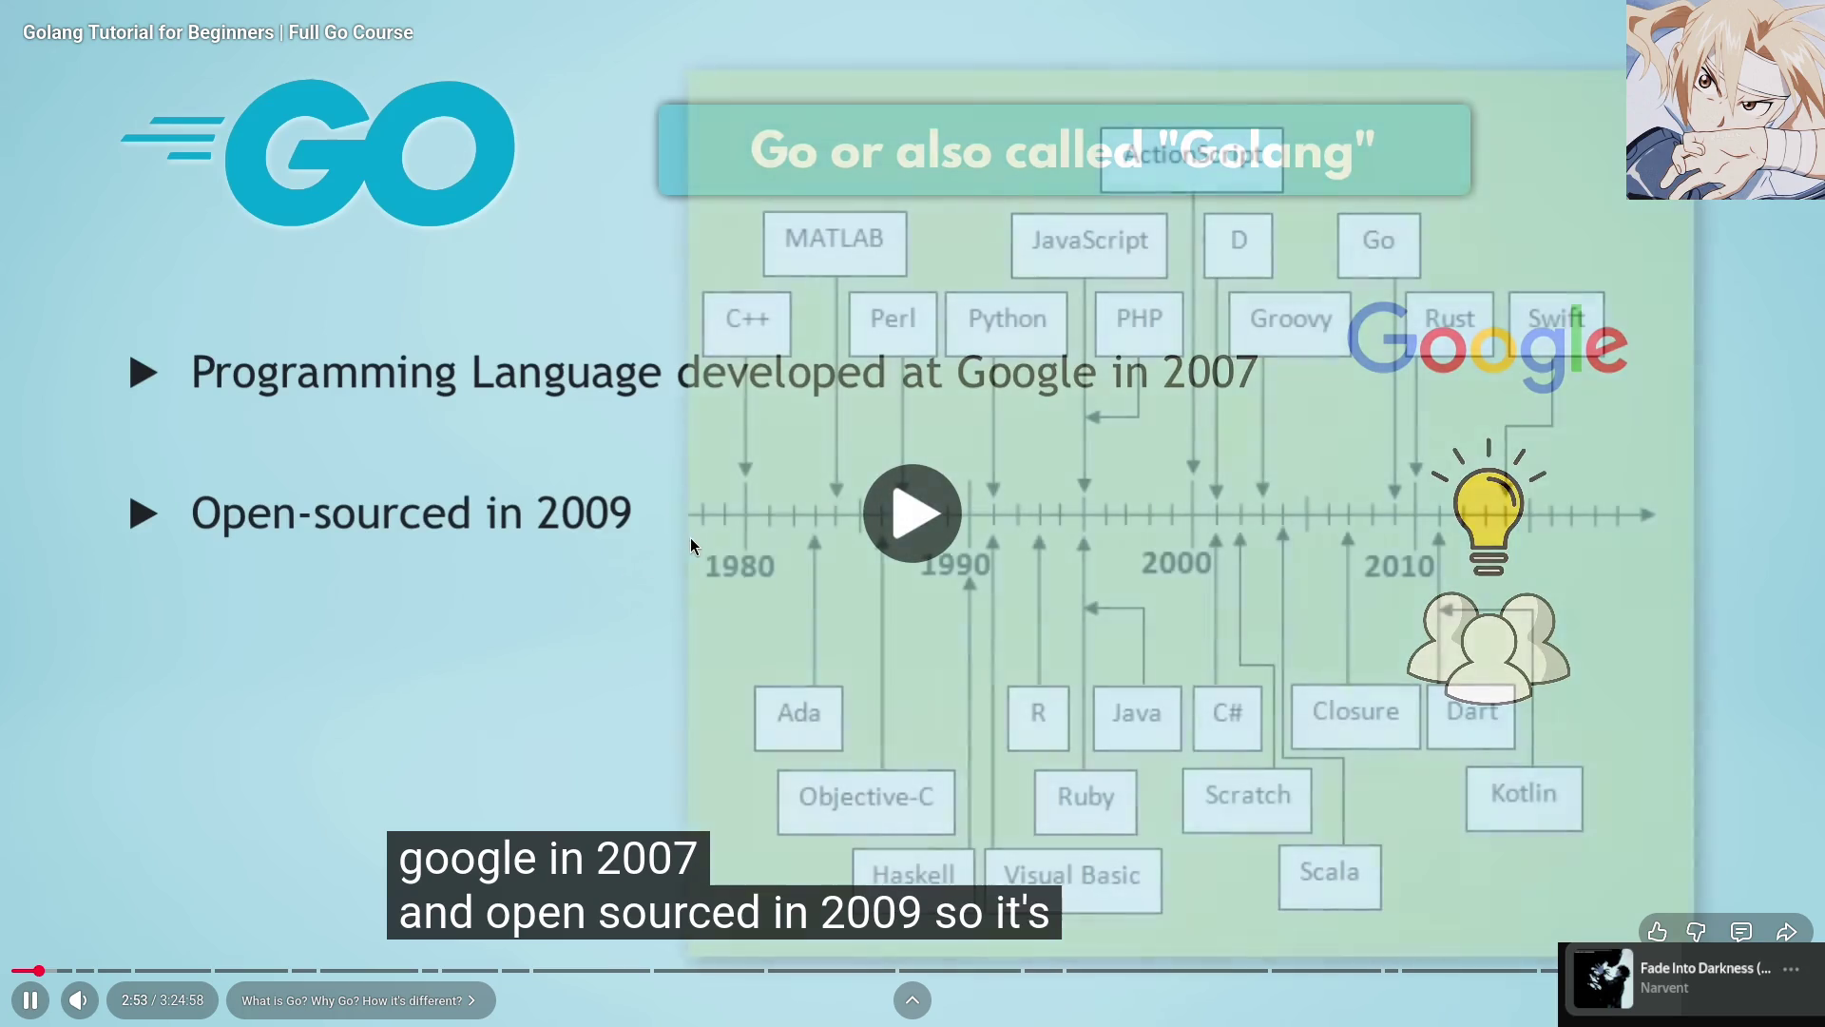
{"action": "left_click", "coordinate": [691, 538]}
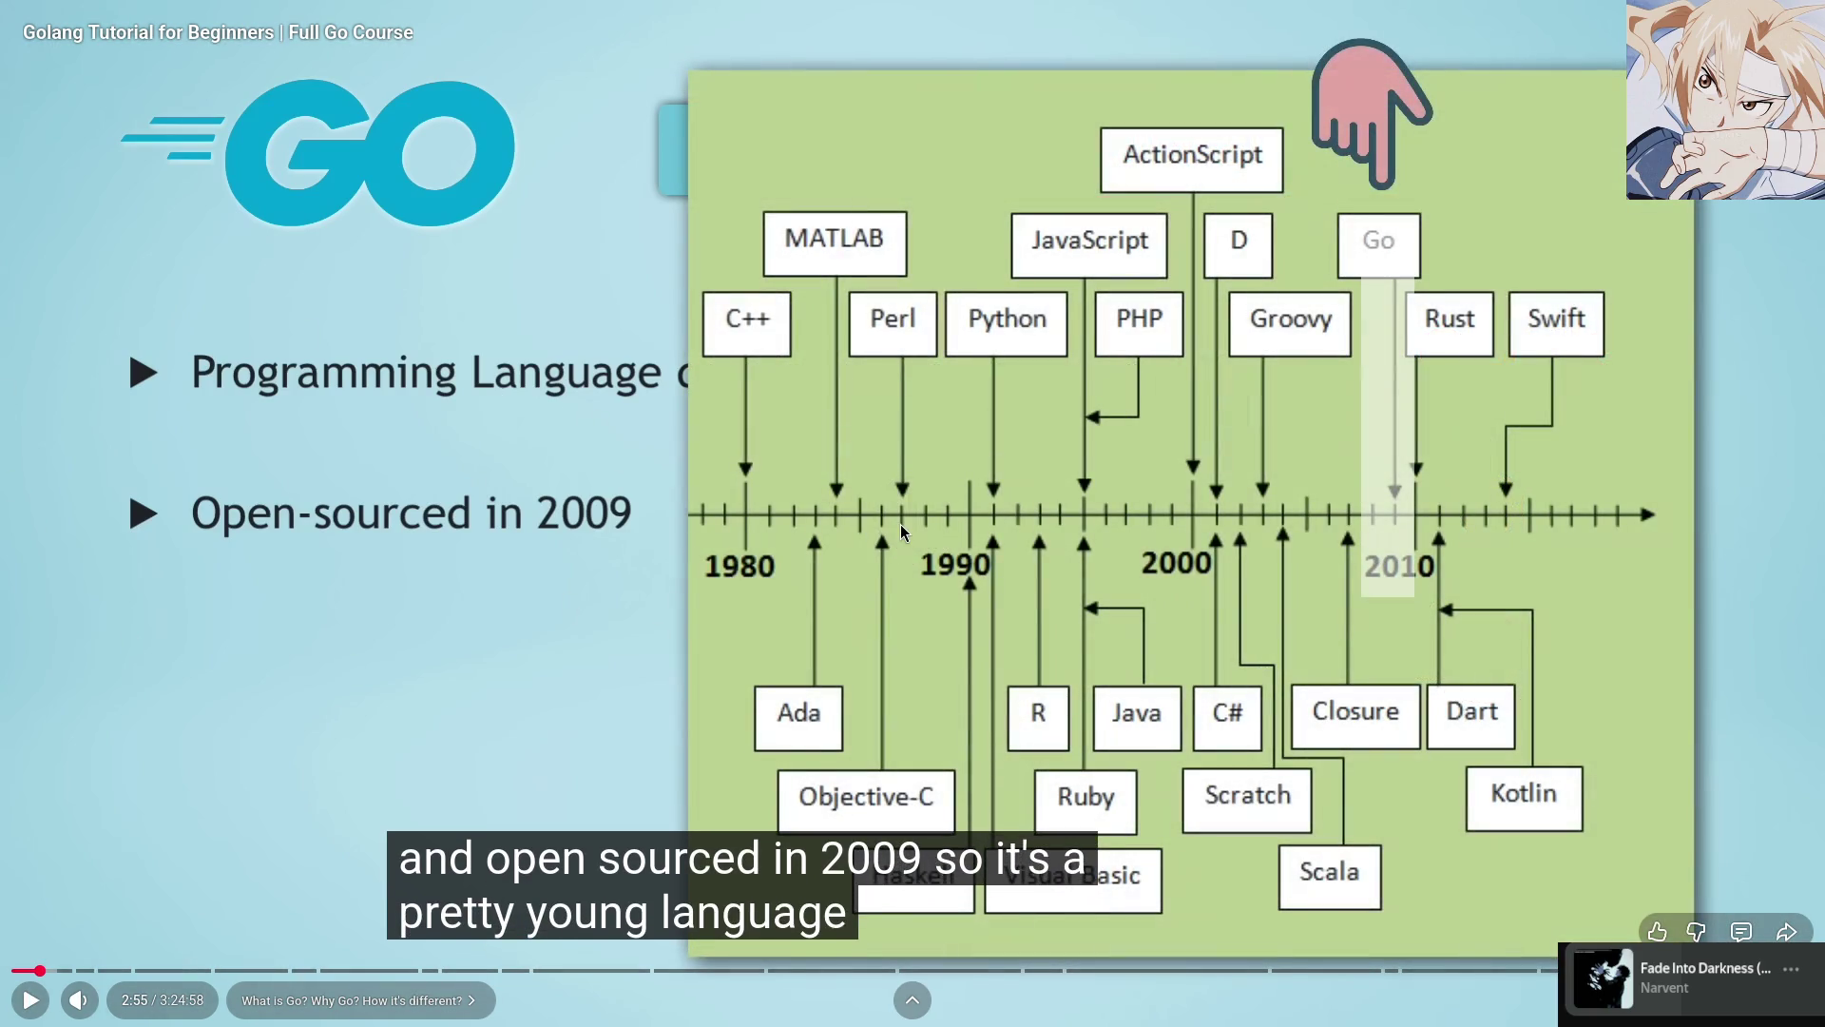
{"action": "left_click", "coordinate": [903, 533]}
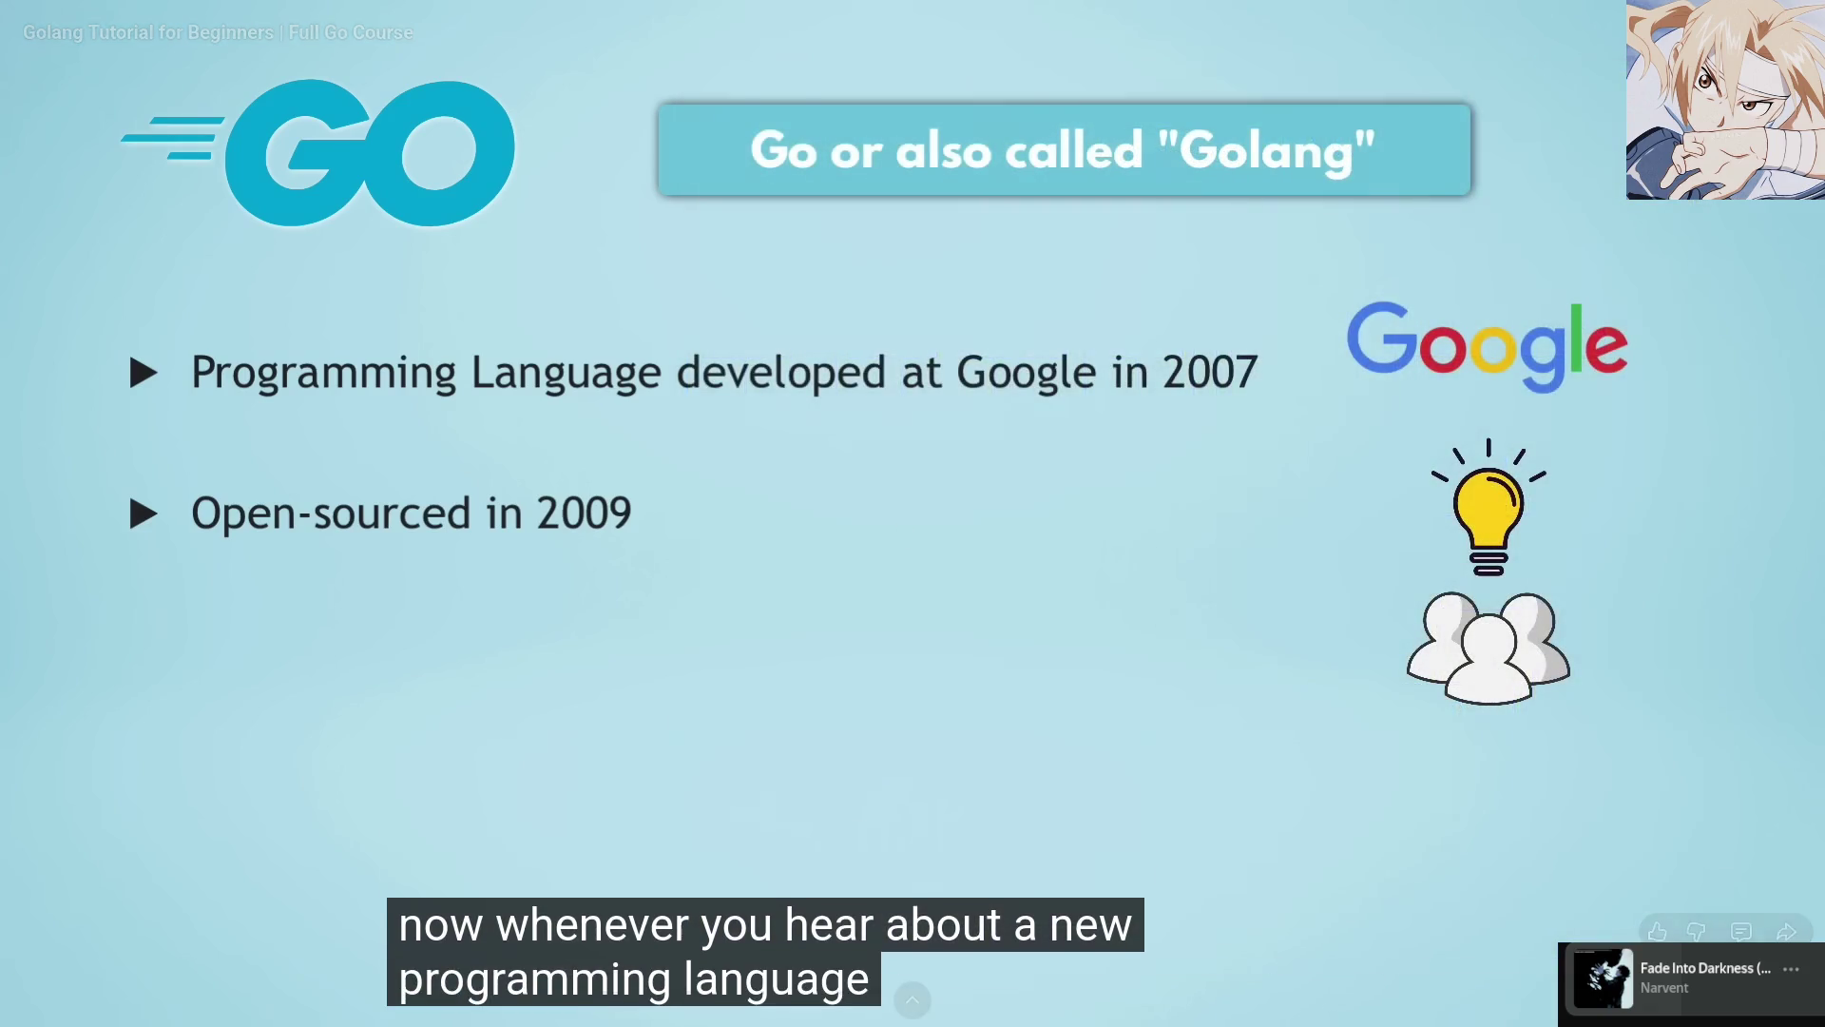
{"action": "left_click", "coordinate": [903, 532]}
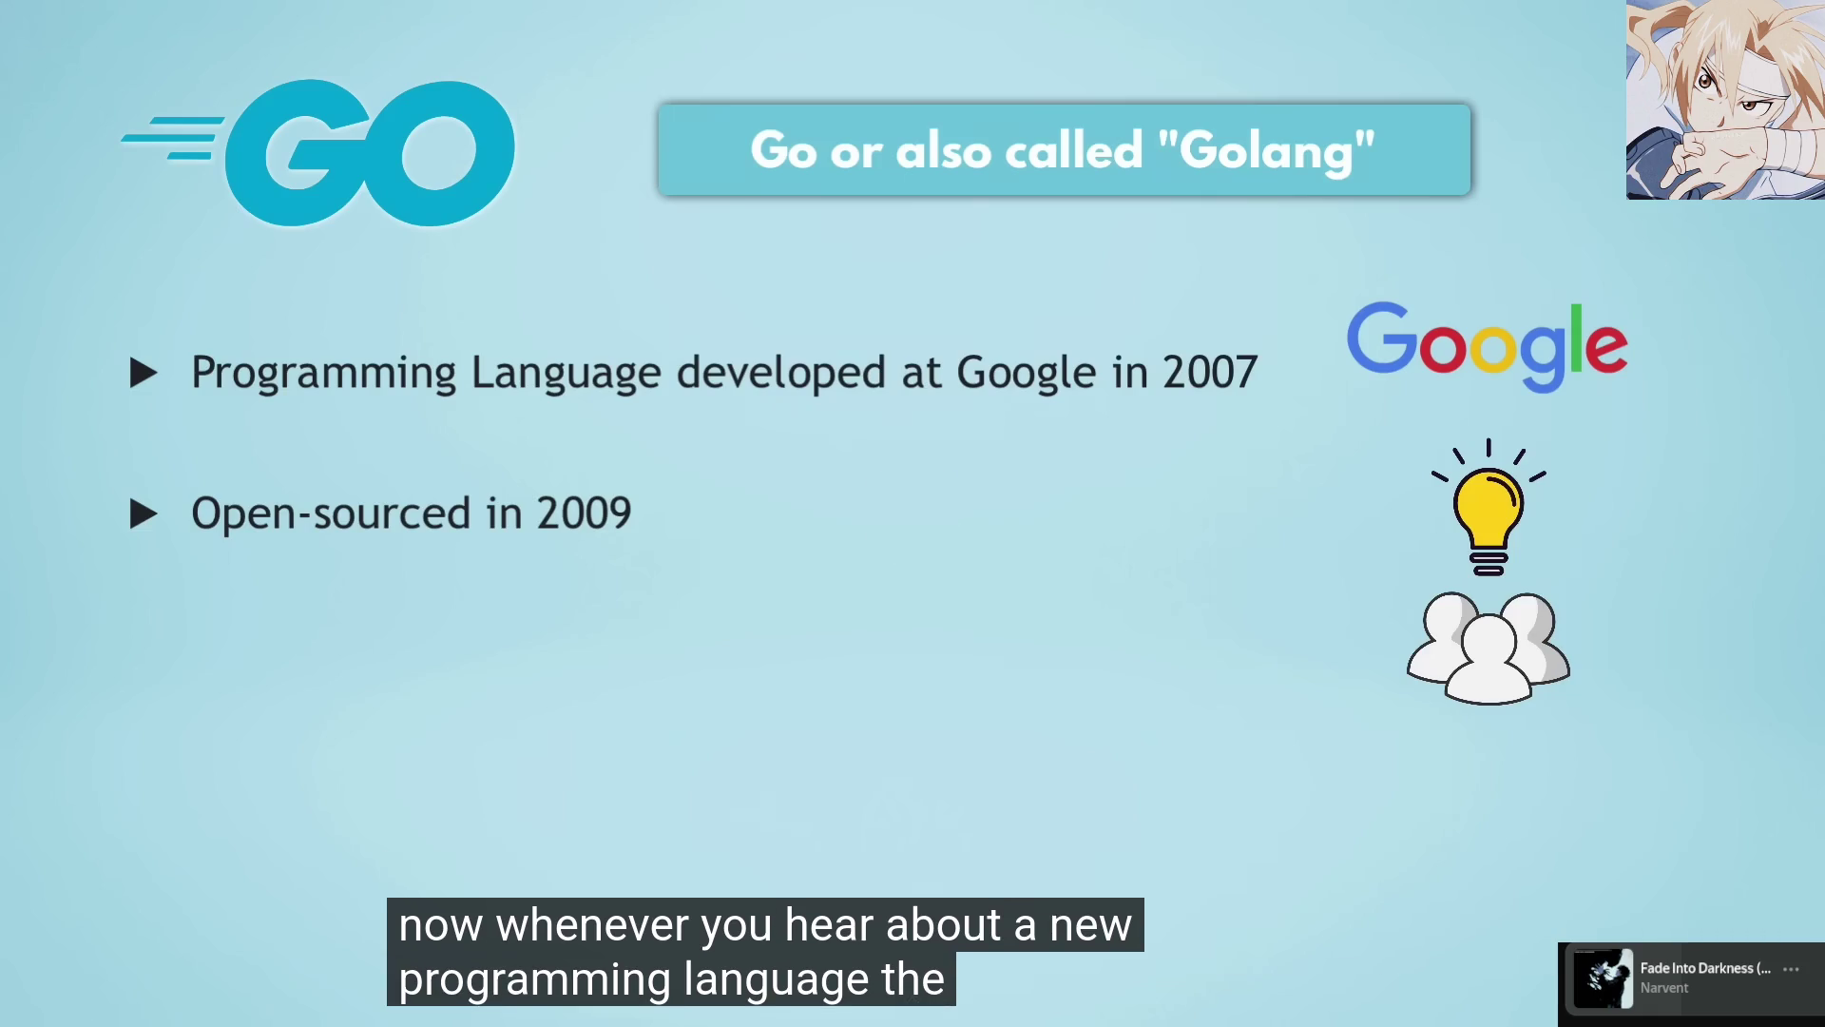
{"action": "left_click", "coordinate": [904, 532]}
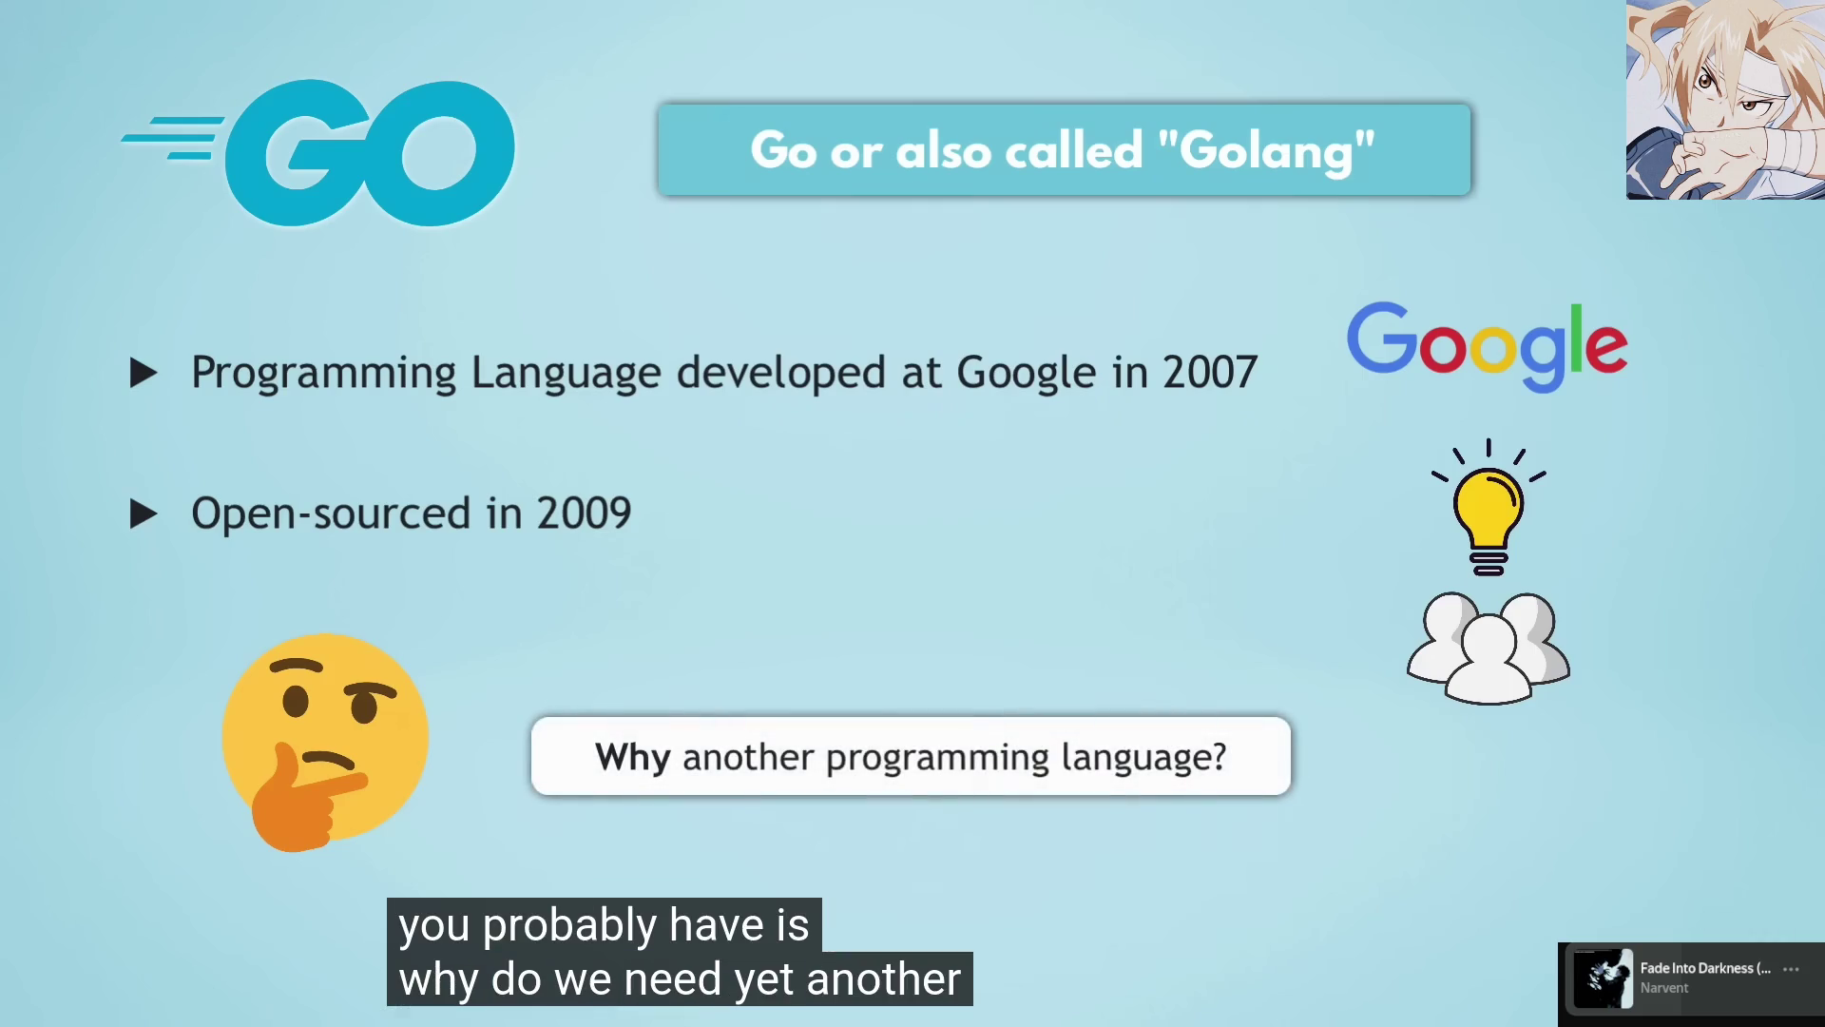
{"action": "left_click", "coordinate": [903, 533]}
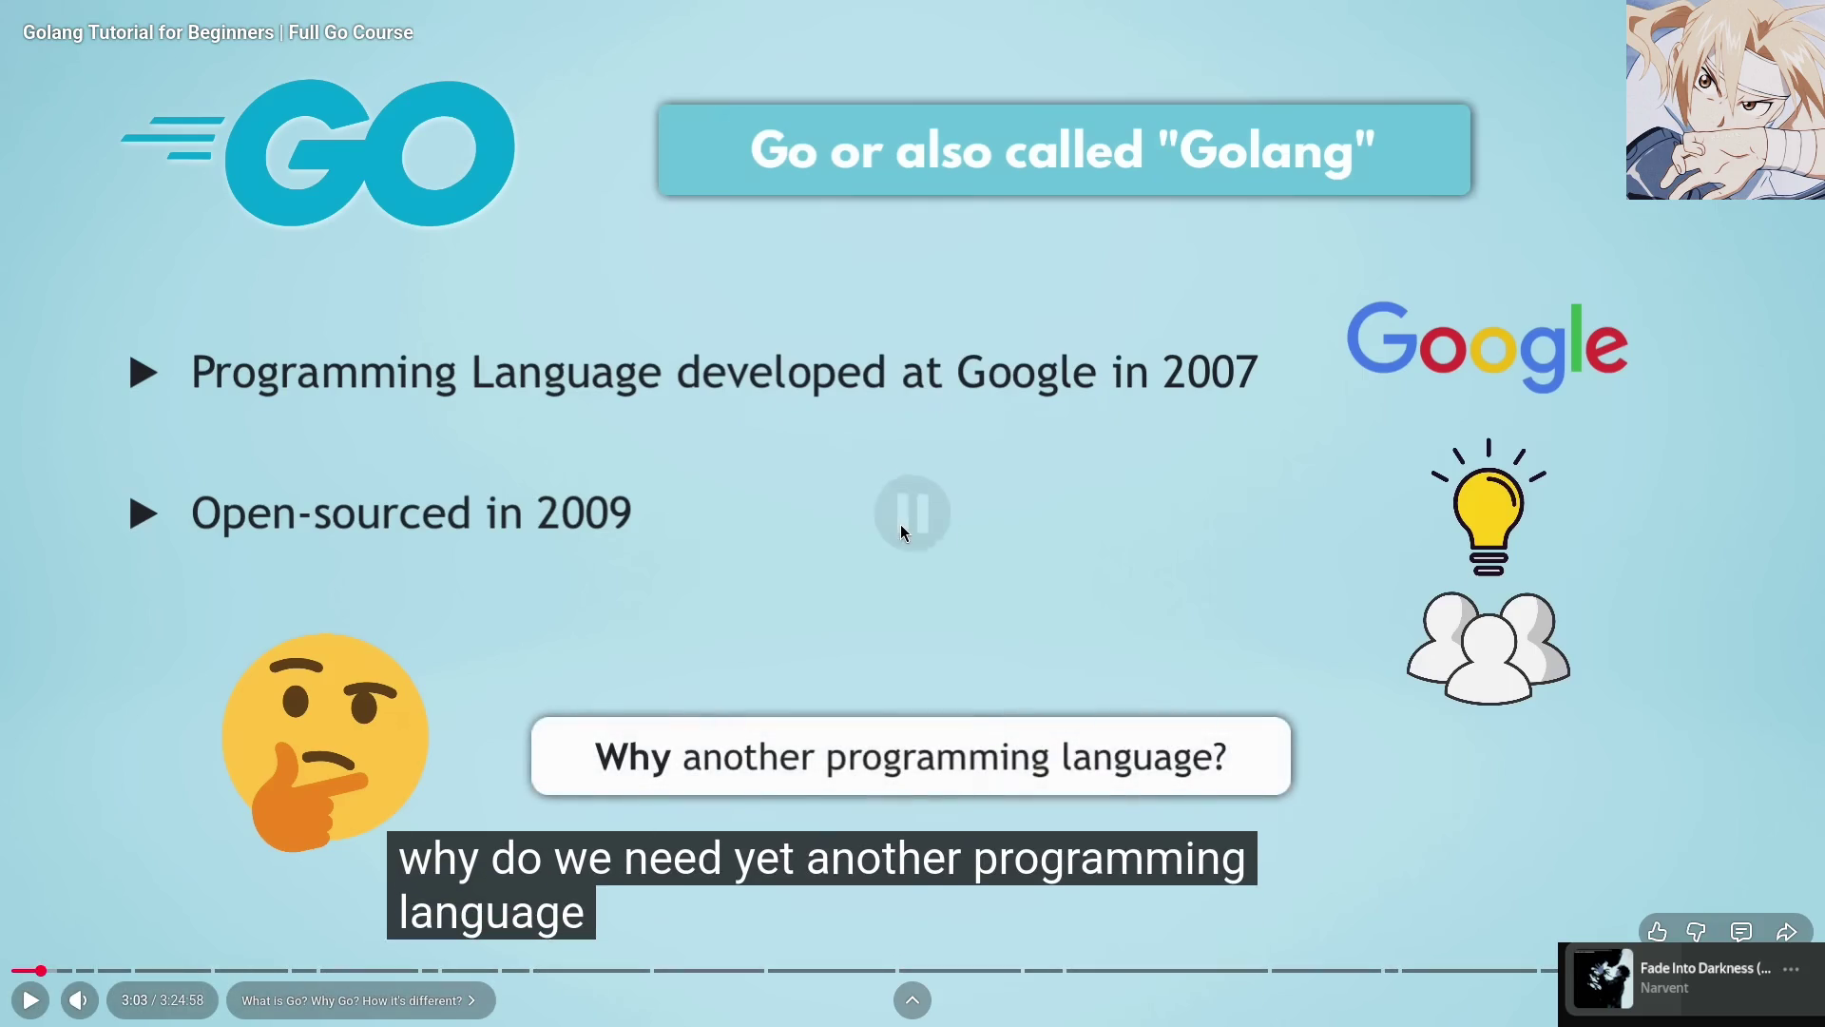
{"action": "left_click", "coordinate": [903, 532]}
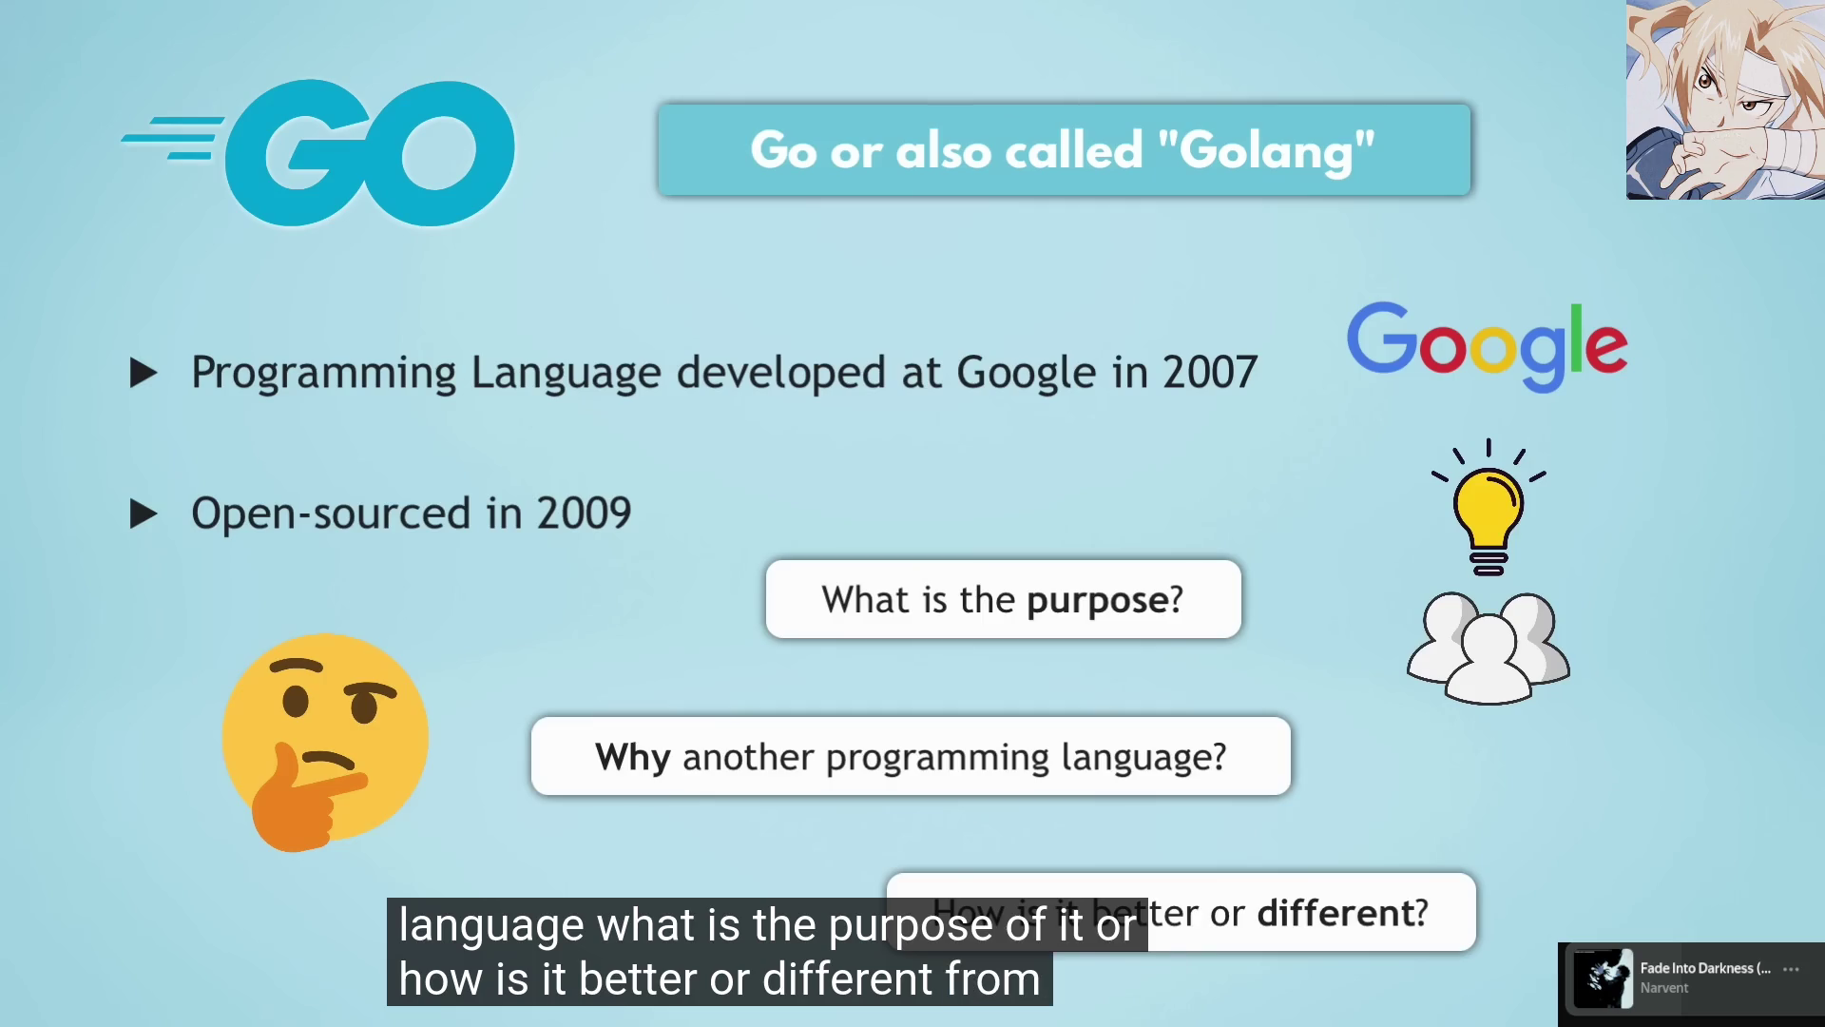
{"action": "left_click", "coordinate": [903, 532]}
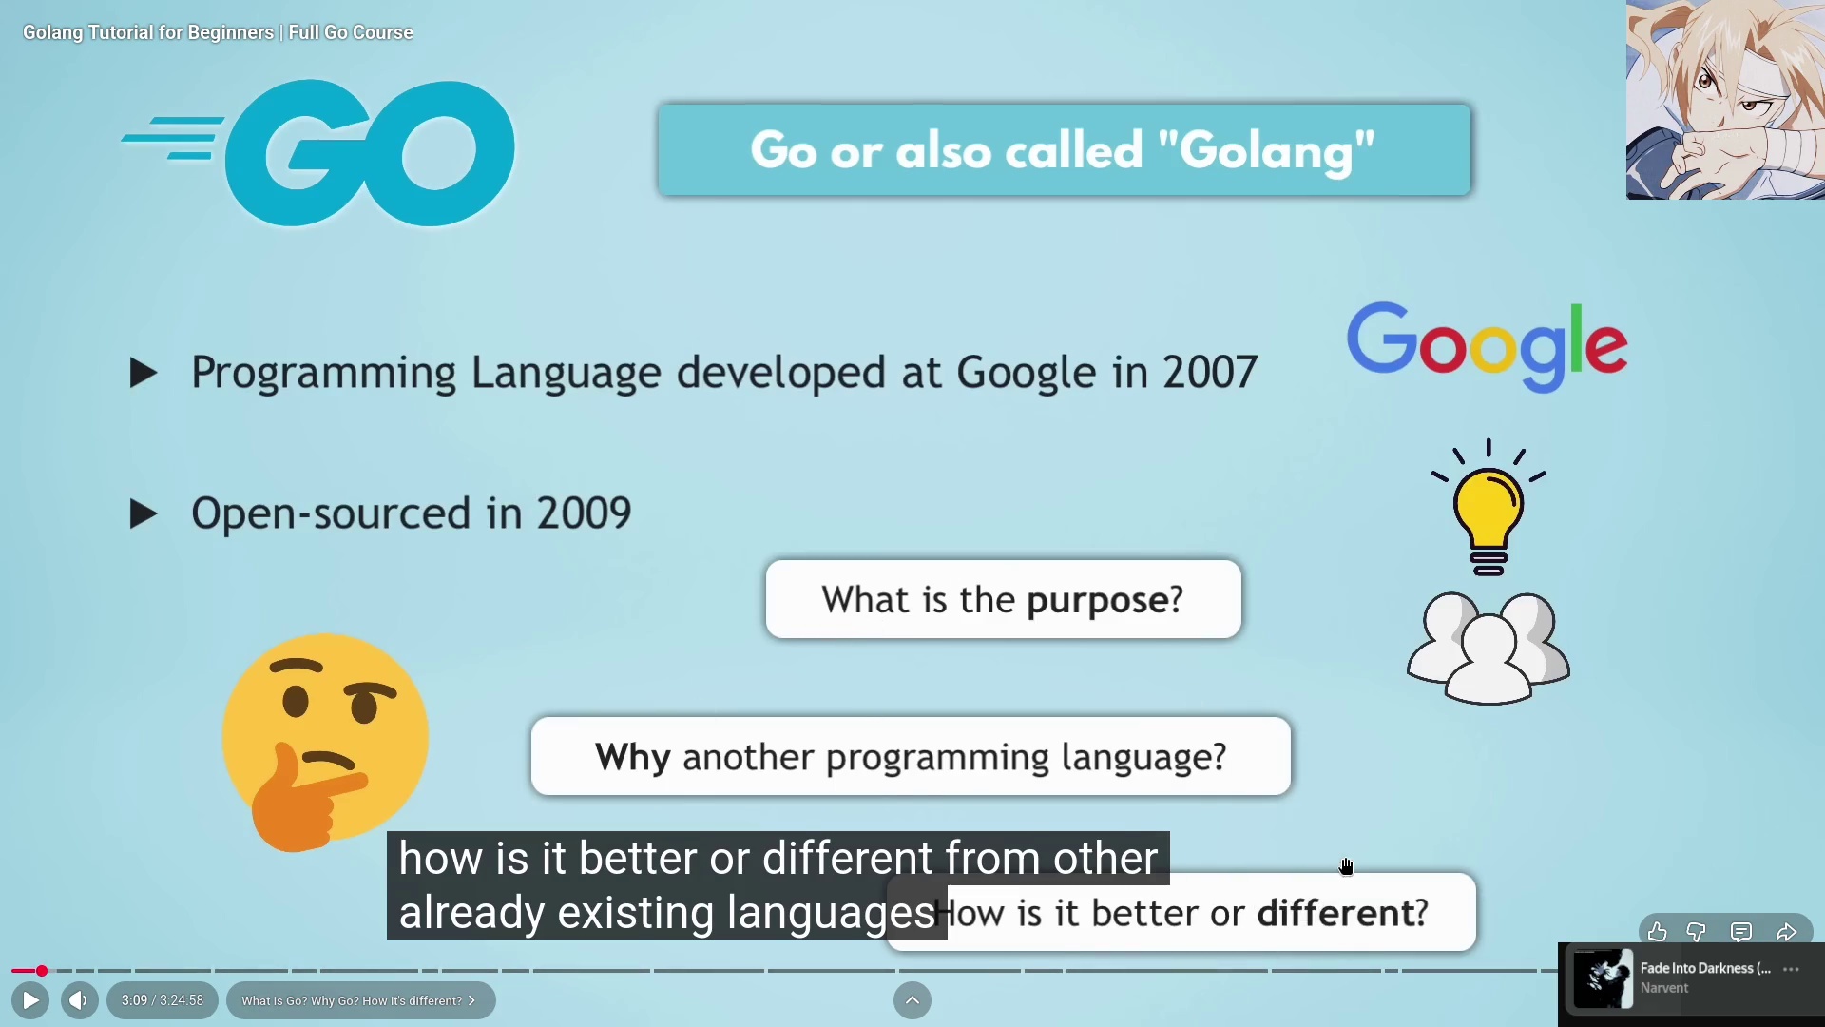
Look up 'purpose' in Google Translate ('цель'), then return the tutorial to full screen
{"action": "key", "text": "Escape"}
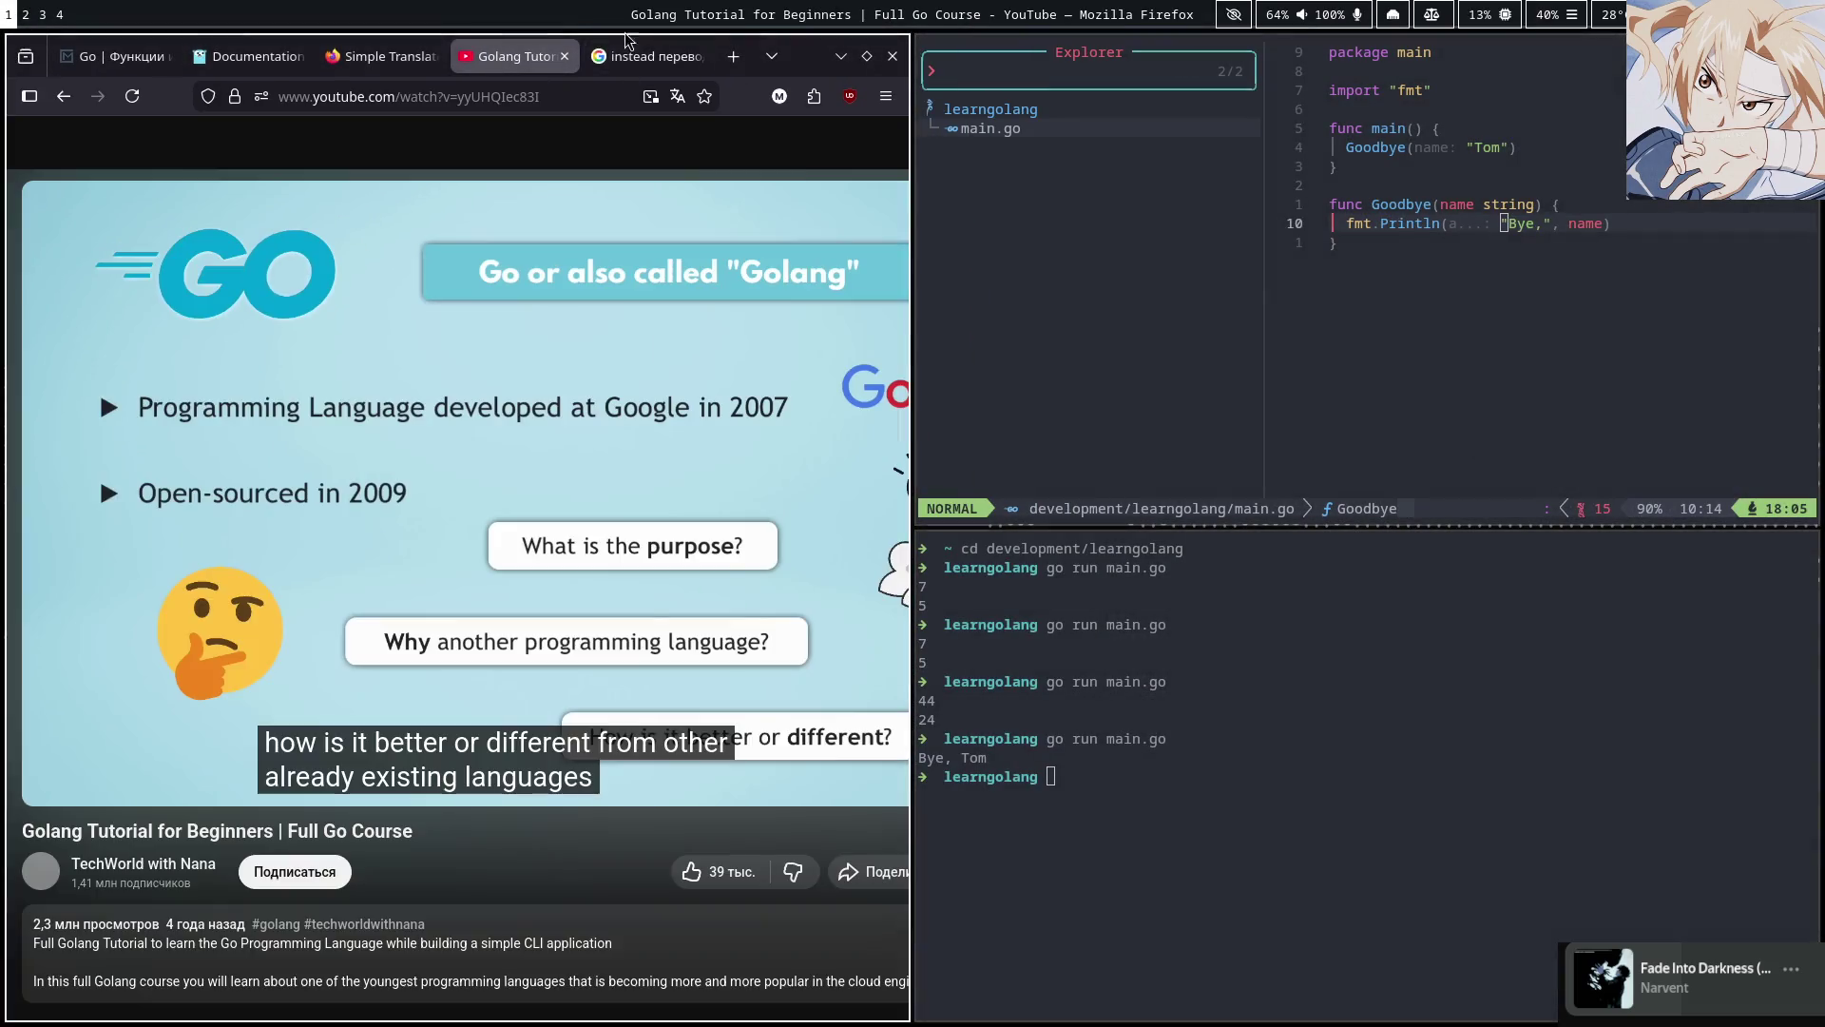
{"action": "key", "text": "ctrl+Tab"}
{"action": "left_click", "coordinate": [653, 346]}
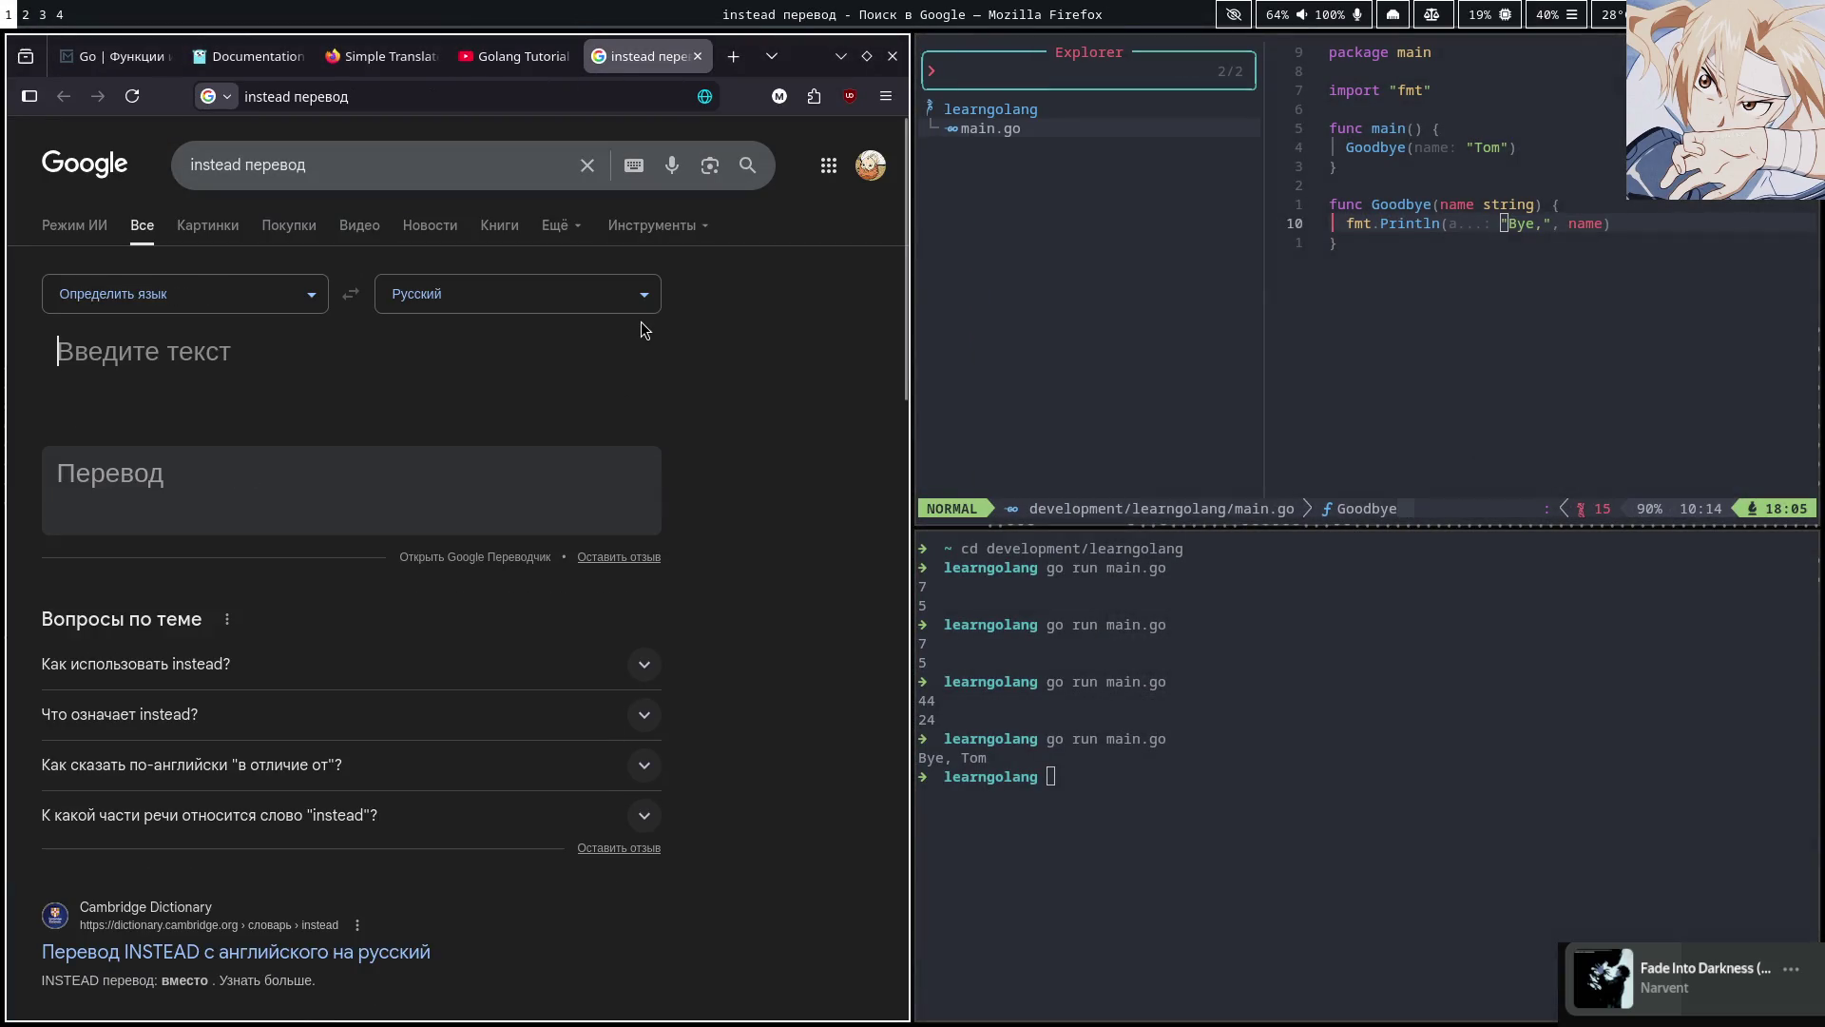
{"action": "type", "text": "purp"}
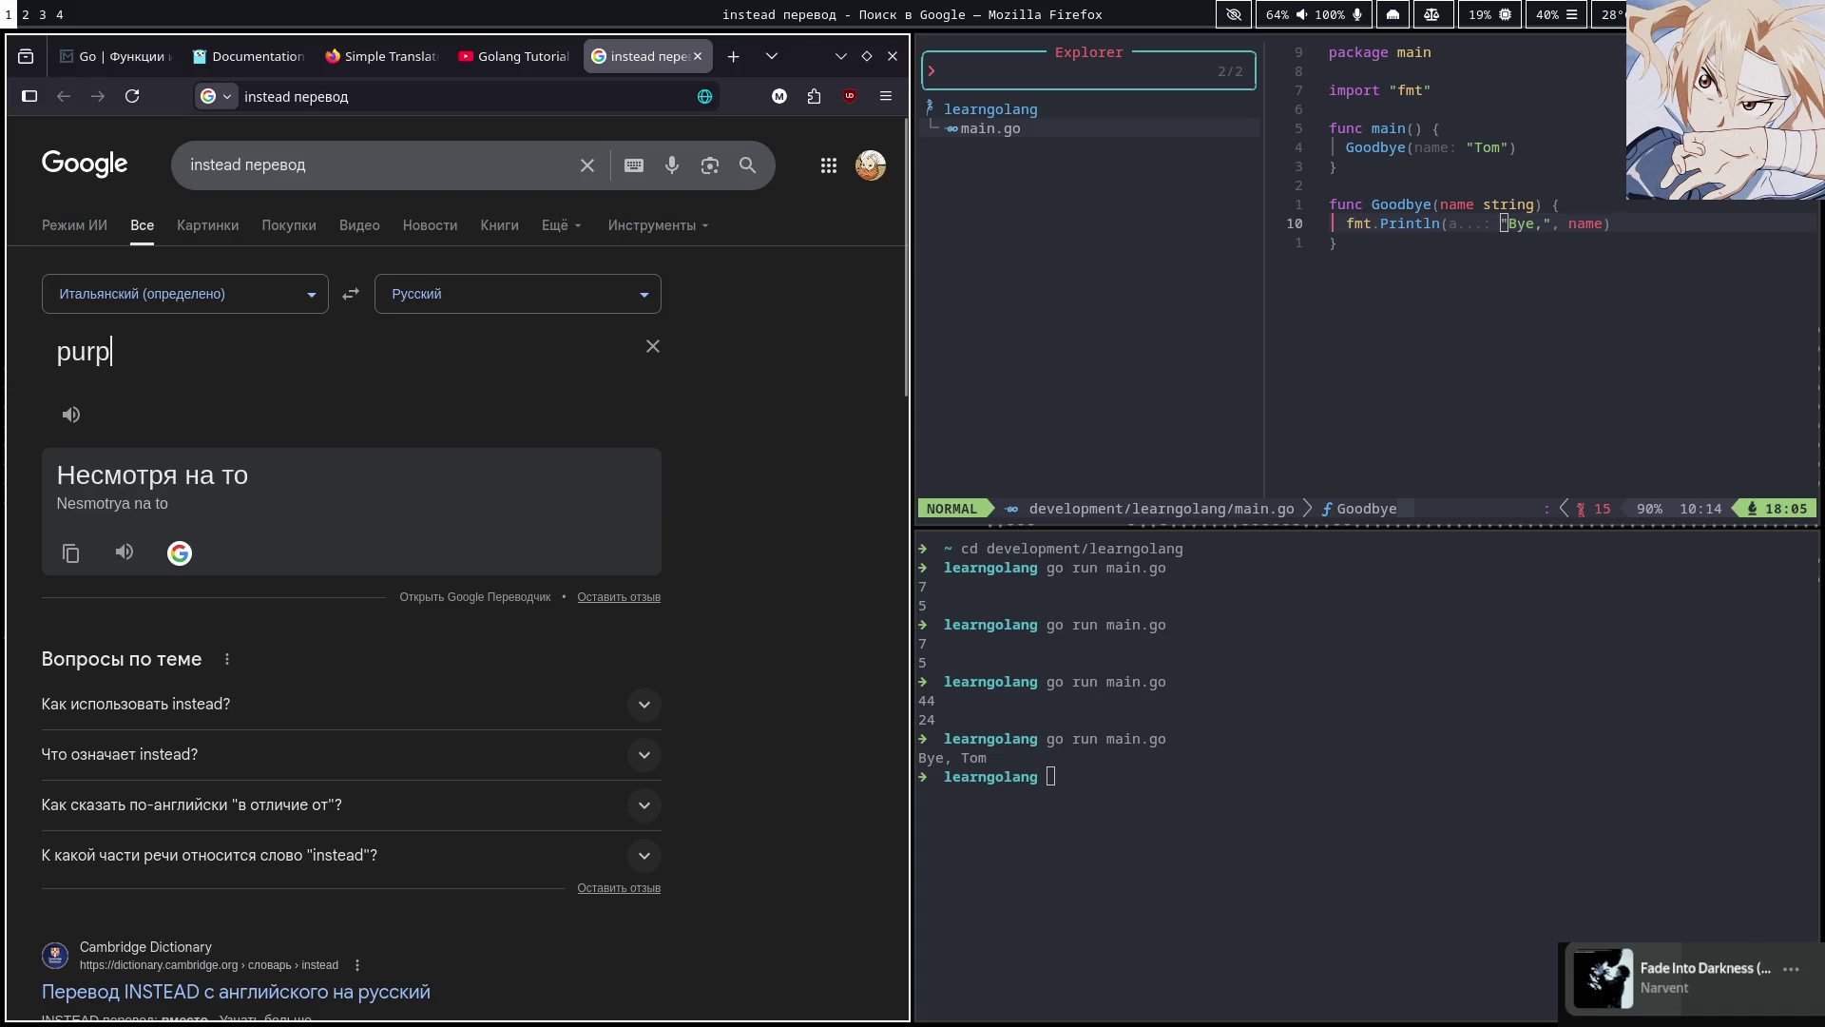
{"action": "type", "text": "os"}
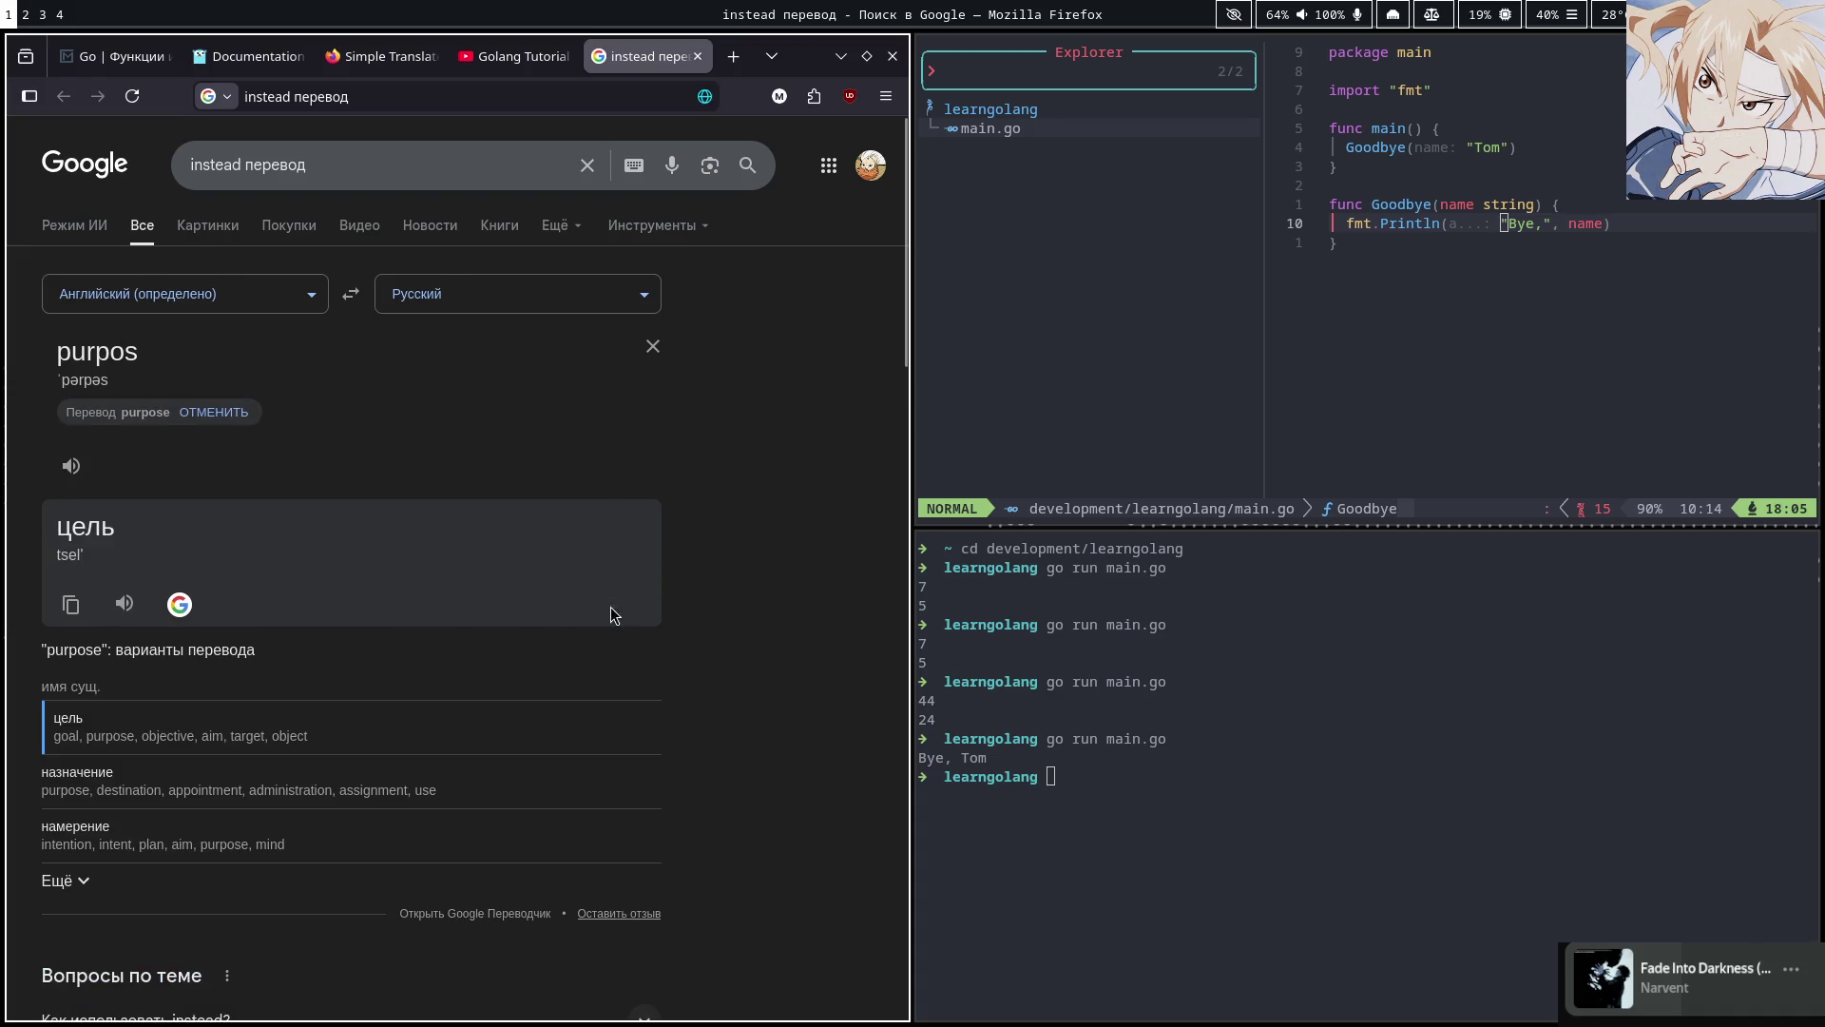
{"action": "left_click", "coordinate": [513, 56]}
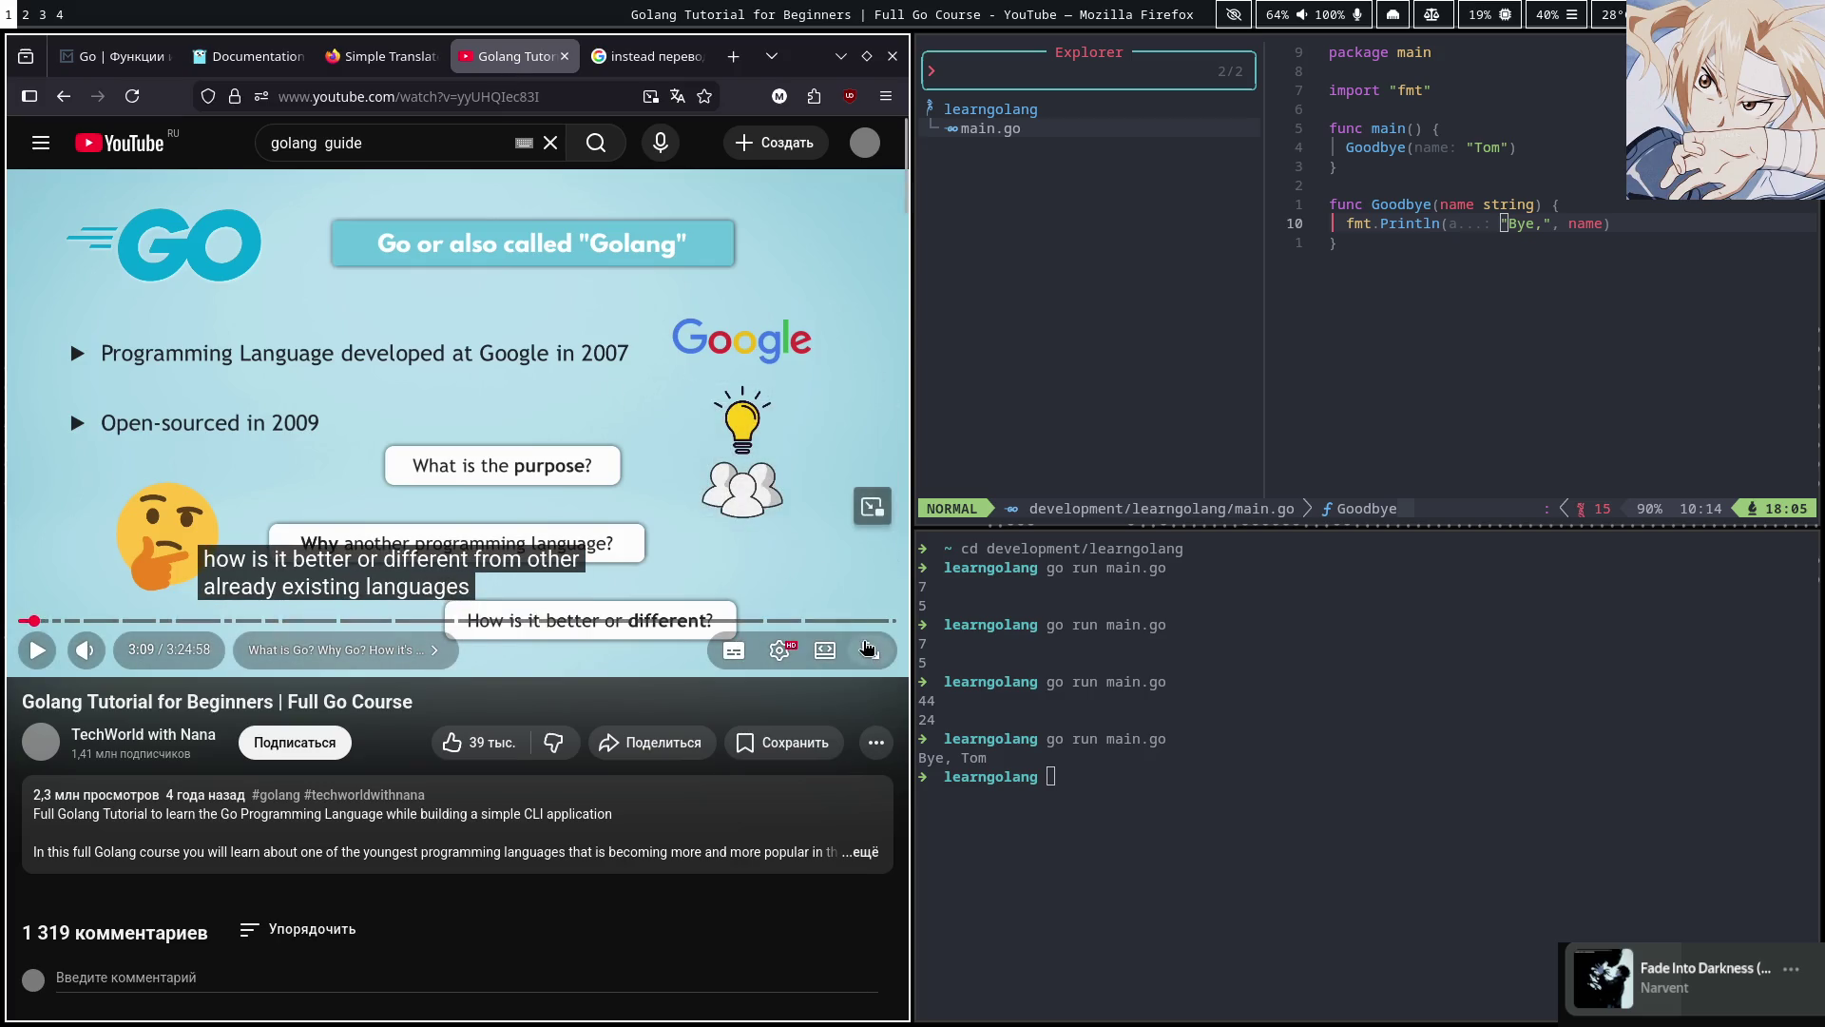
{"action": "left_click", "coordinate": [871, 649]}
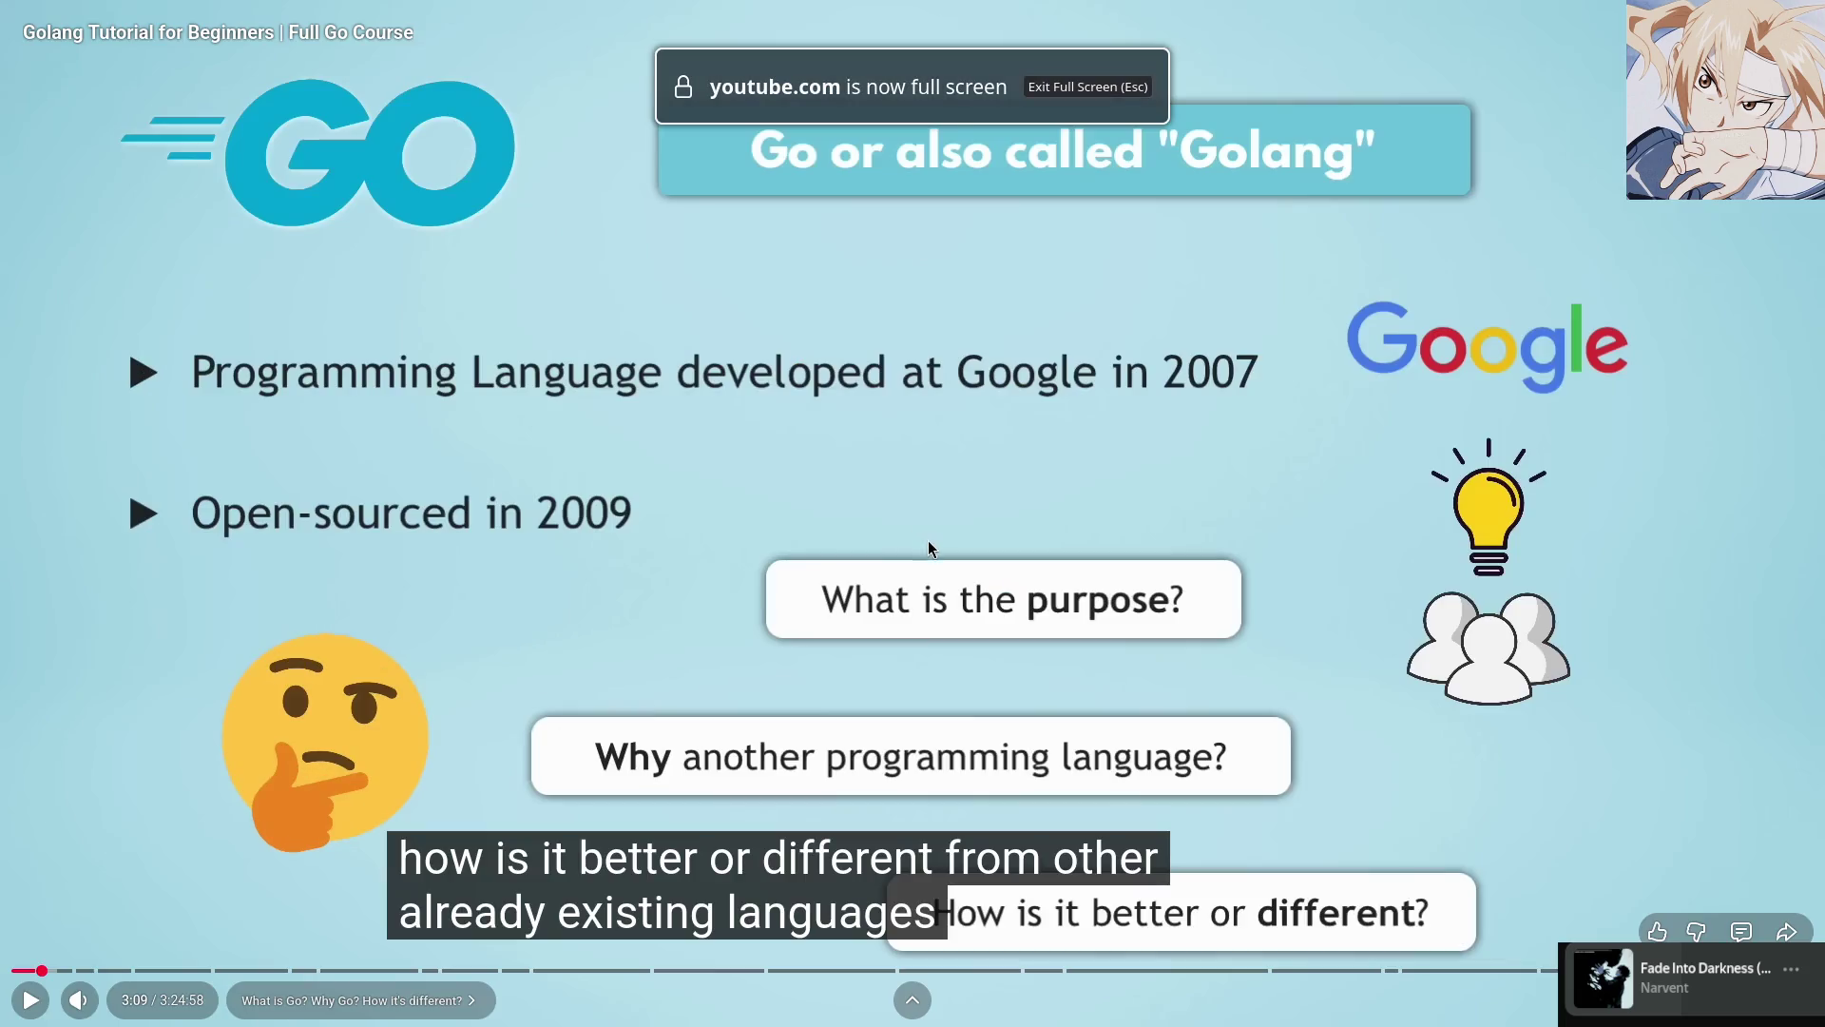
Play the Evolution of Infrastructure section with captions moved higher, pausing at 3:41
{"action": "left_click", "coordinate": [931, 547]}
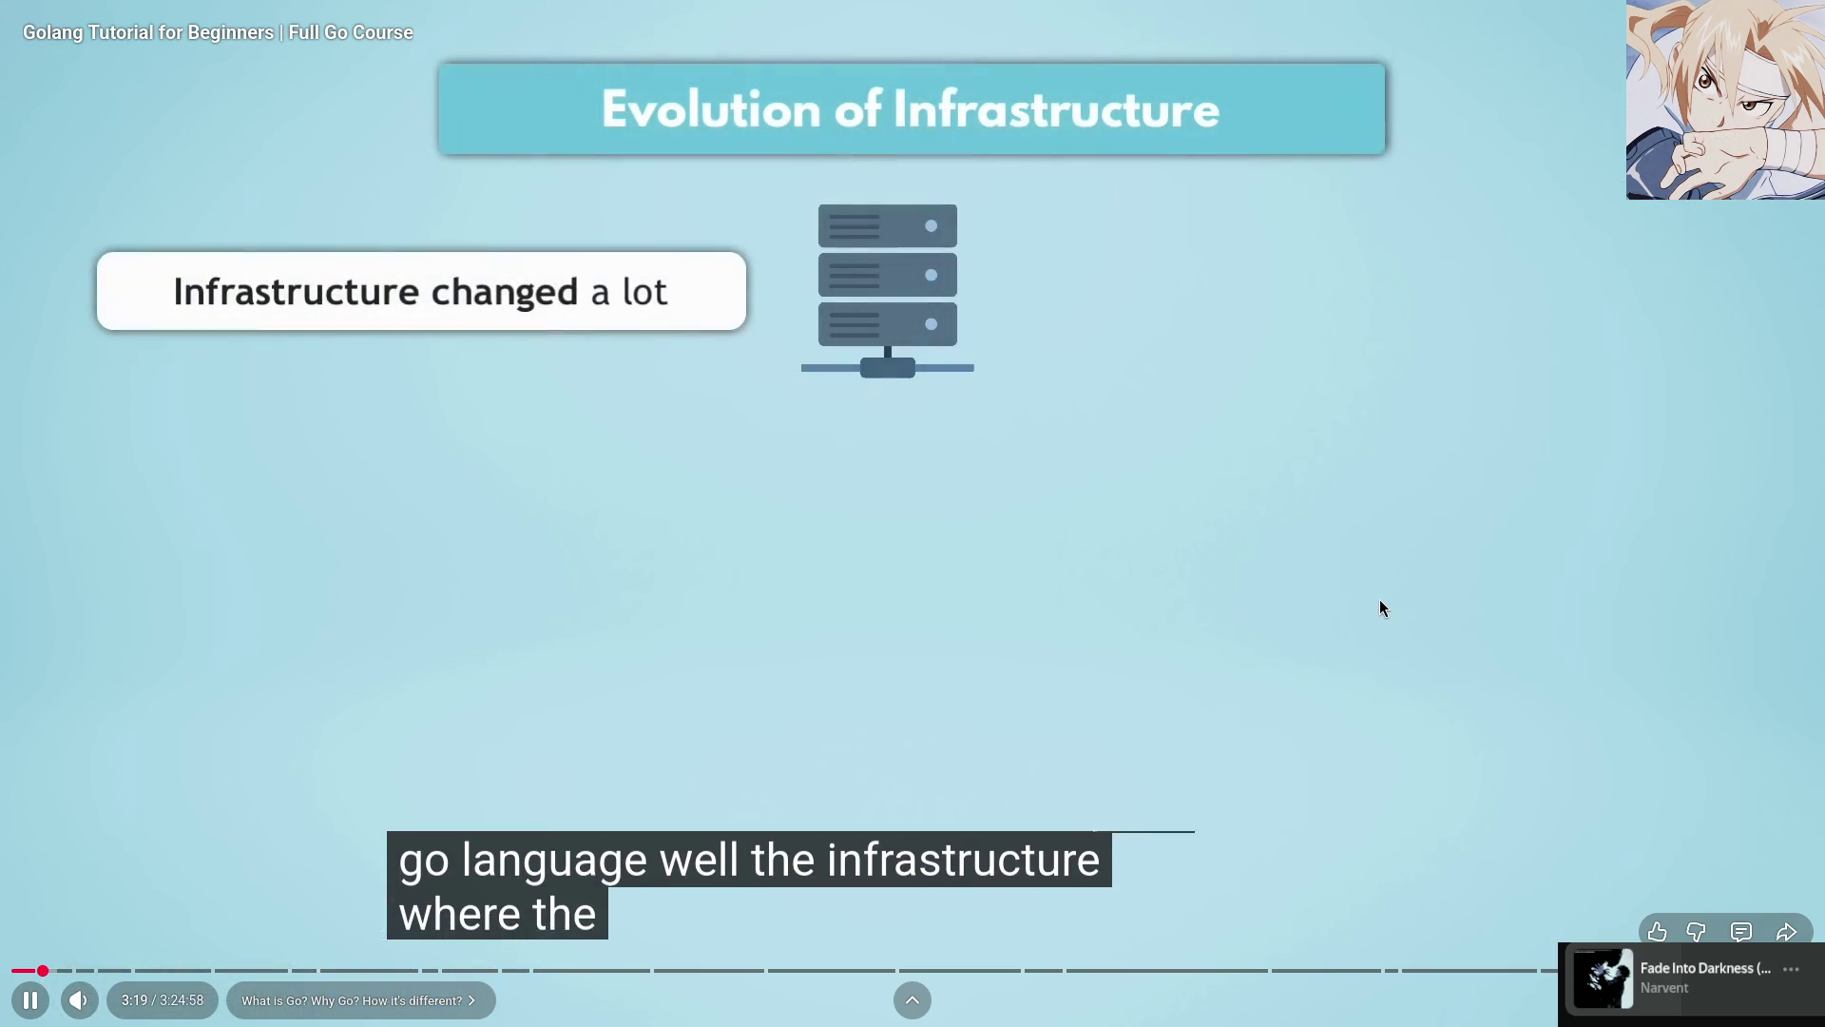
{"action": "left_click", "coordinate": [1372, 587]}
{"action": "left_click", "coordinate": [1332, 583]}
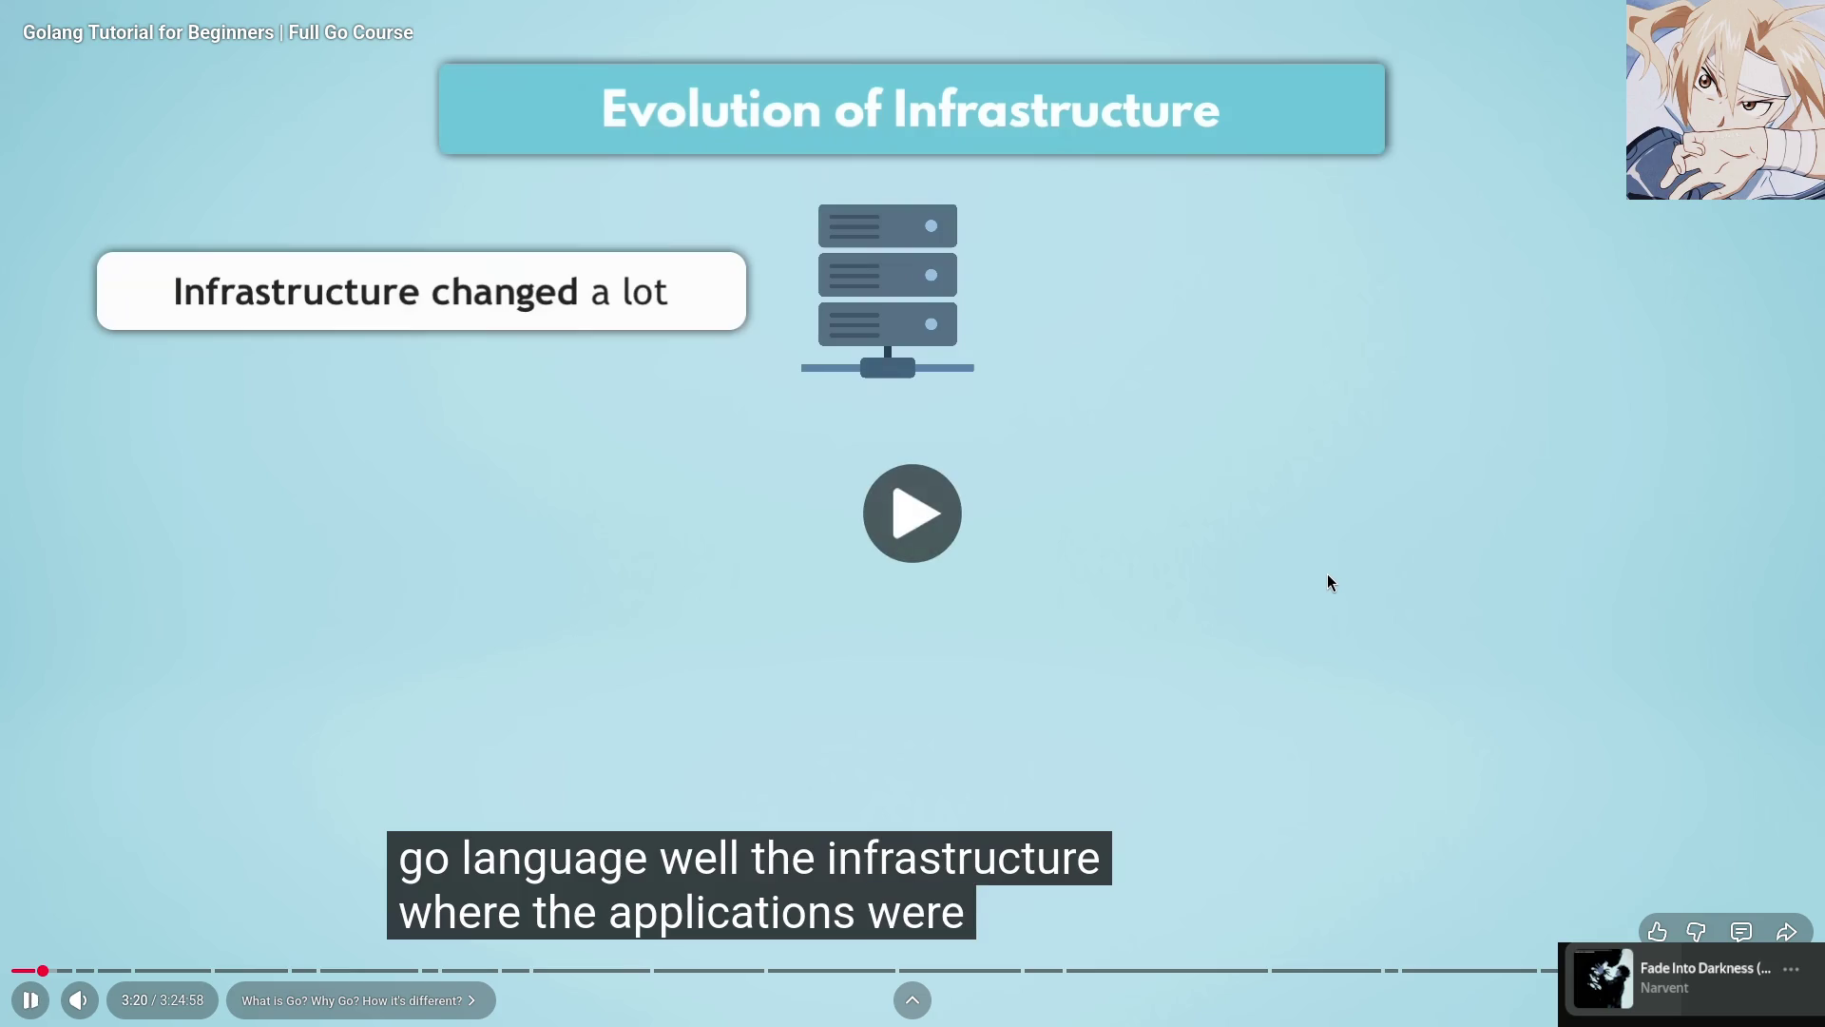
{"action": "mouse_move", "coordinate": [925, 895]}
{"action": "left_mouse_down"}
{"action": "mouse_move", "coordinate": [950, 924]}
{"action": "mouse_move", "coordinate": [988, 900]}
{"action": "mouse_move", "coordinate": [1050, 807]}
{"action": "left_mouse_up"}
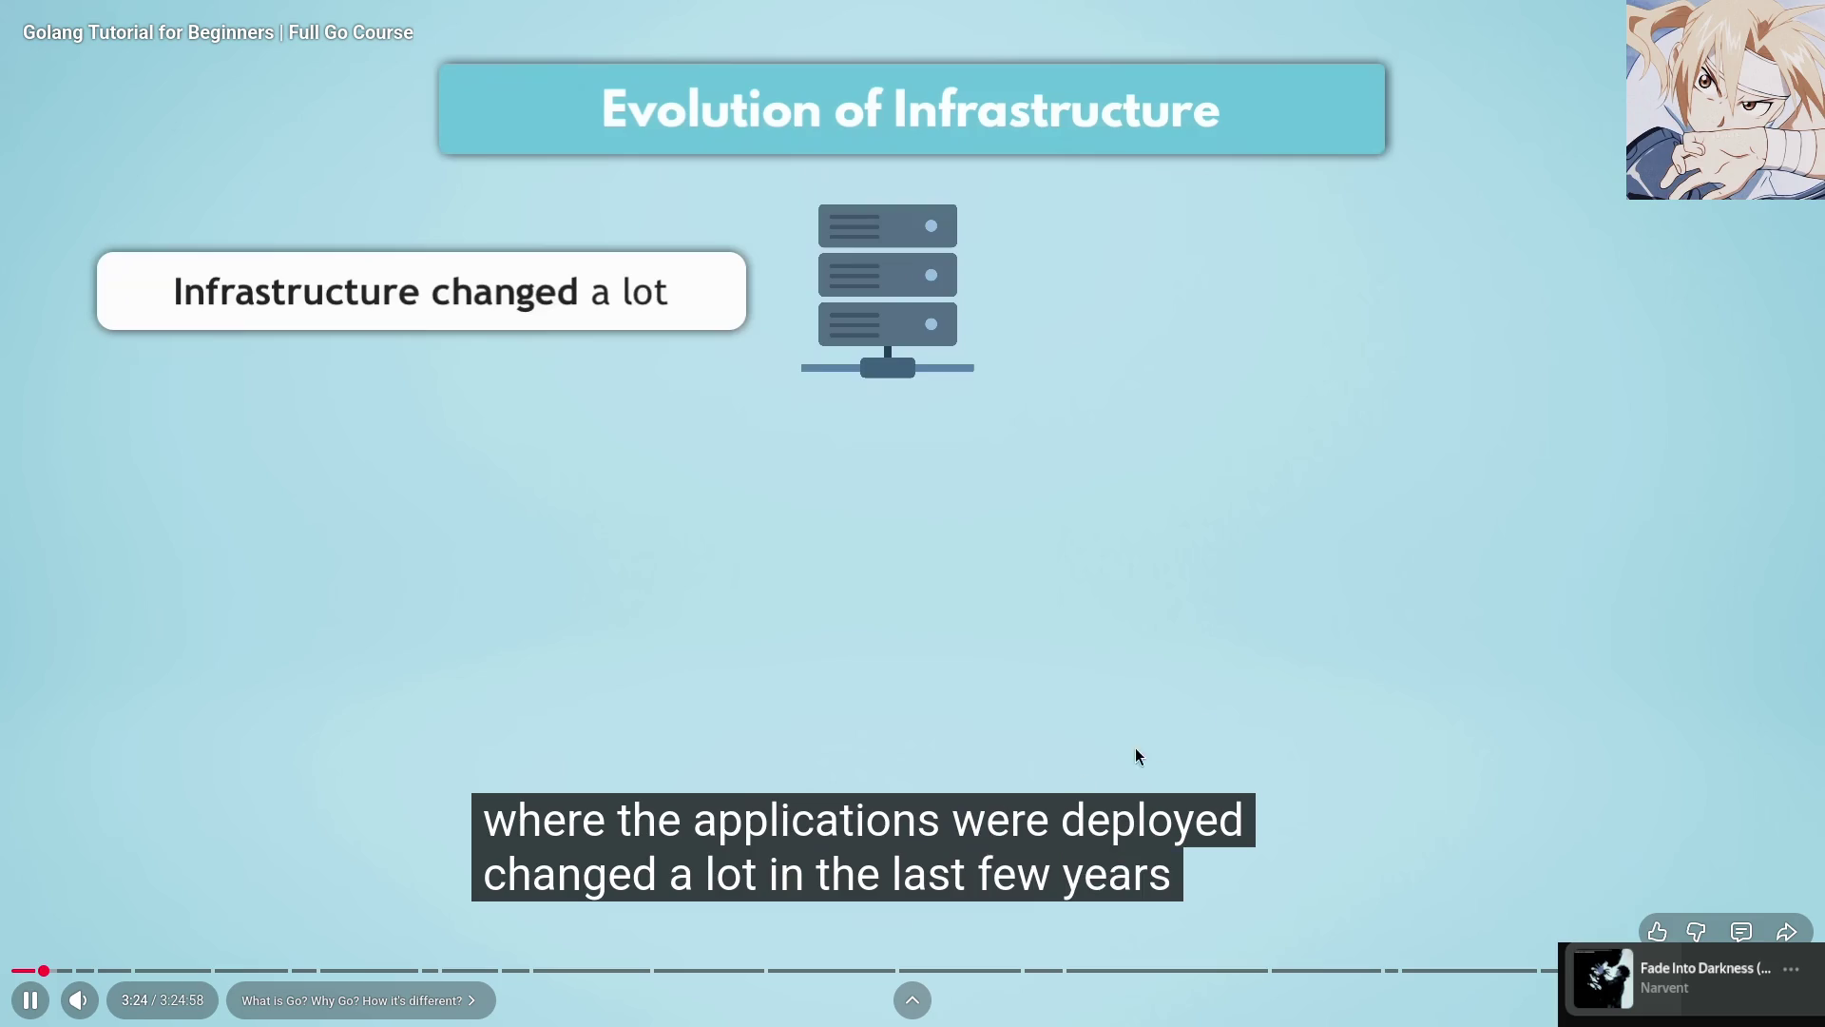
{"action": "left_click", "coordinate": [1421, 599]}
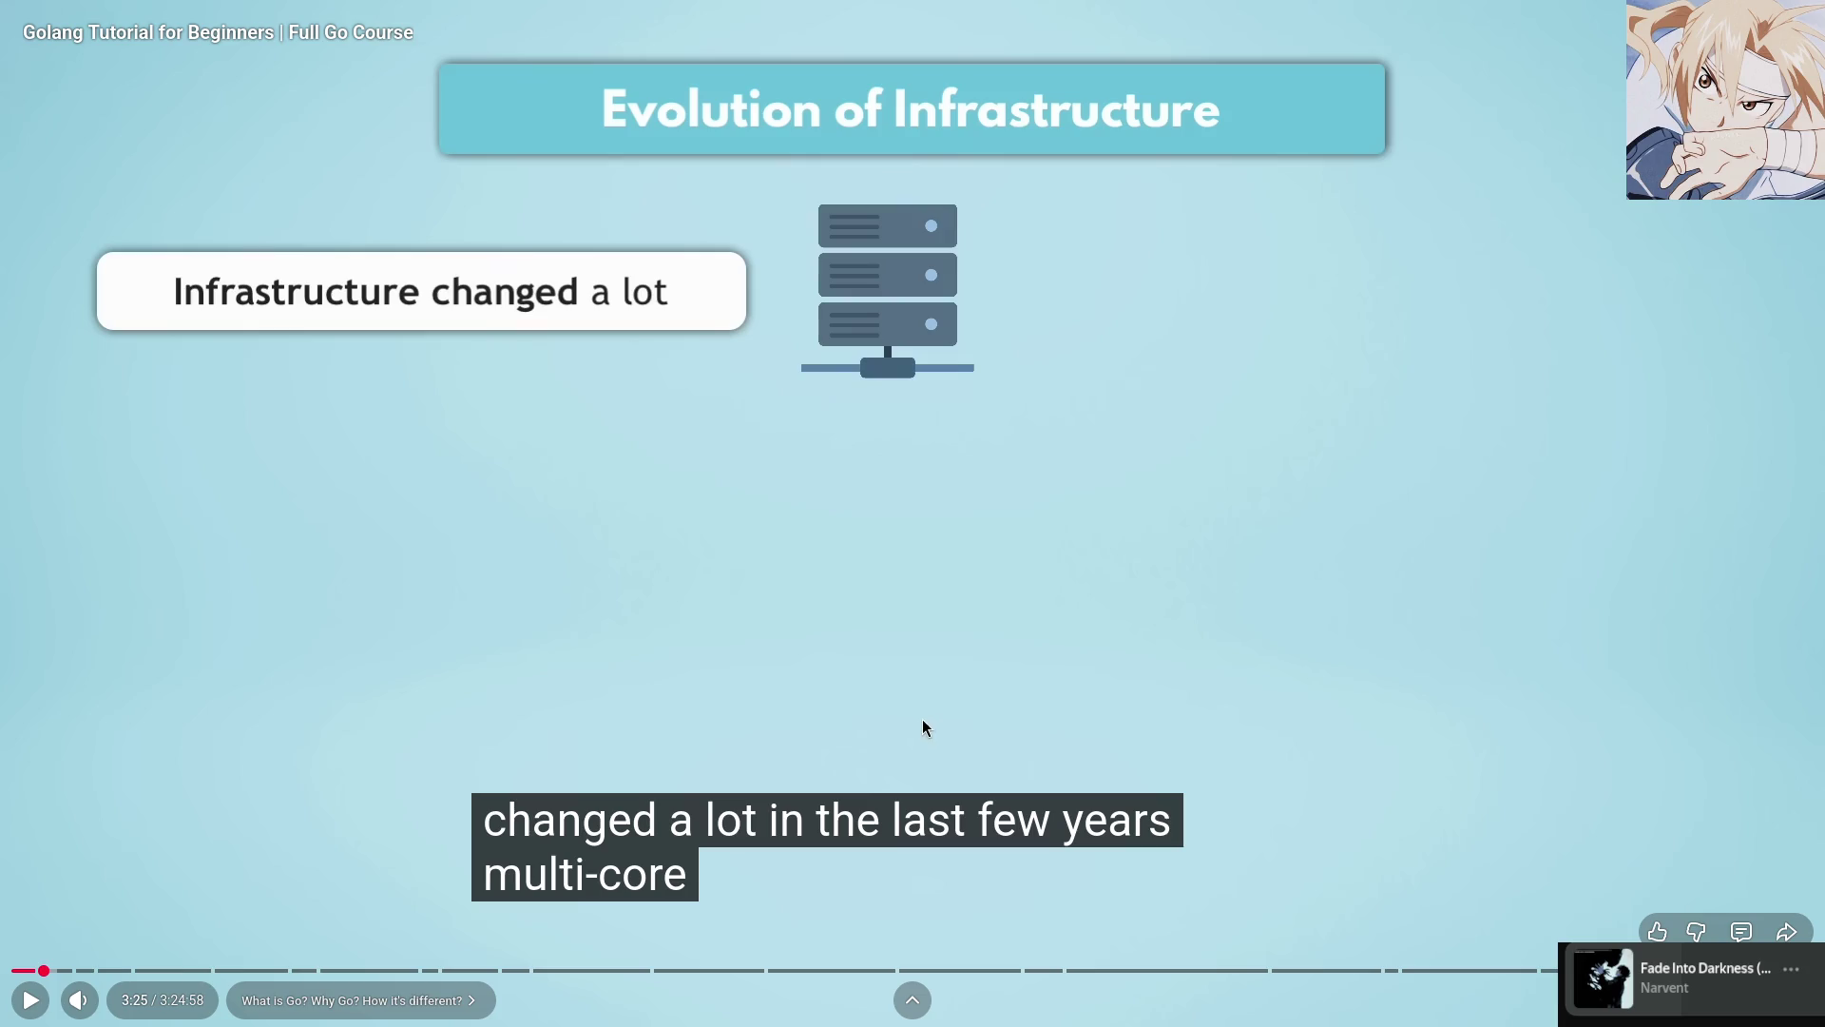
{"action": "left_click", "coordinate": [865, 610]}
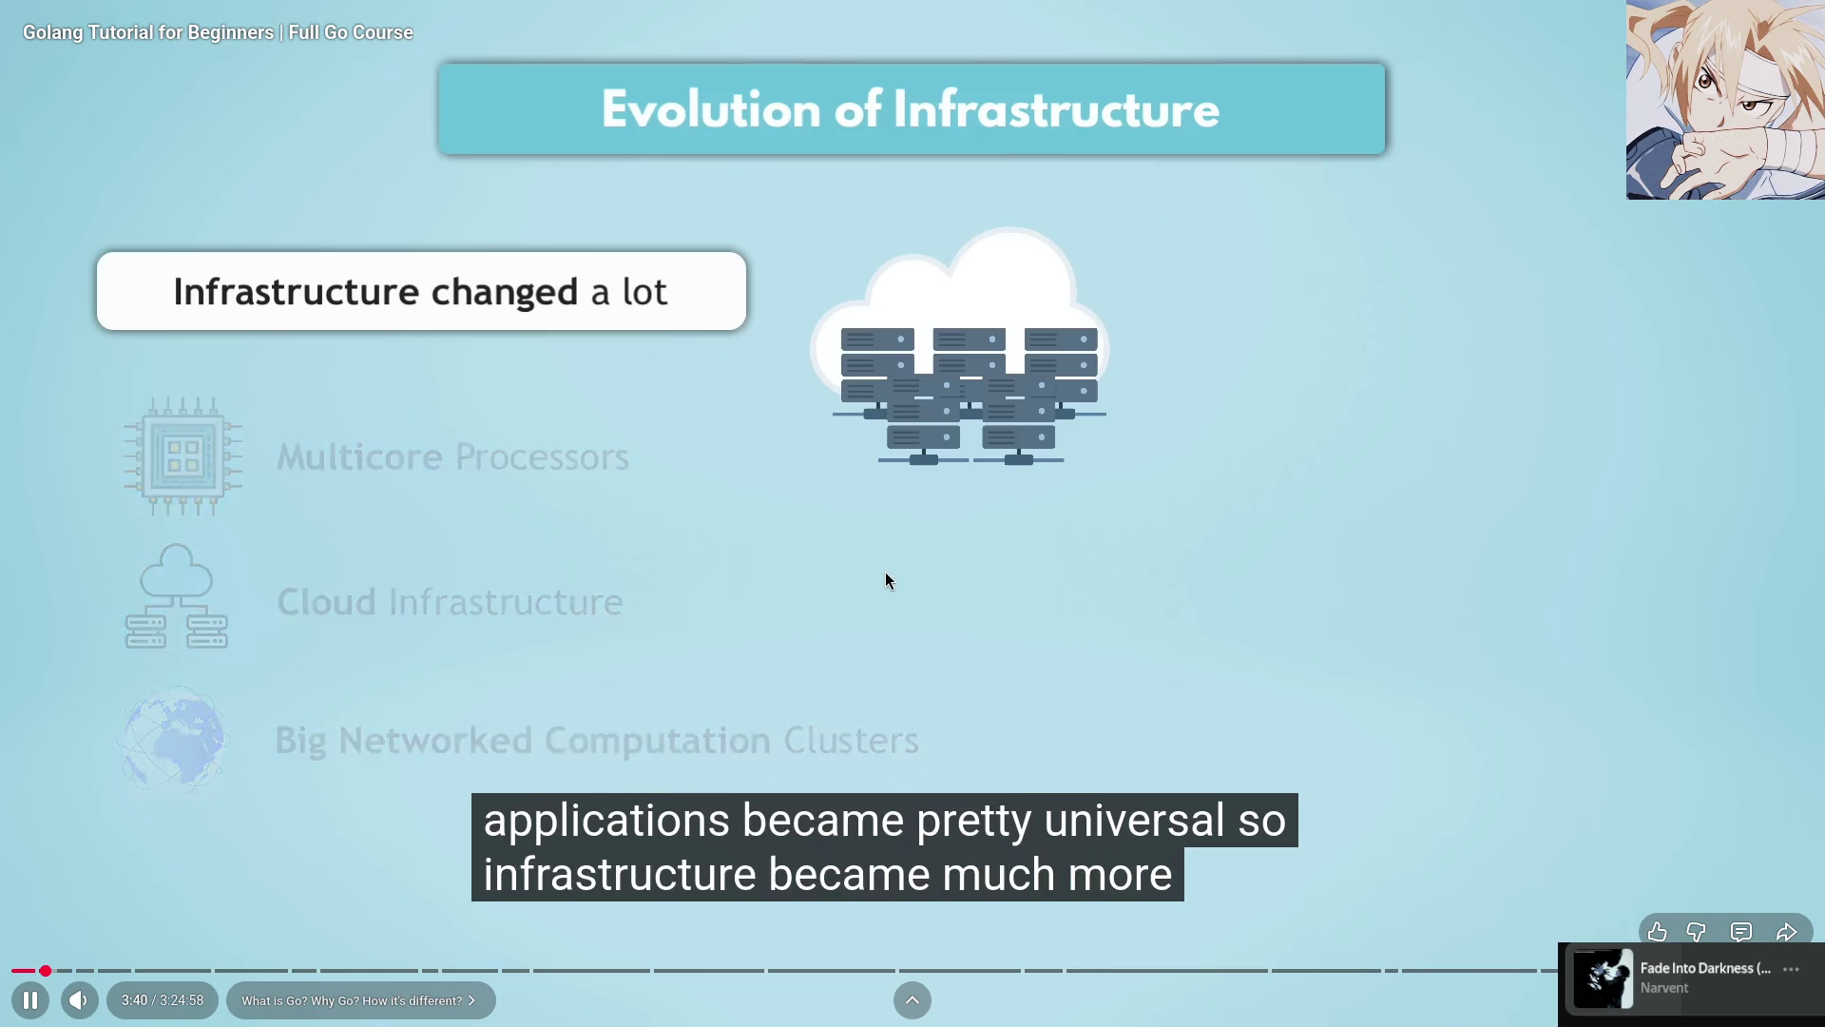
{"action": "left_click", "coordinate": [886, 570]}
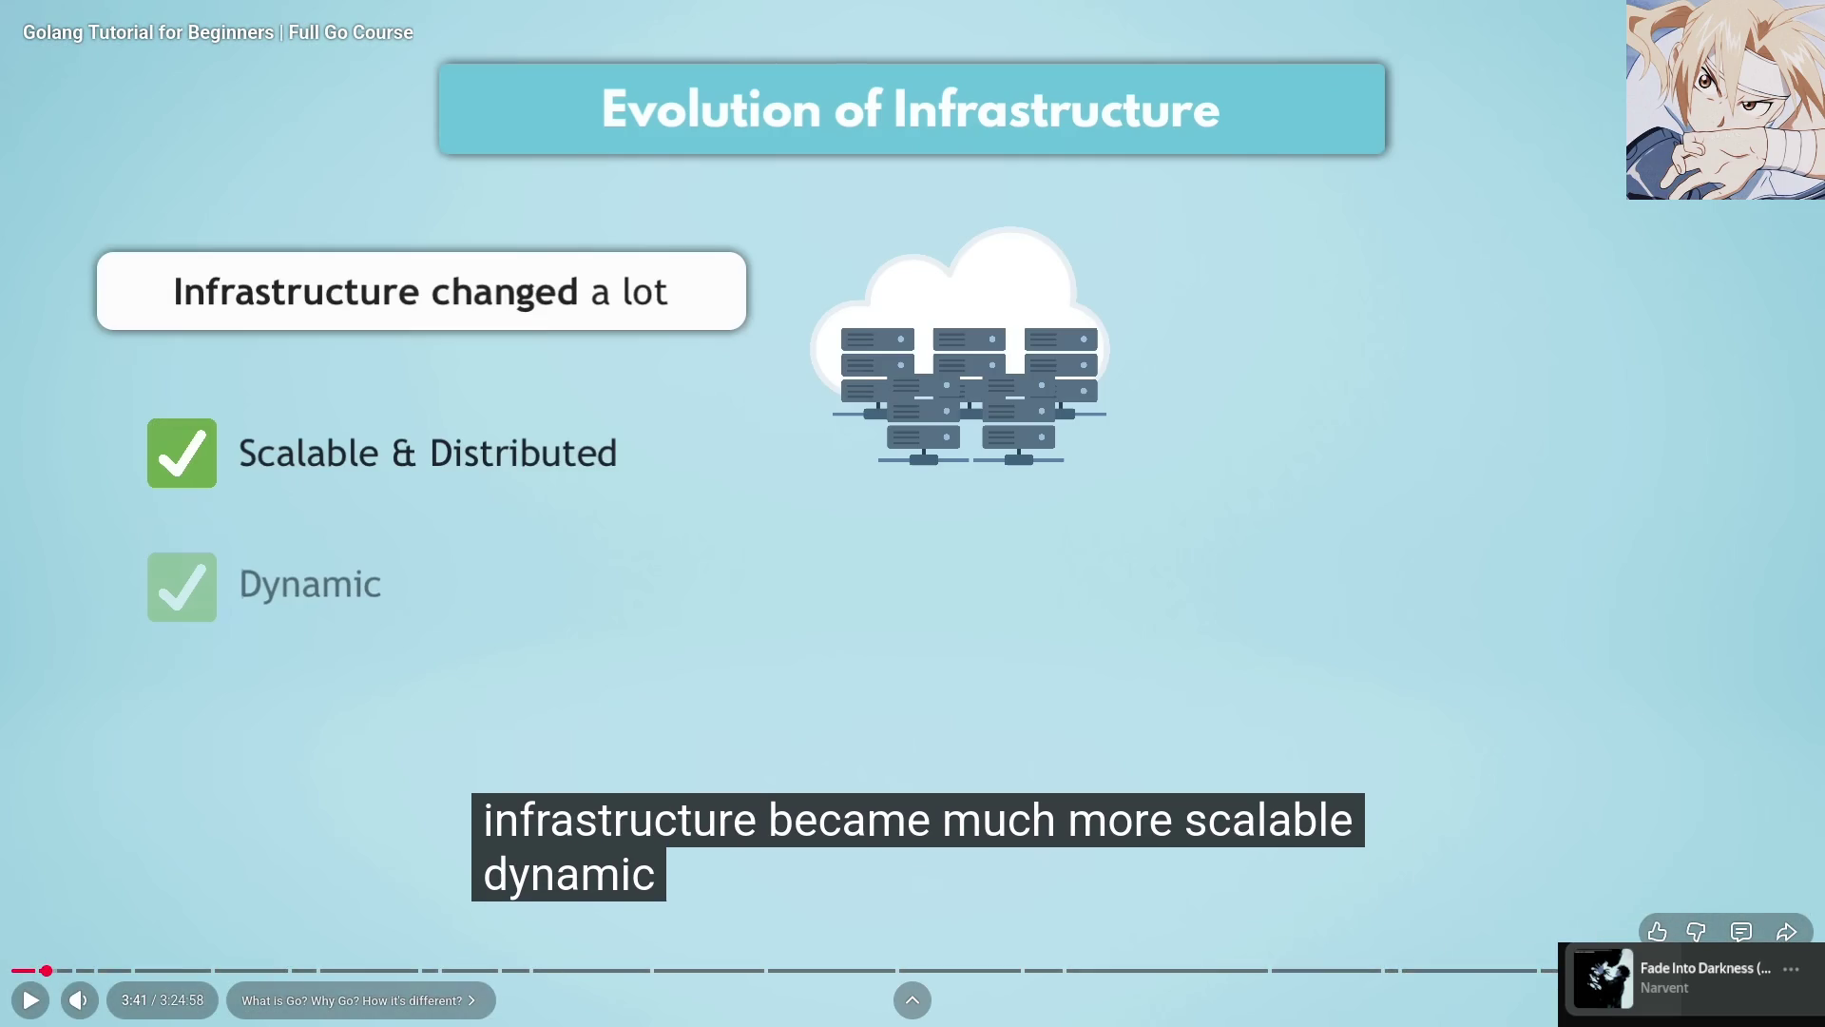
Translate 'scalable' into Russian in Google Translate
{"action": "key", "text": "Escape"}
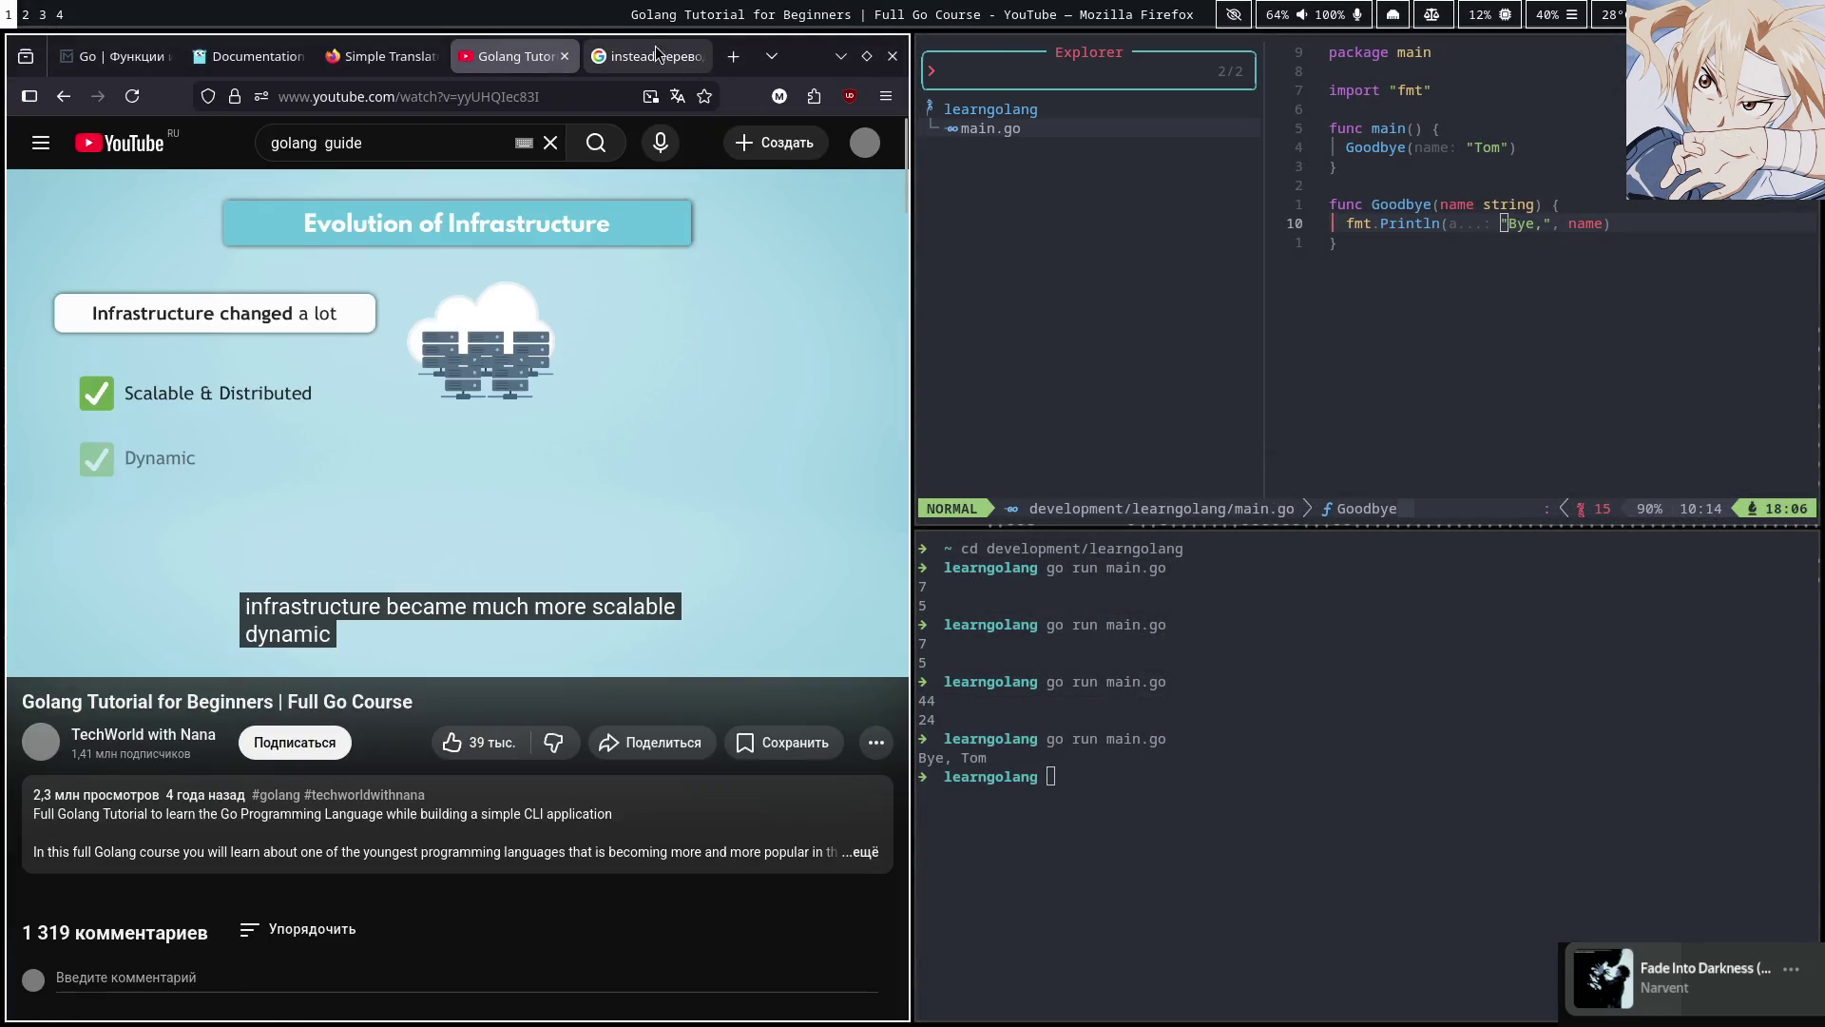
{"action": "key", "text": "ctrl+Tab"}
{"action": "type", "text": "s"}
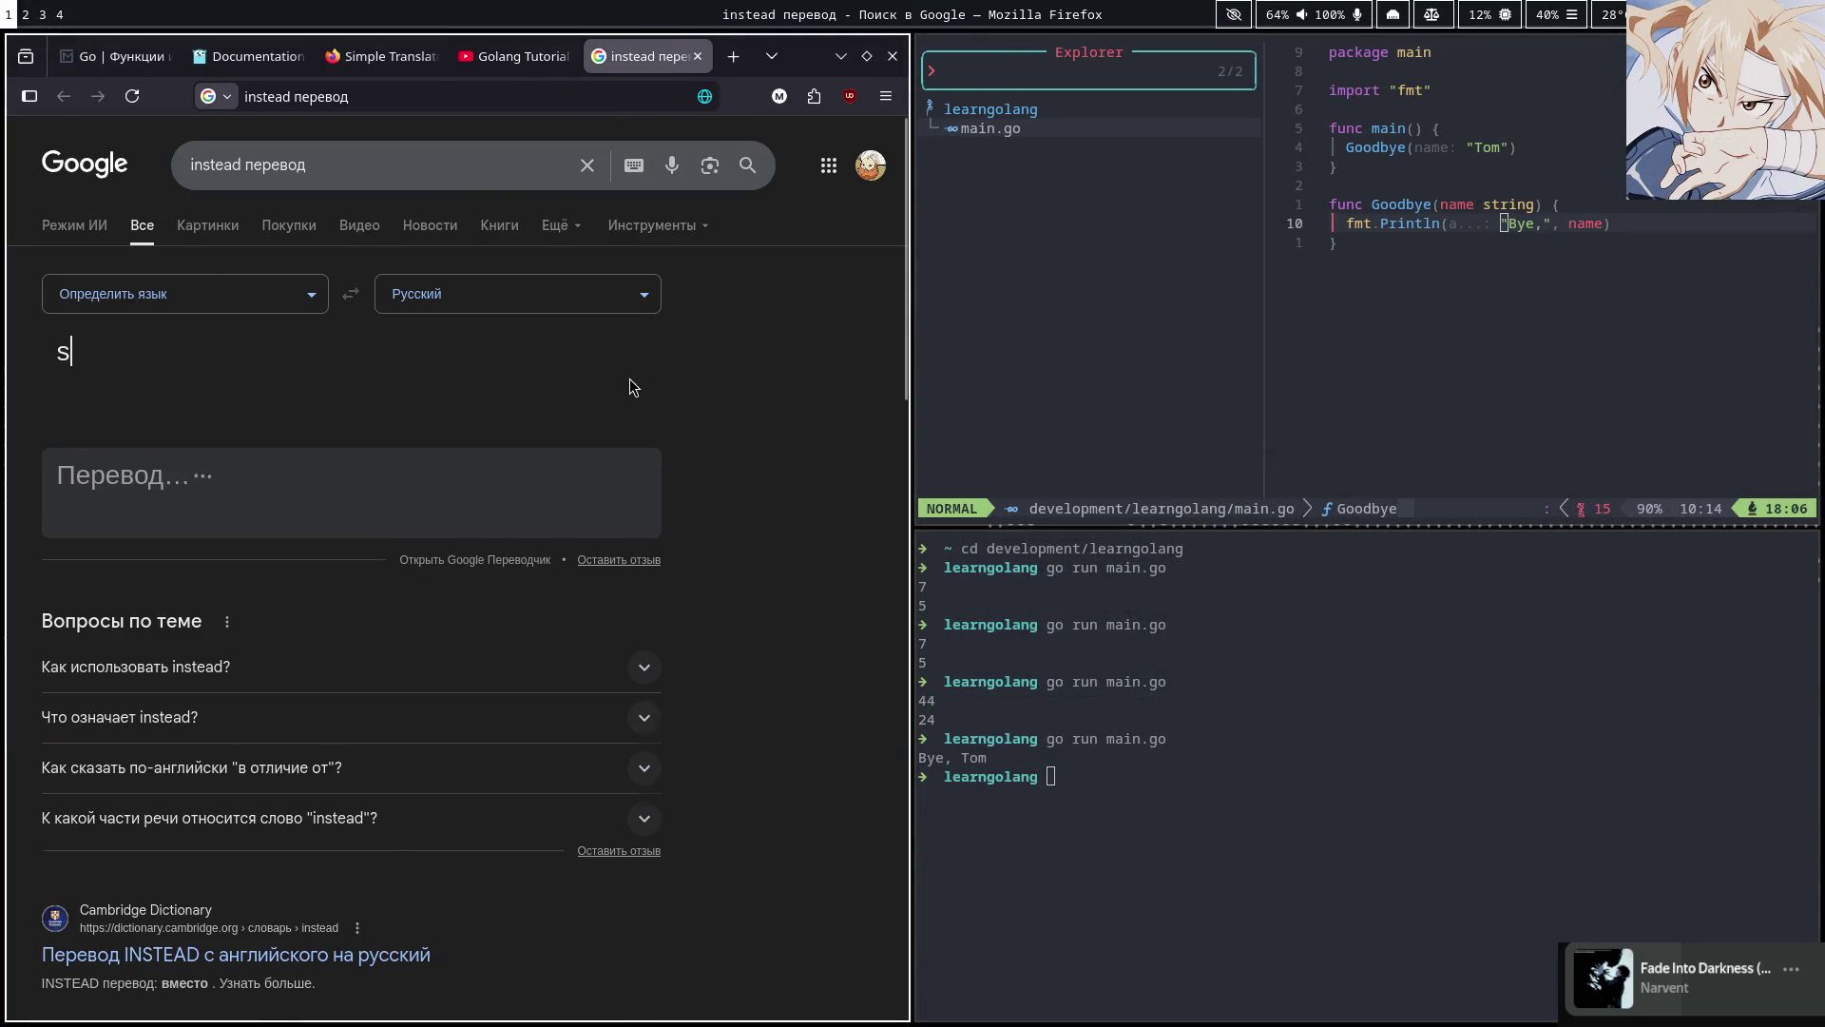
{"action": "type", "text": "caleable"}
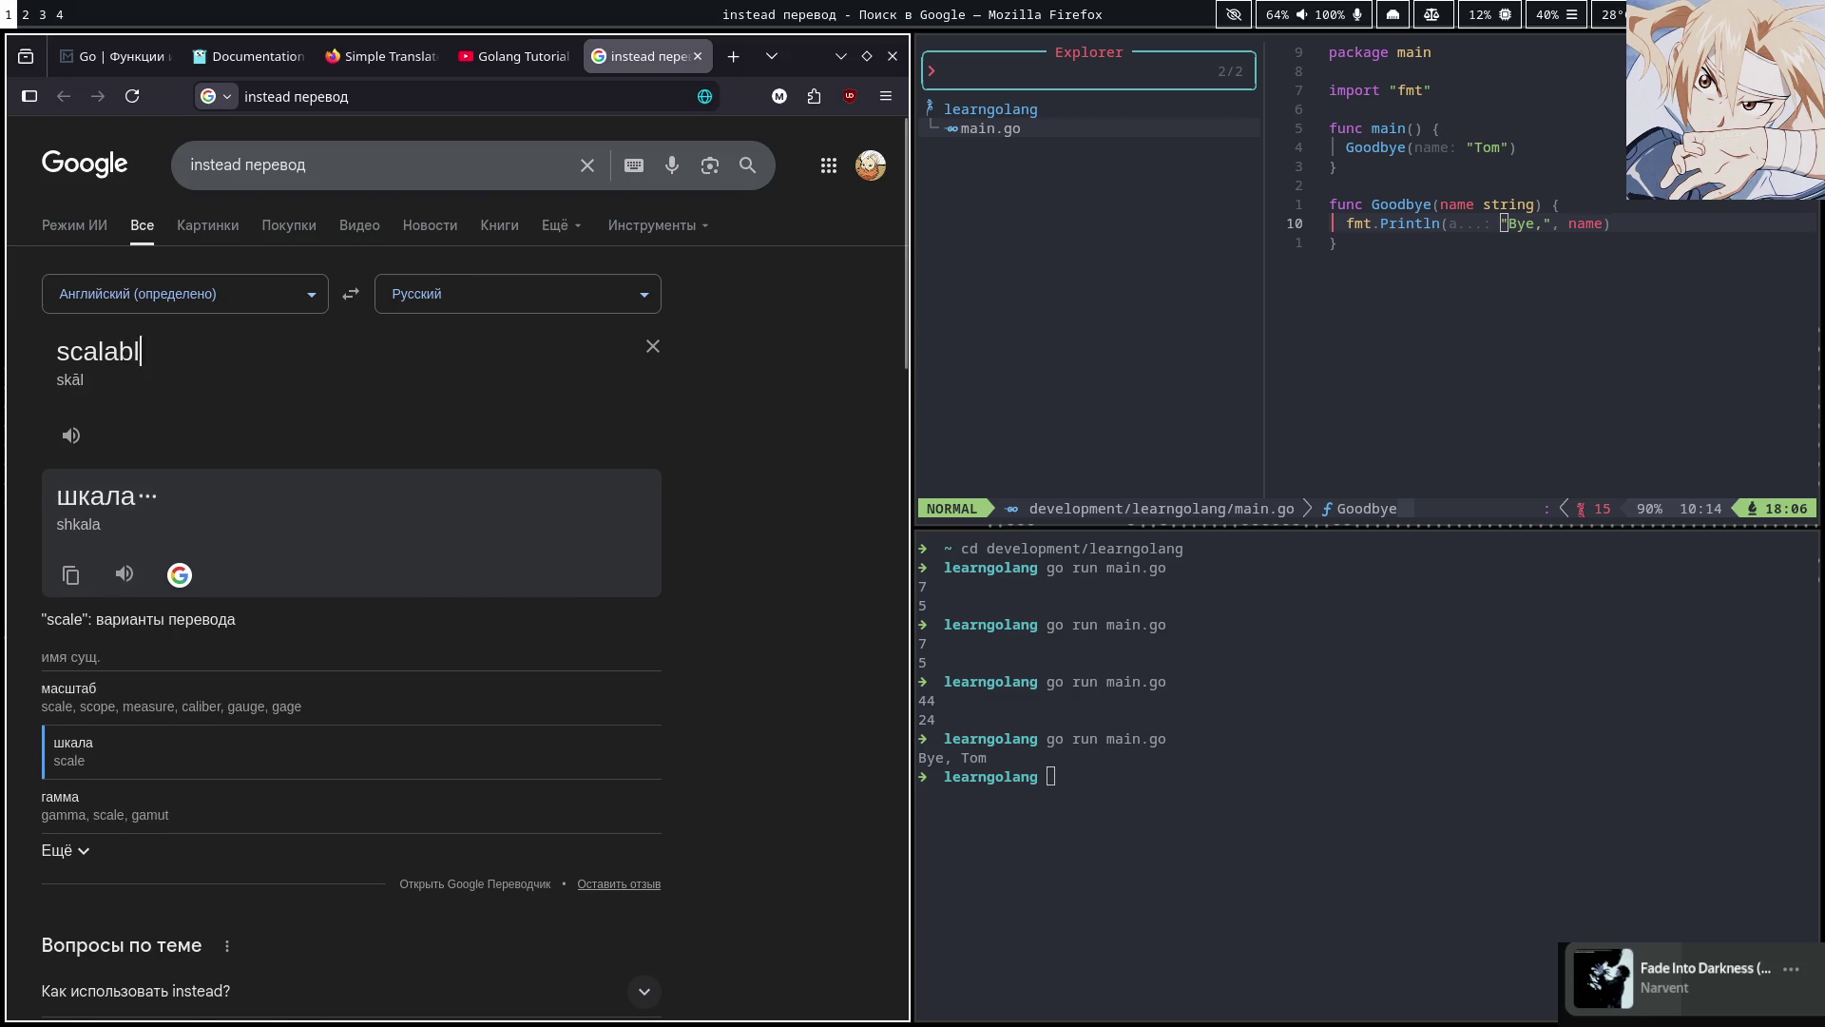
Play the tutorial briefly full screen, then pause it and leave full screen
{"action": "left_click", "coordinate": [508, 71]}
{"action": "left_click", "coordinate": [635, 374]}
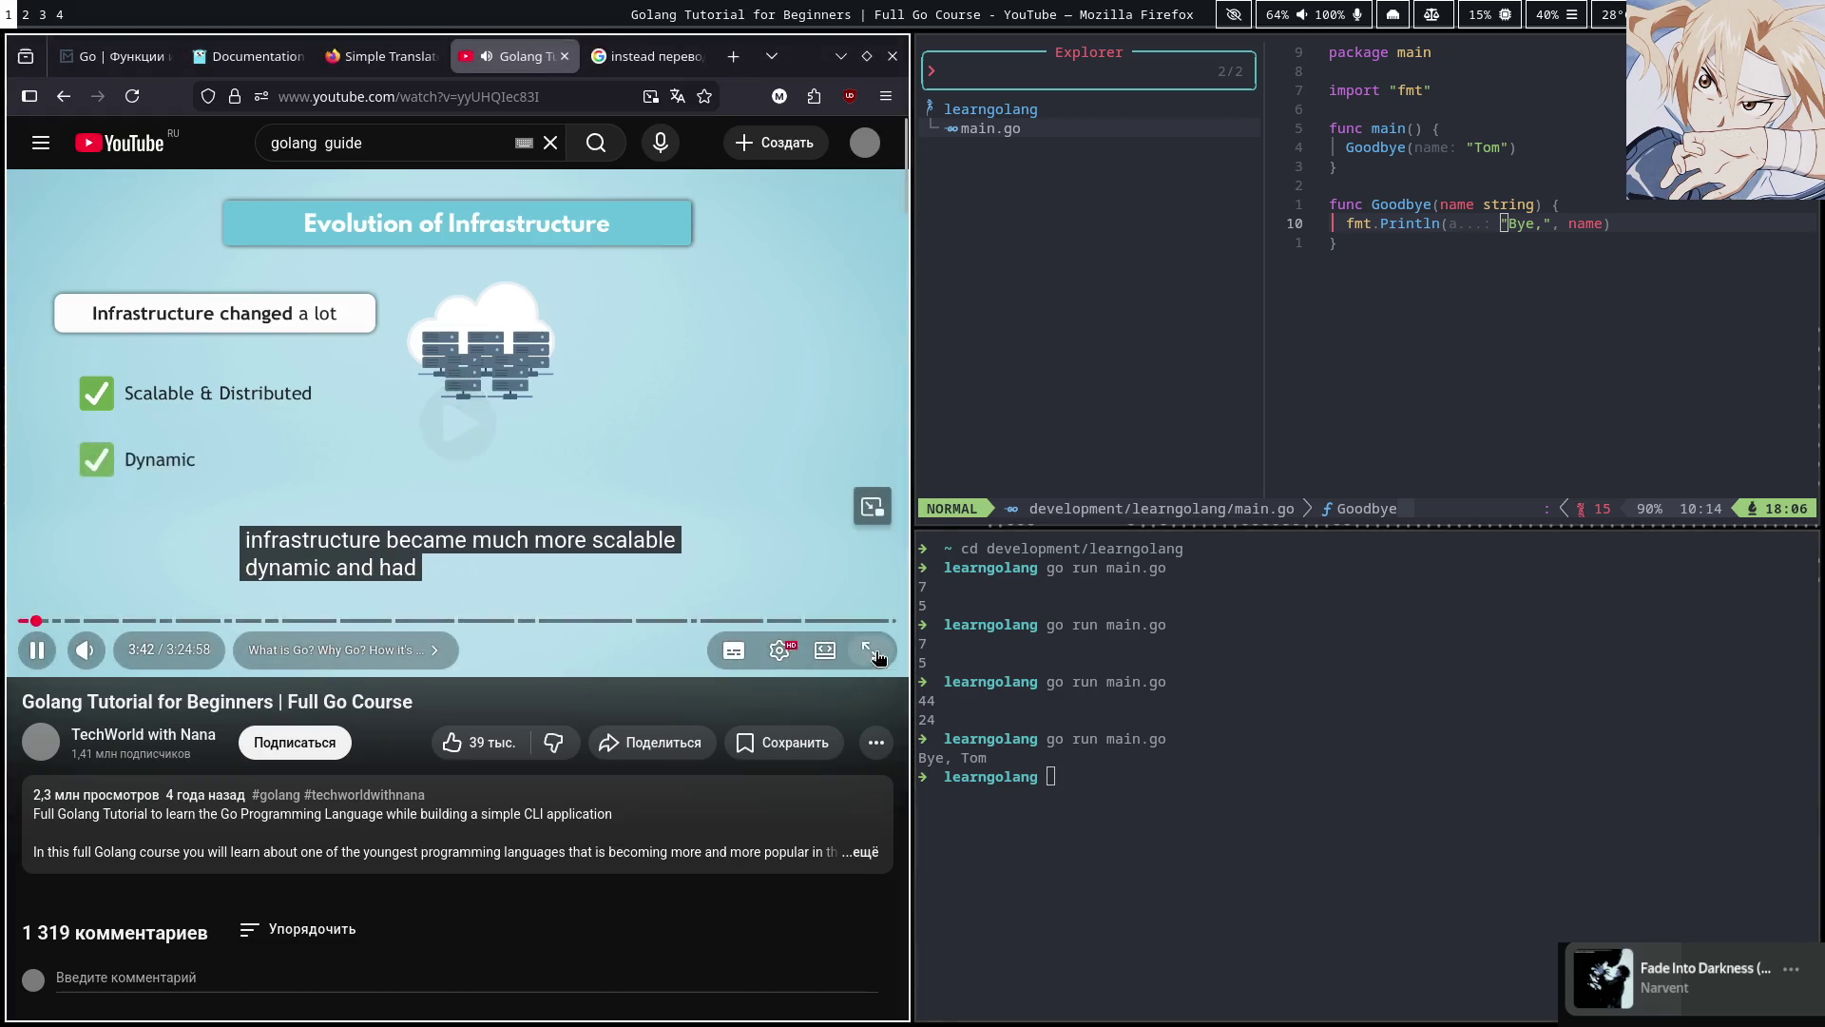
{"action": "left_click", "coordinate": [869, 649]}
{"action": "left_click", "coordinate": [947, 516]}
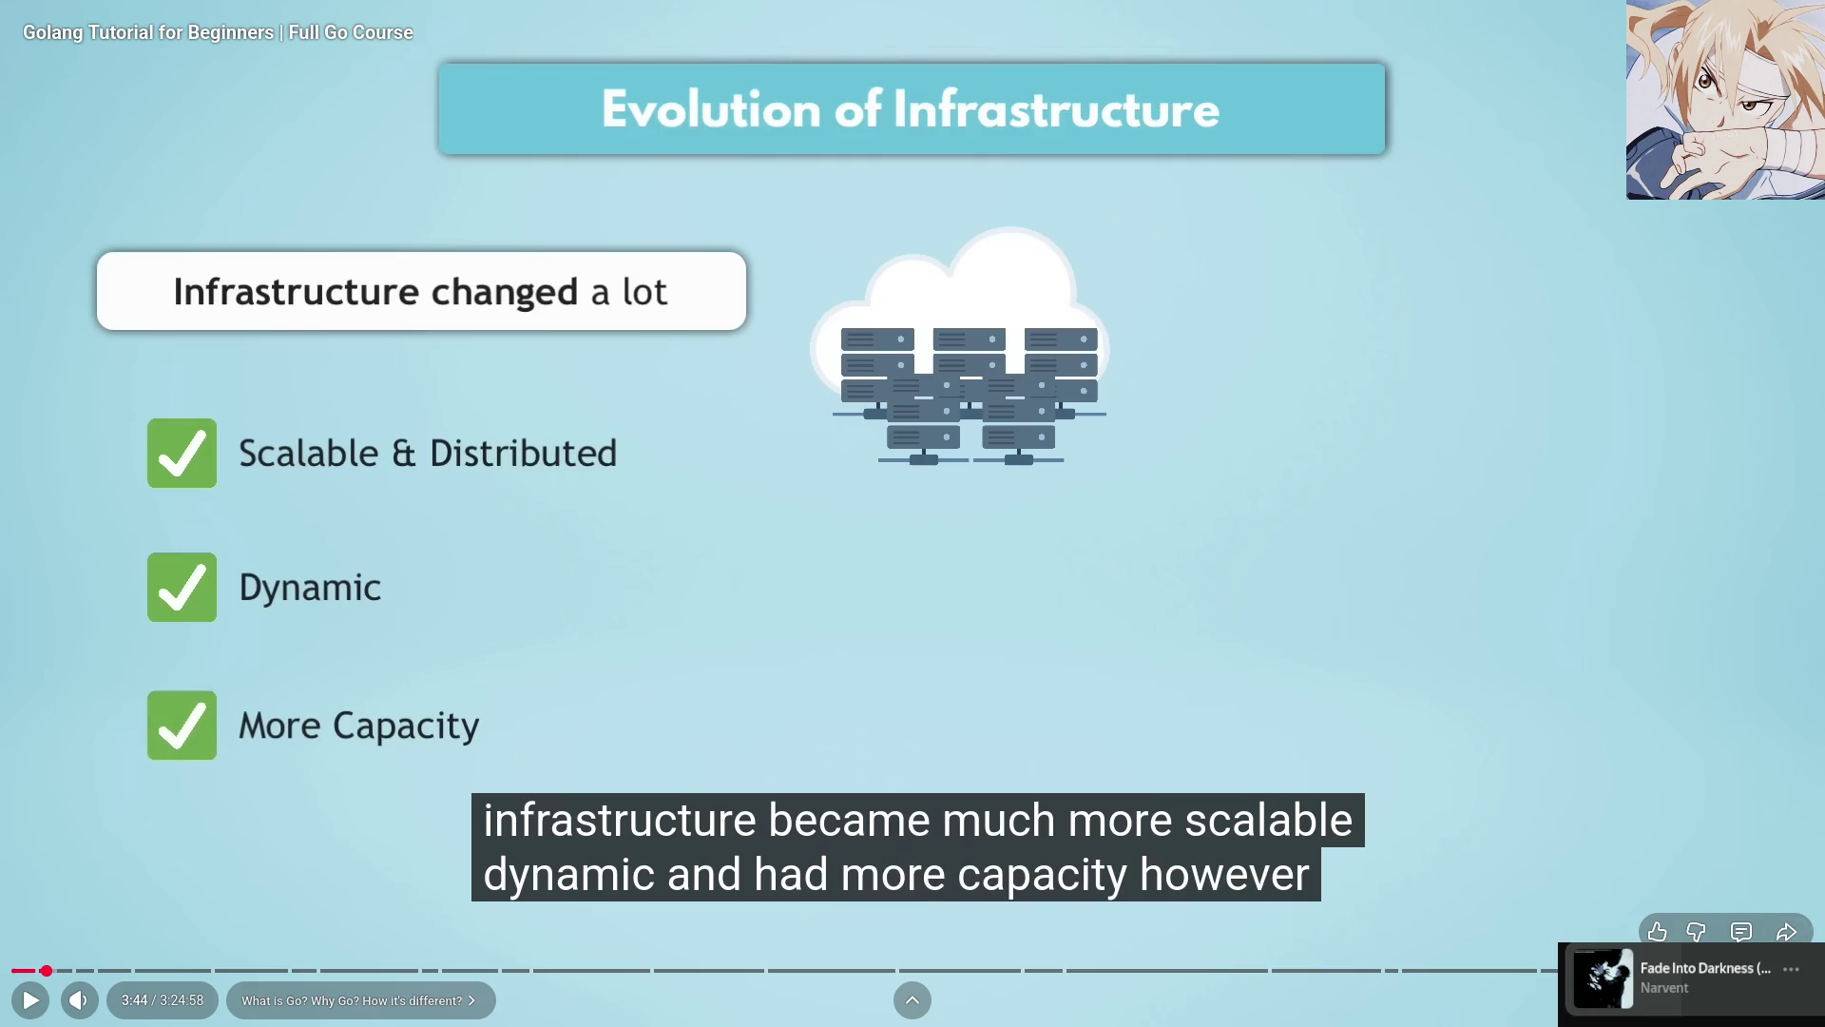
{"action": "key", "text": "Escape"}
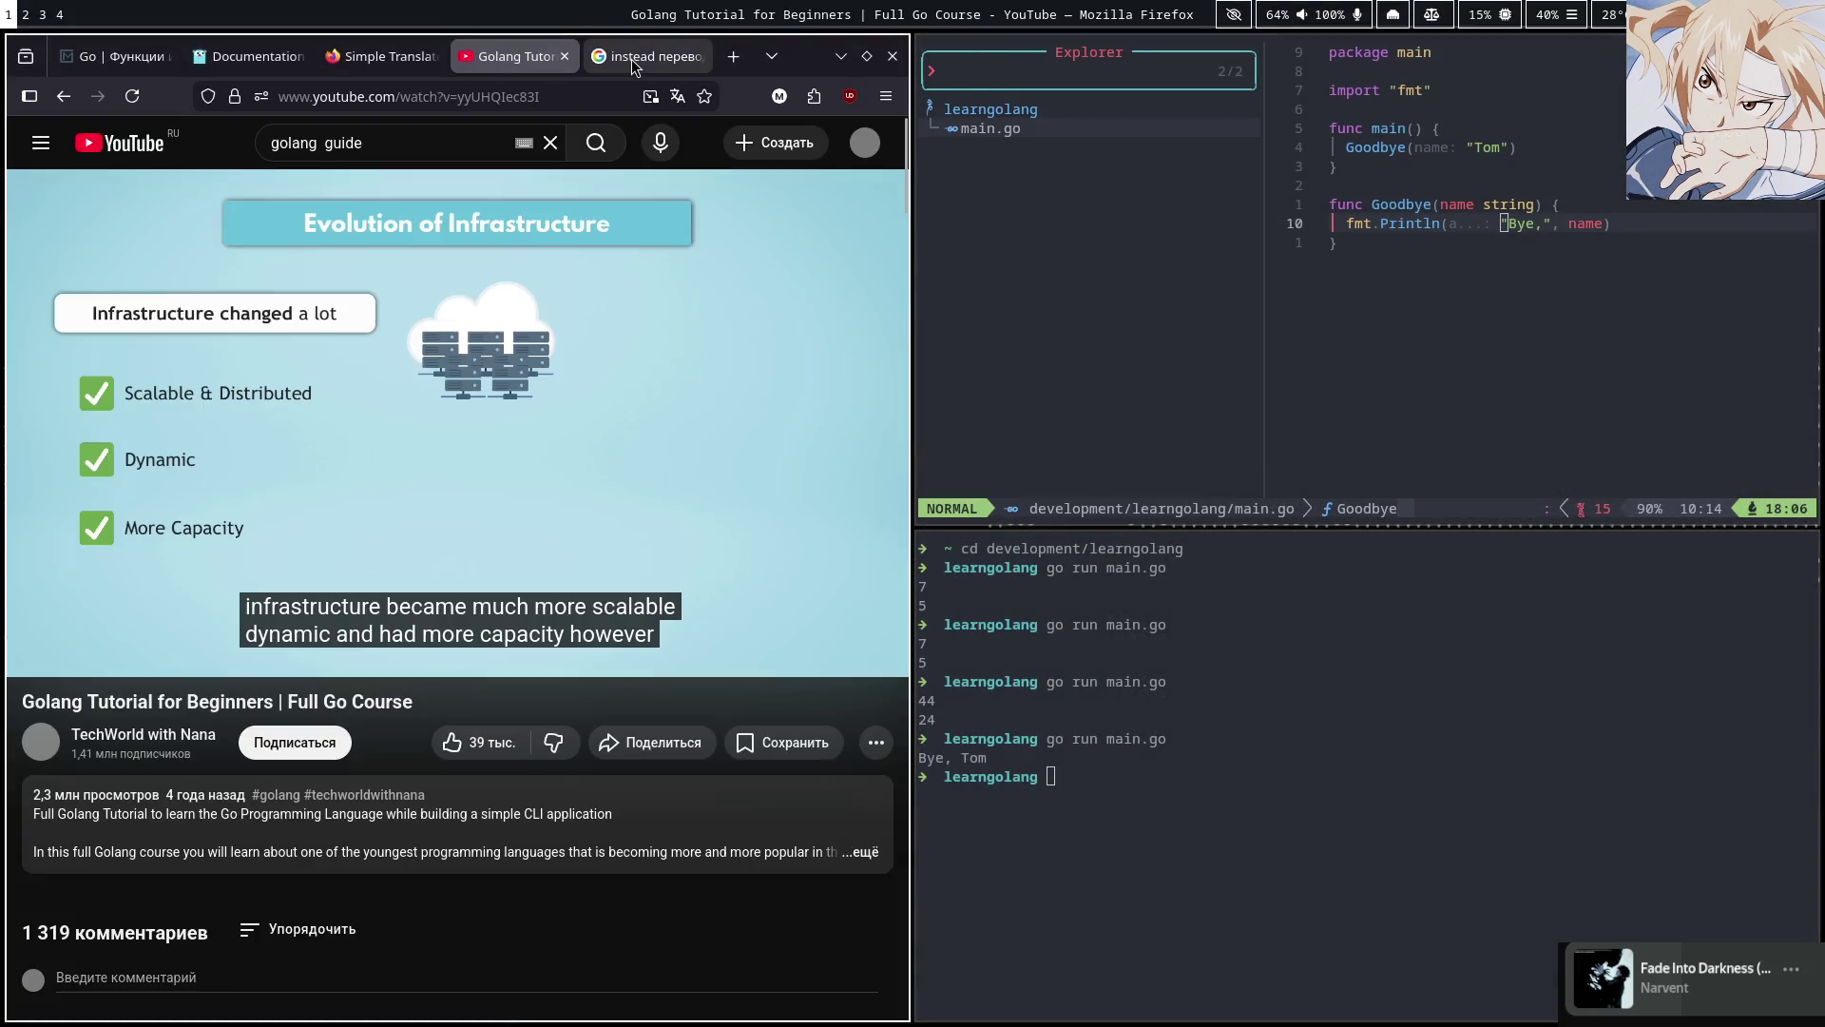
Translate 'capacity' after fixing a typo, and return to the tutorial tab at 3:44
{"action": "left_click", "coordinate": [631, 59]}
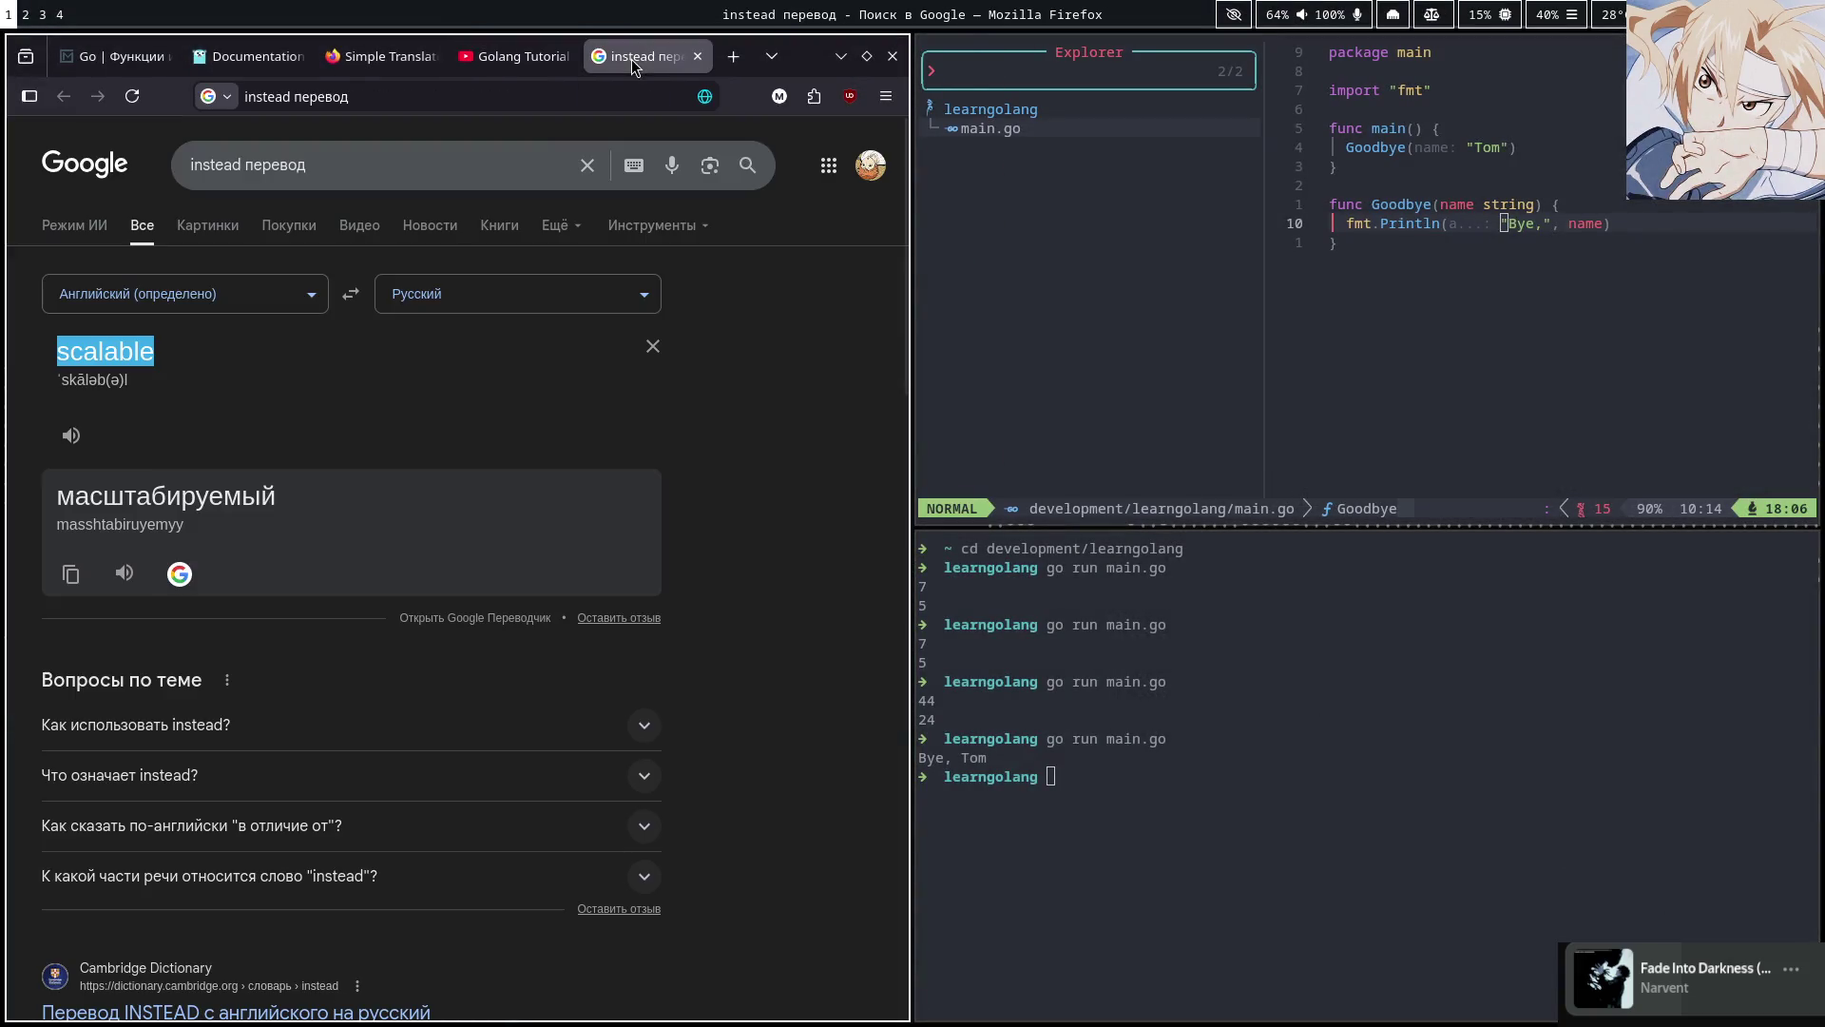
{"action": "left_click", "coordinate": [653, 346]}
{"action": "type", "text": "capaci"}
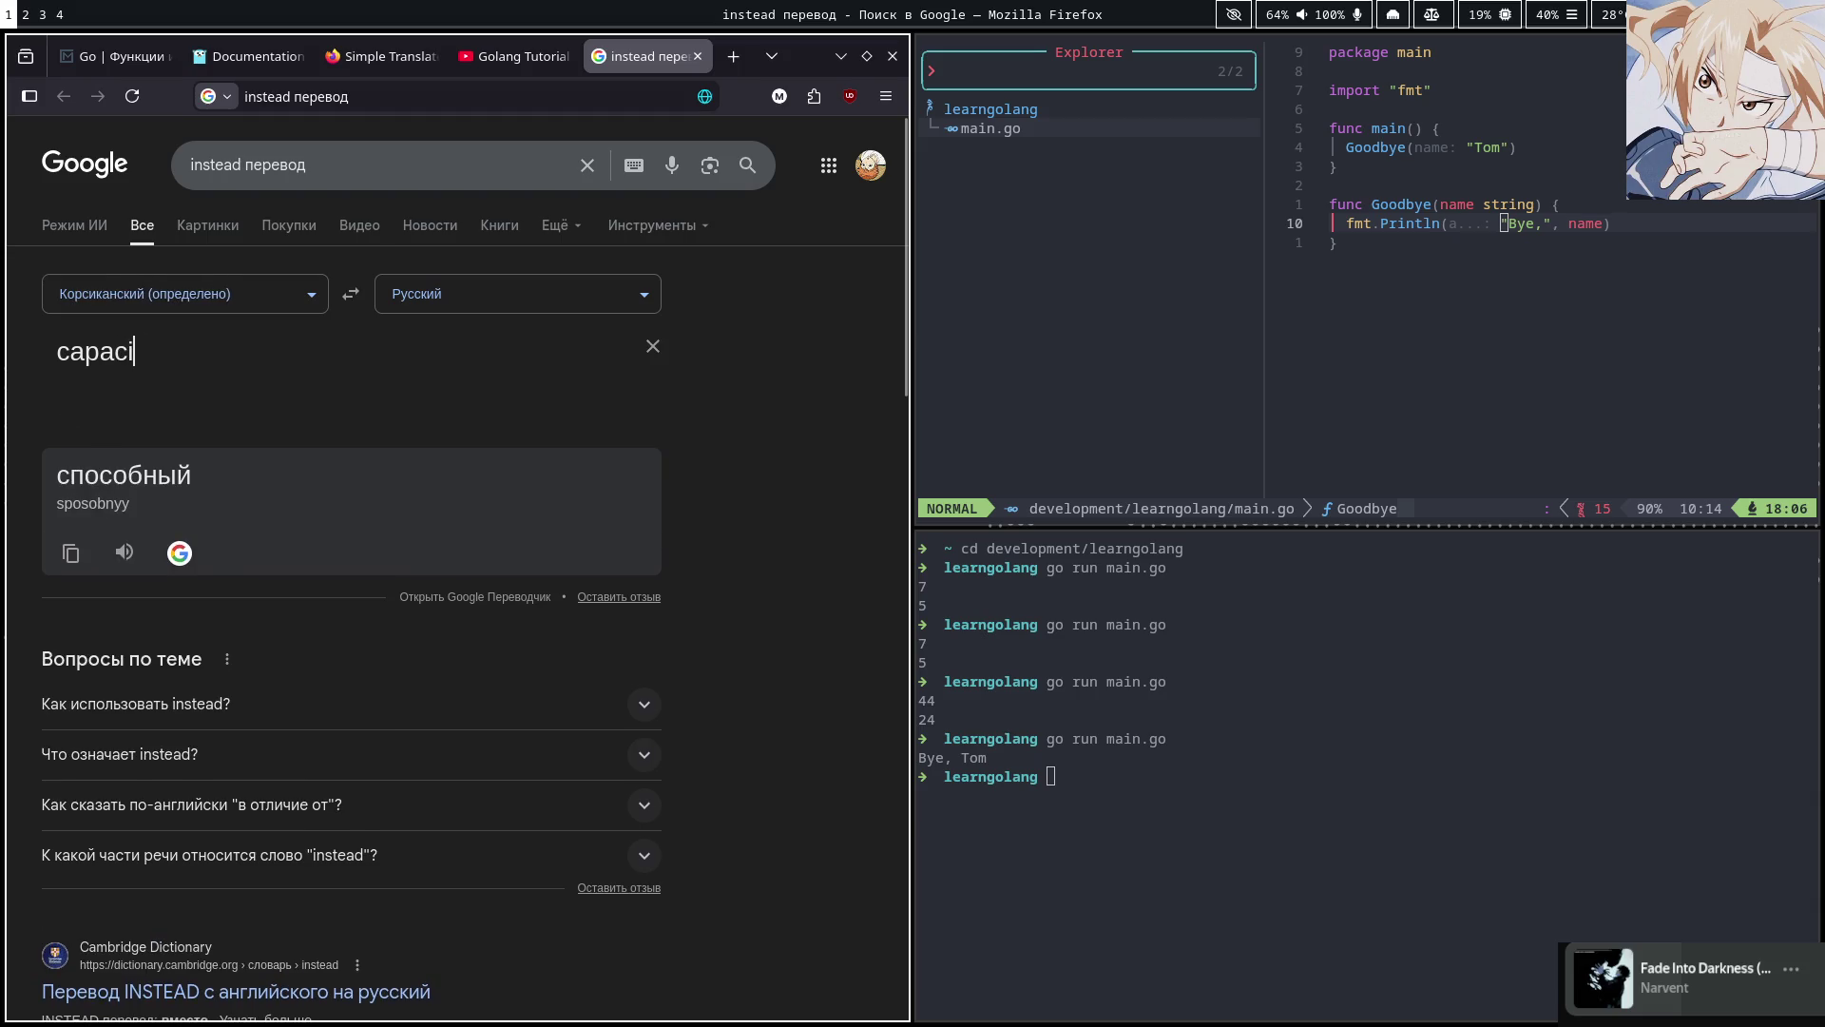
{"action": "type", "text": "te"}
{"action": "key", "text": "BackSpace"}
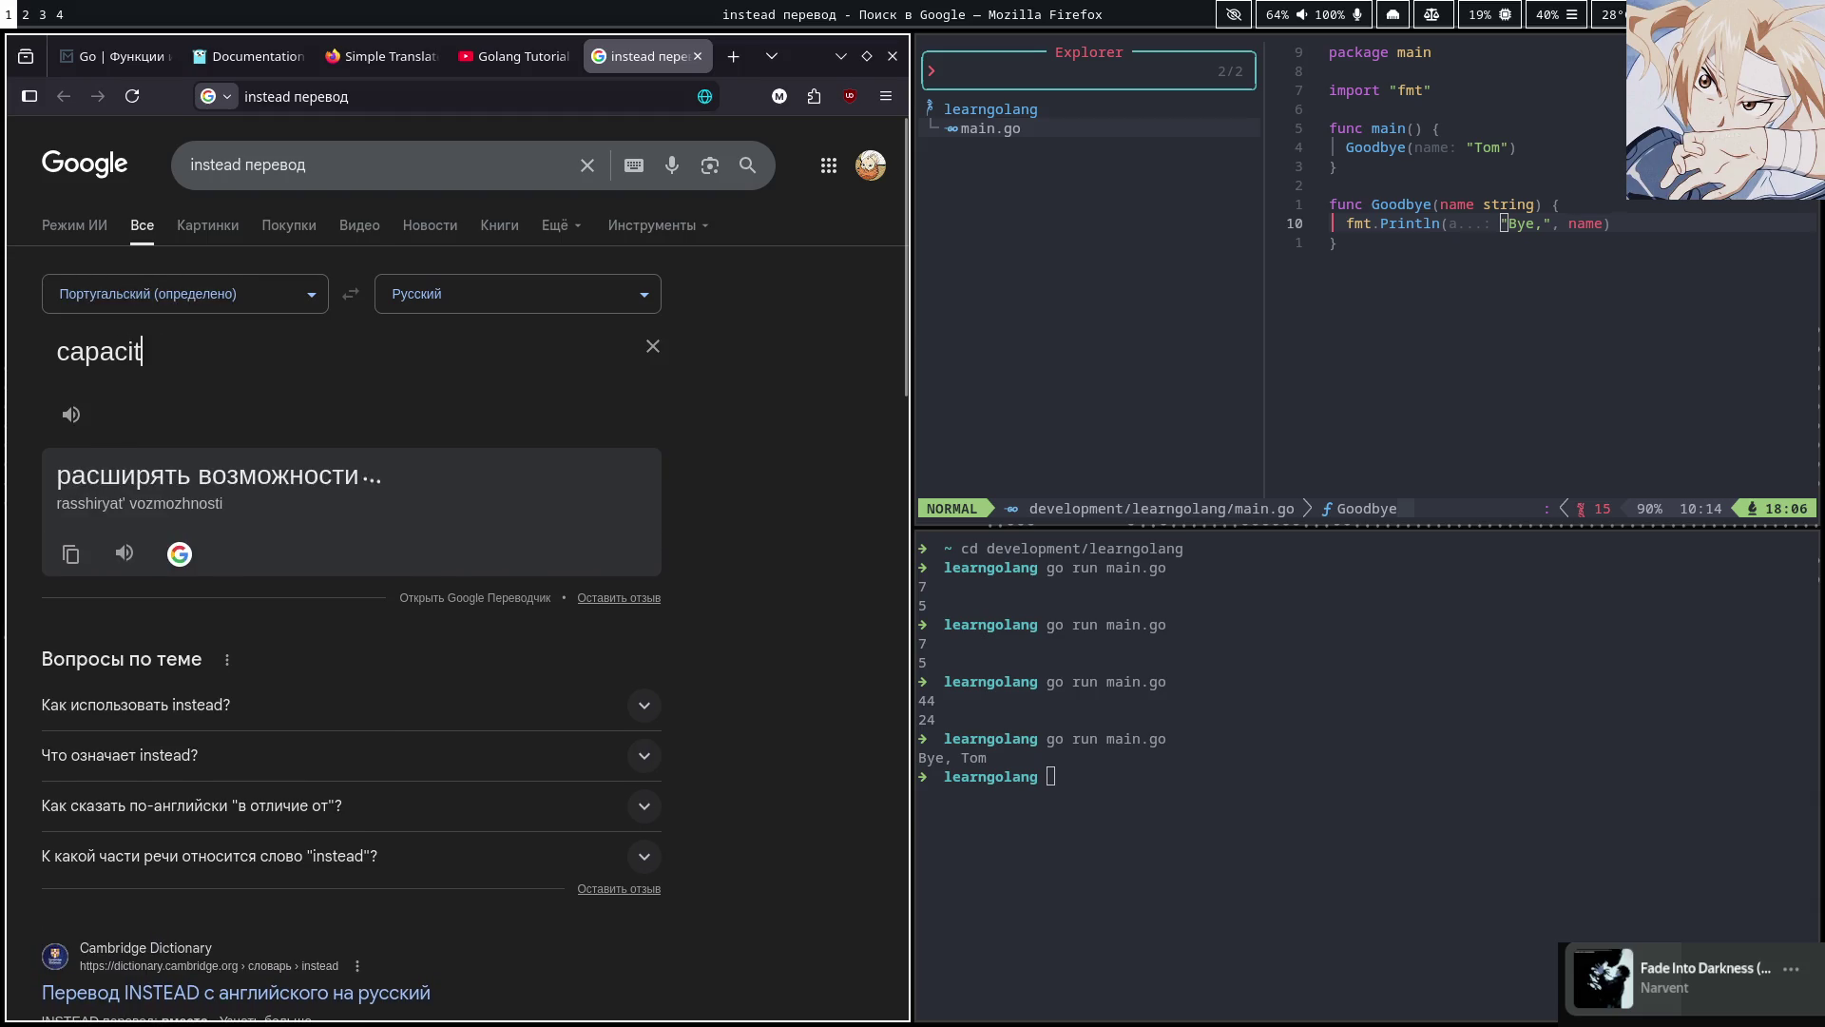
{"action": "type", "text": "y"}
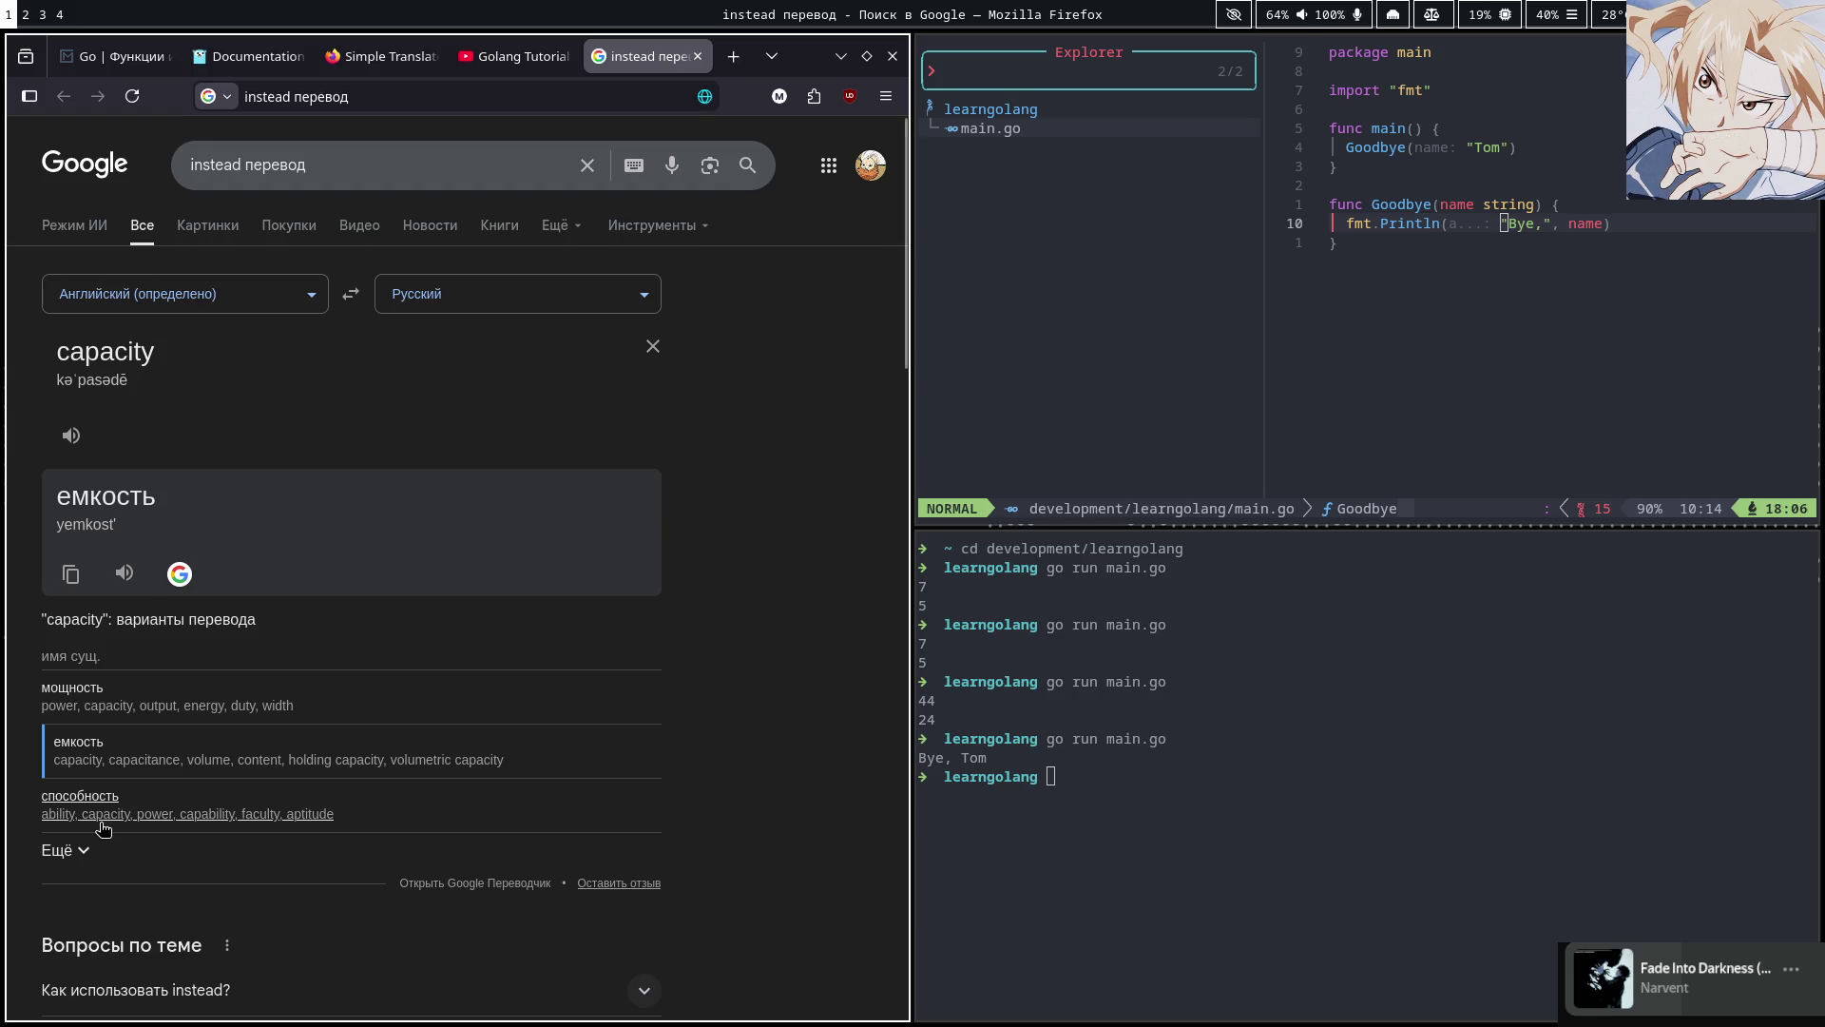
{"action": "left_click", "coordinate": [503, 57]}
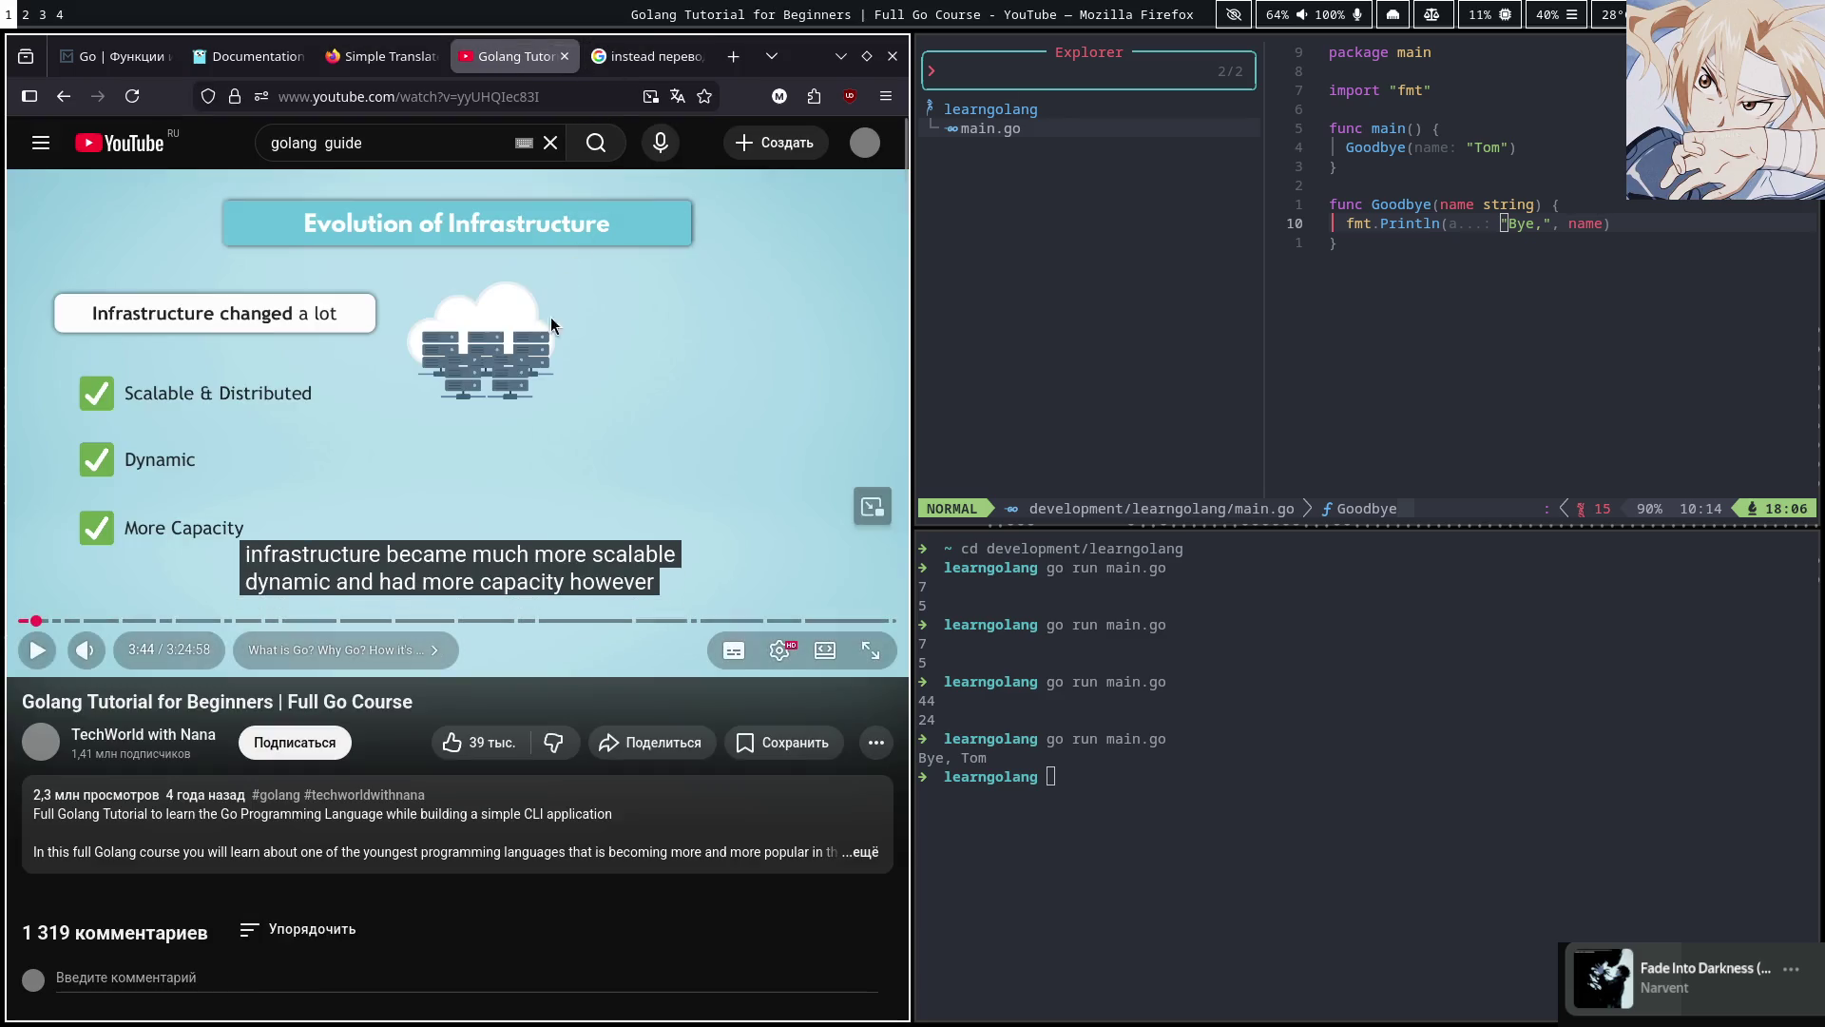
Play the tutorial full screen for a few seconds, pausing at 3:46
{"action": "left_click", "coordinate": [871, 650]}
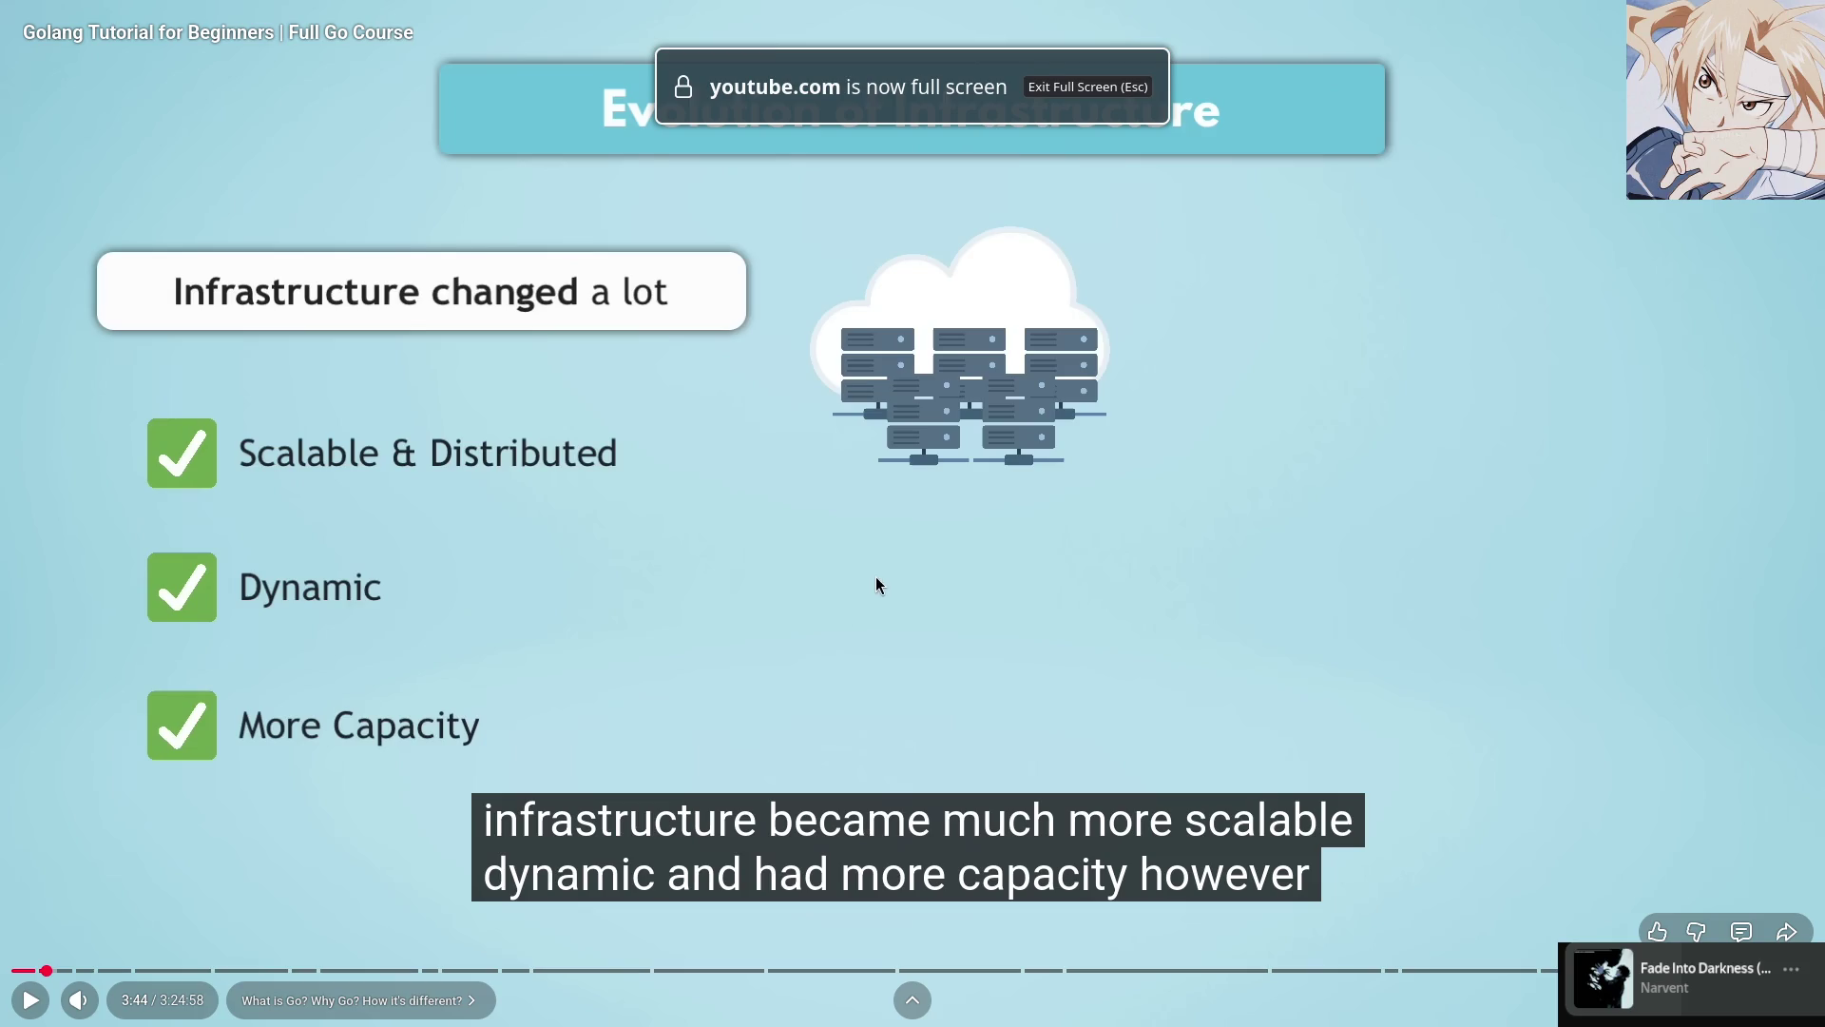
{"action": "left_click", "coordinate": [892, 533]}
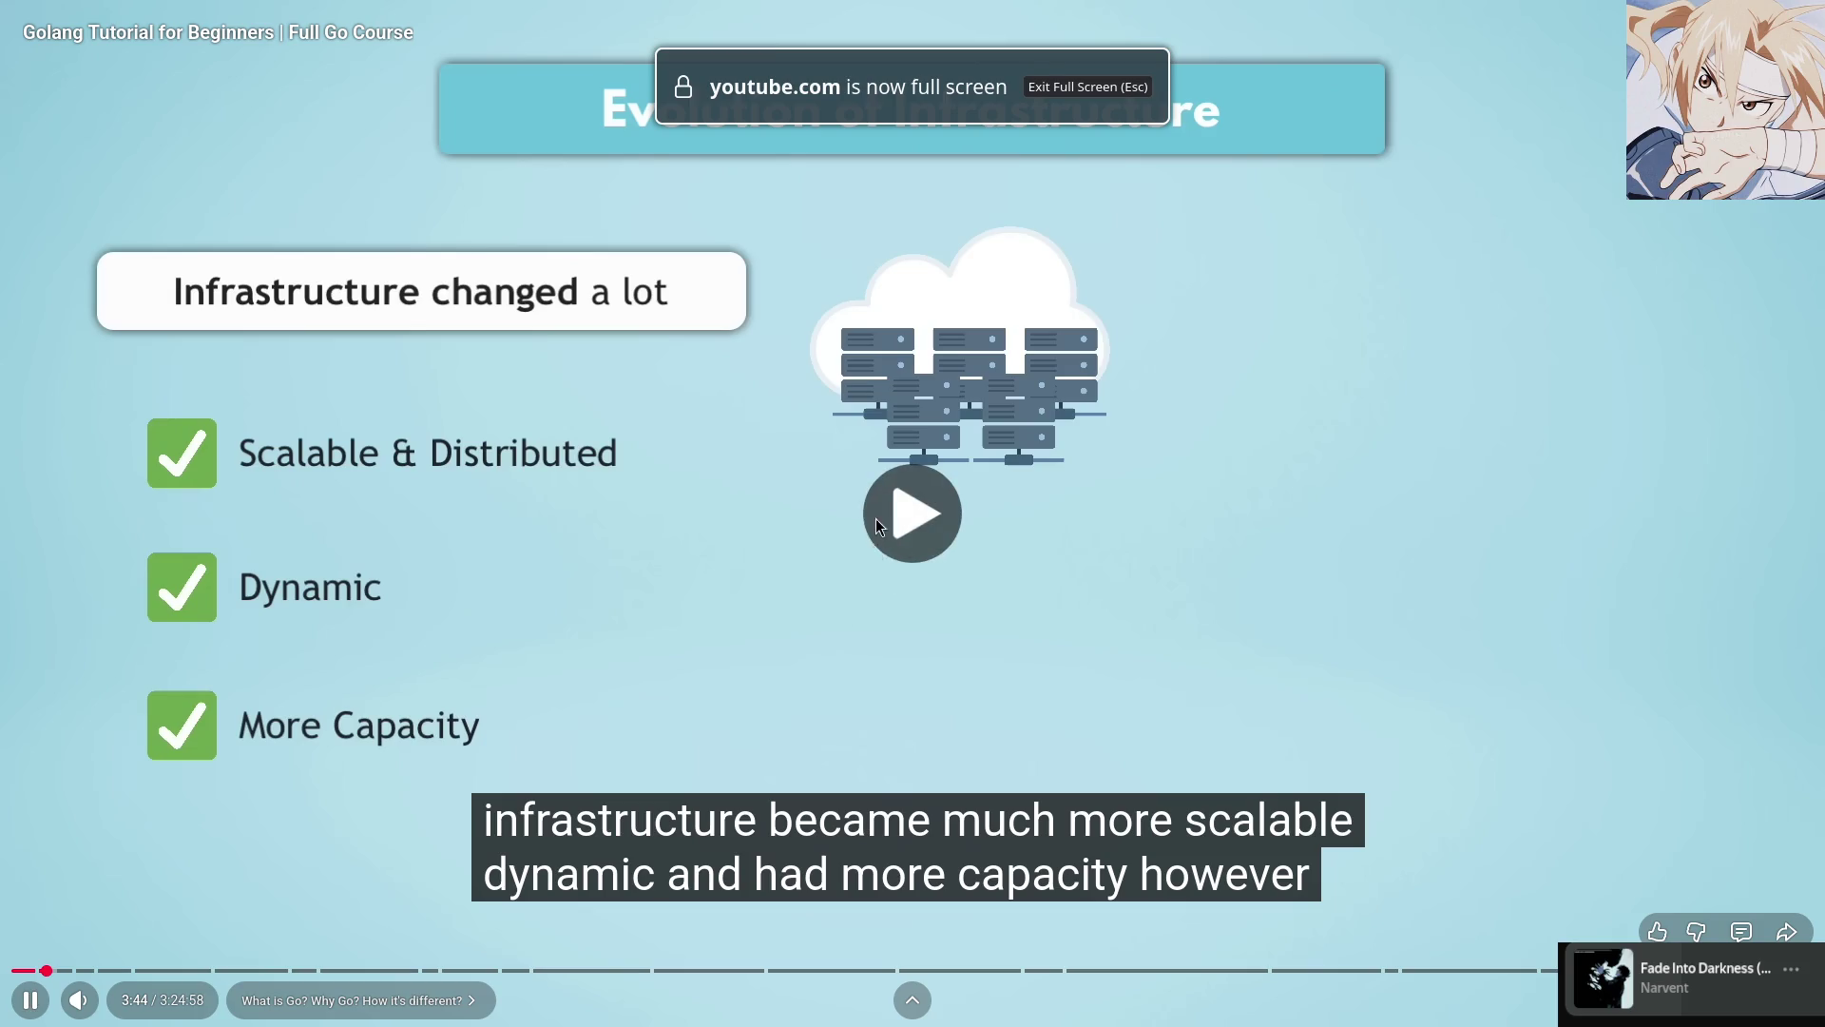
{"action": "left_click", "coordinate": [823, 529]}
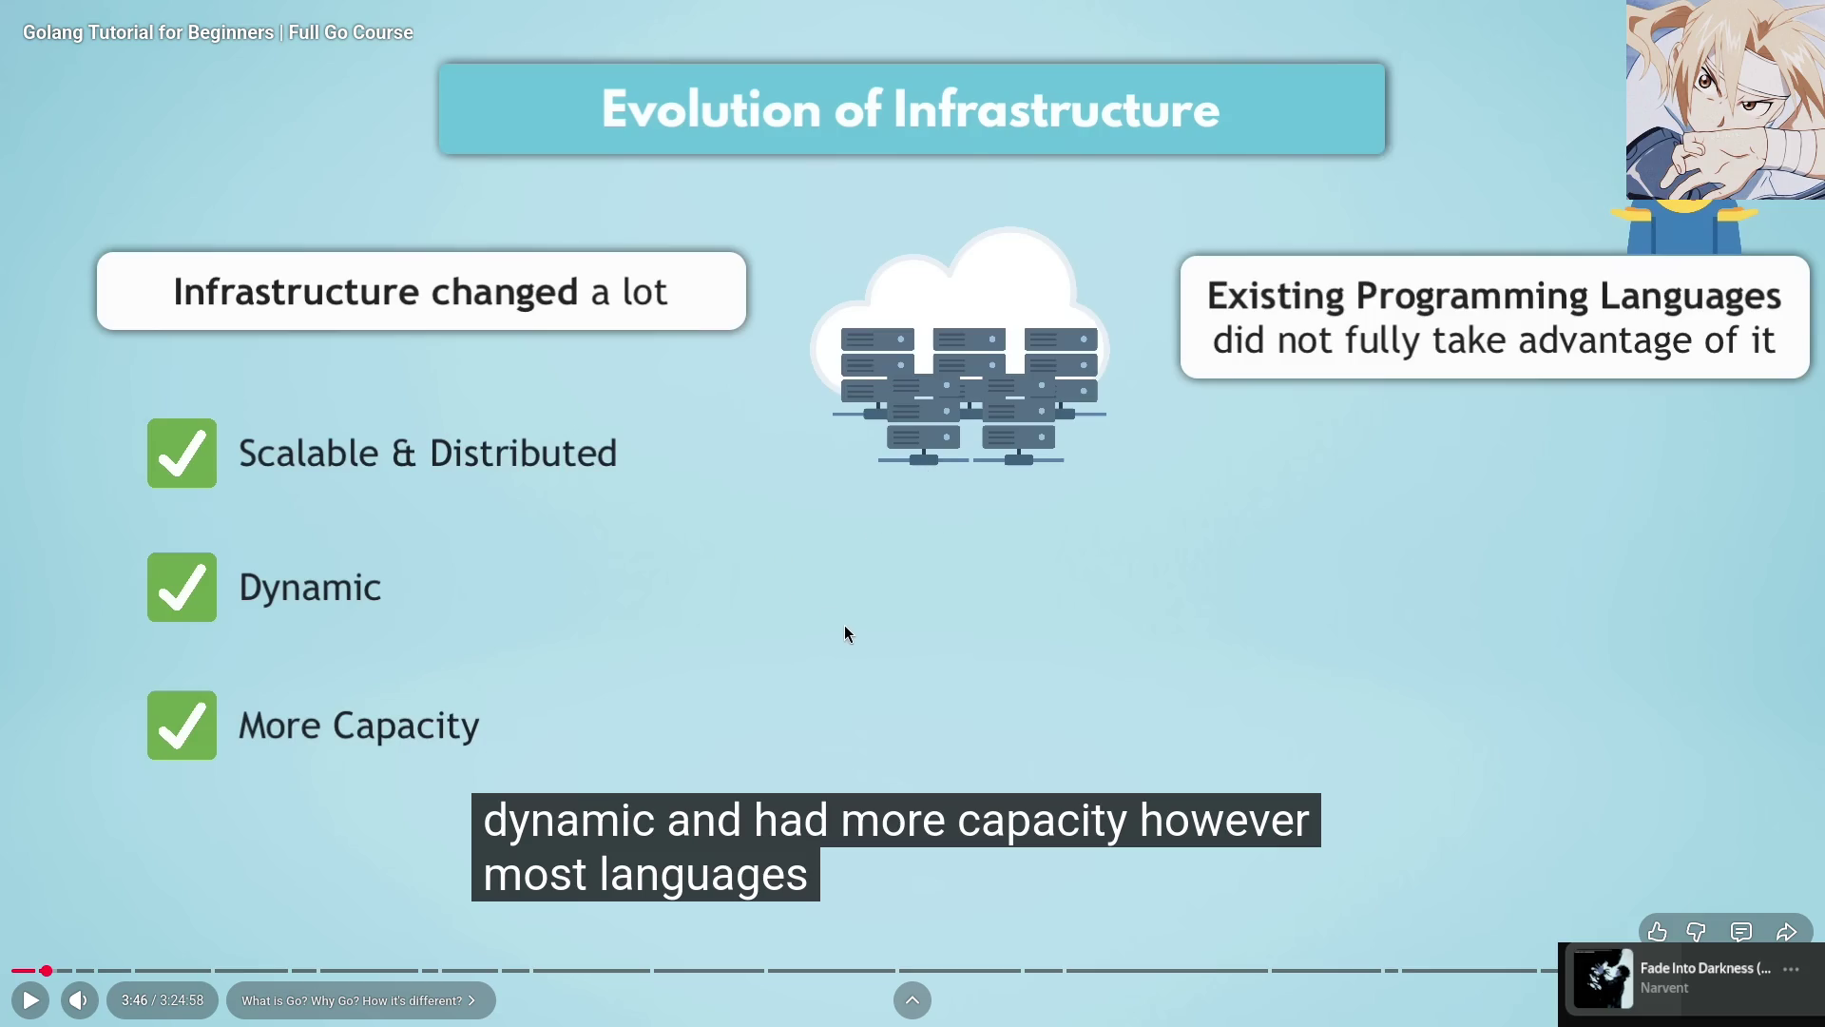
Translate 'however' into 'однако', then resume the tutorial at 3:47
{"action": "key", "text": "Escape"}
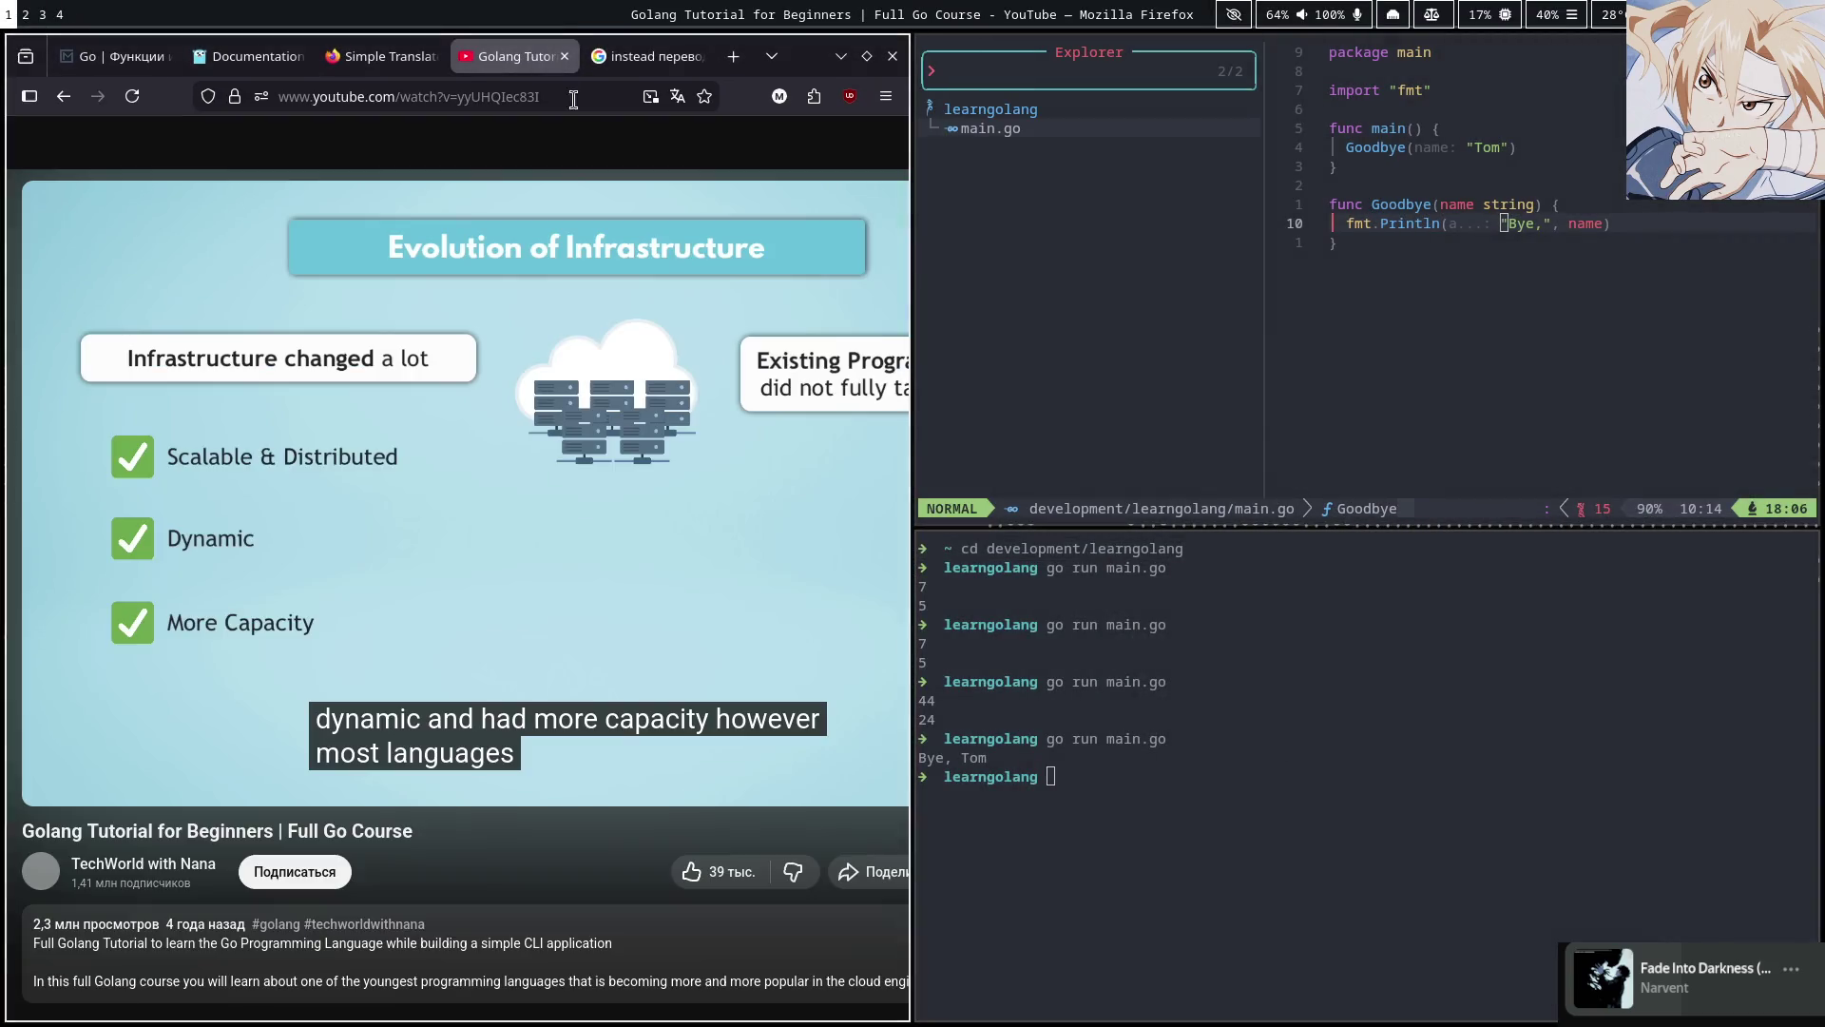
{"action": "key", "text": "ctrl+Tab"}
{"action": "left_click", "coordinate": [649, 347]}
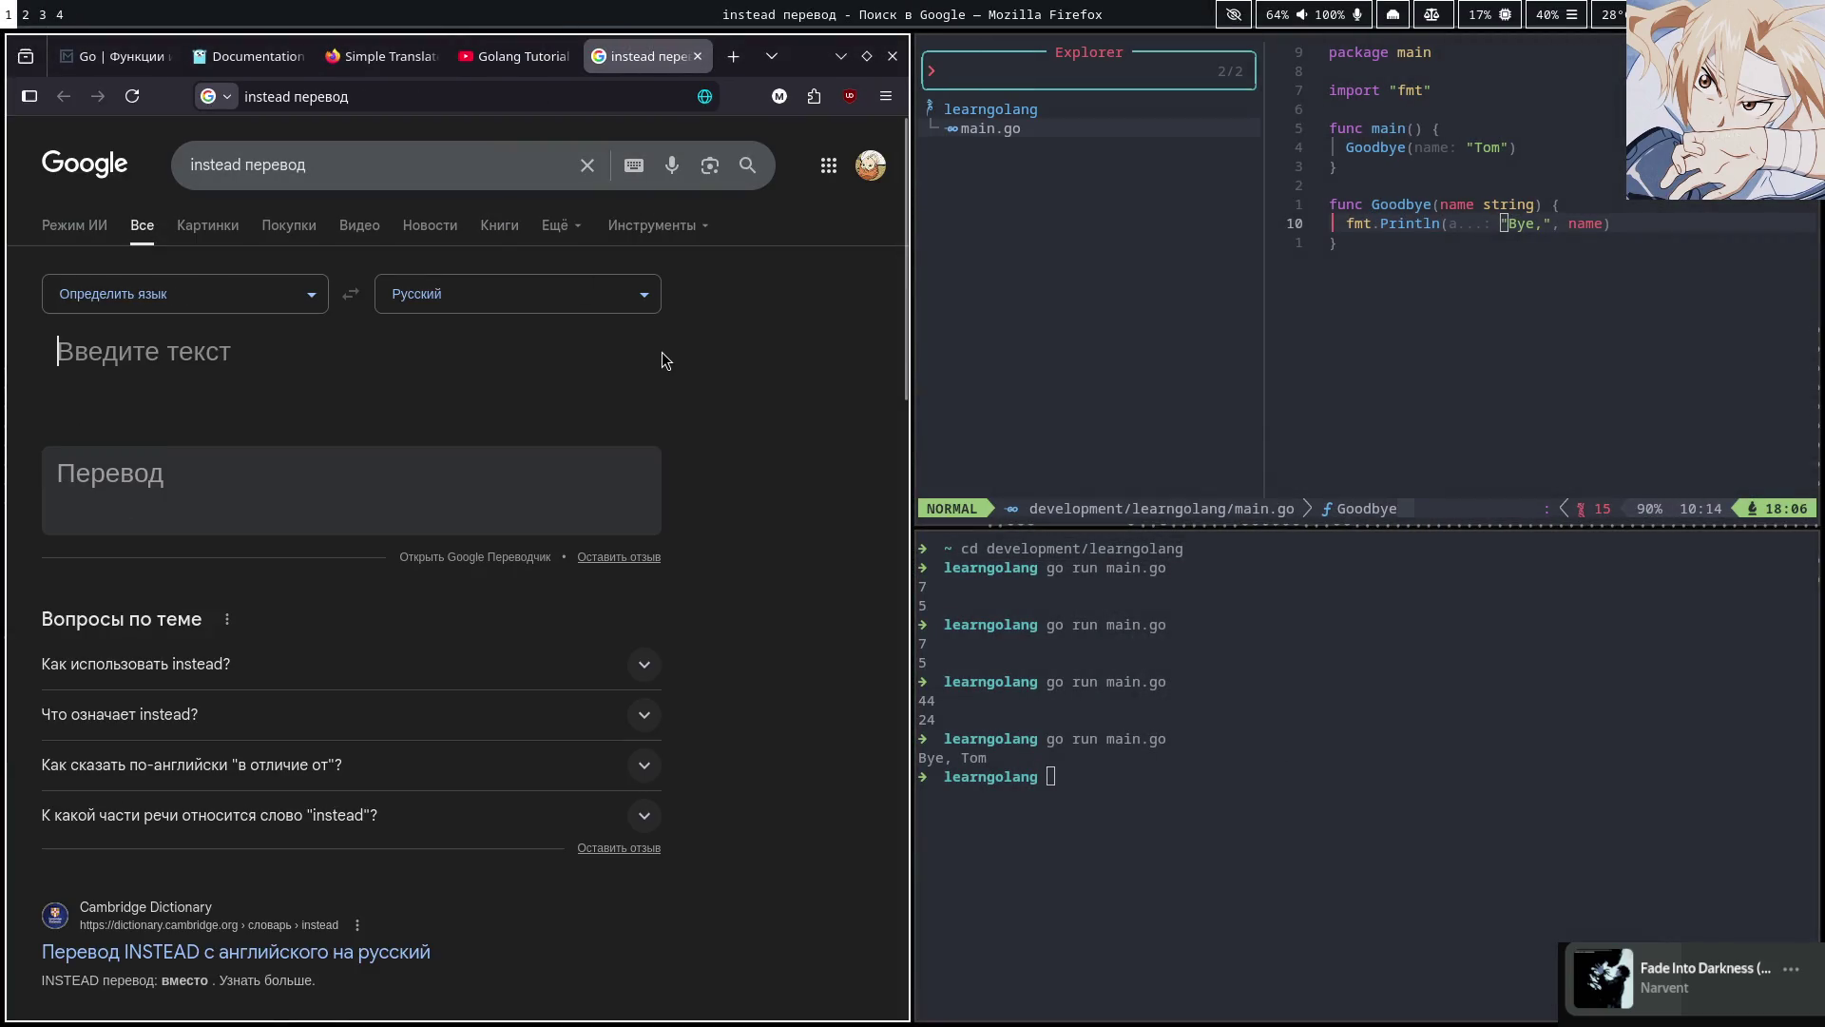
{"action": "type", "text": "howeve"}
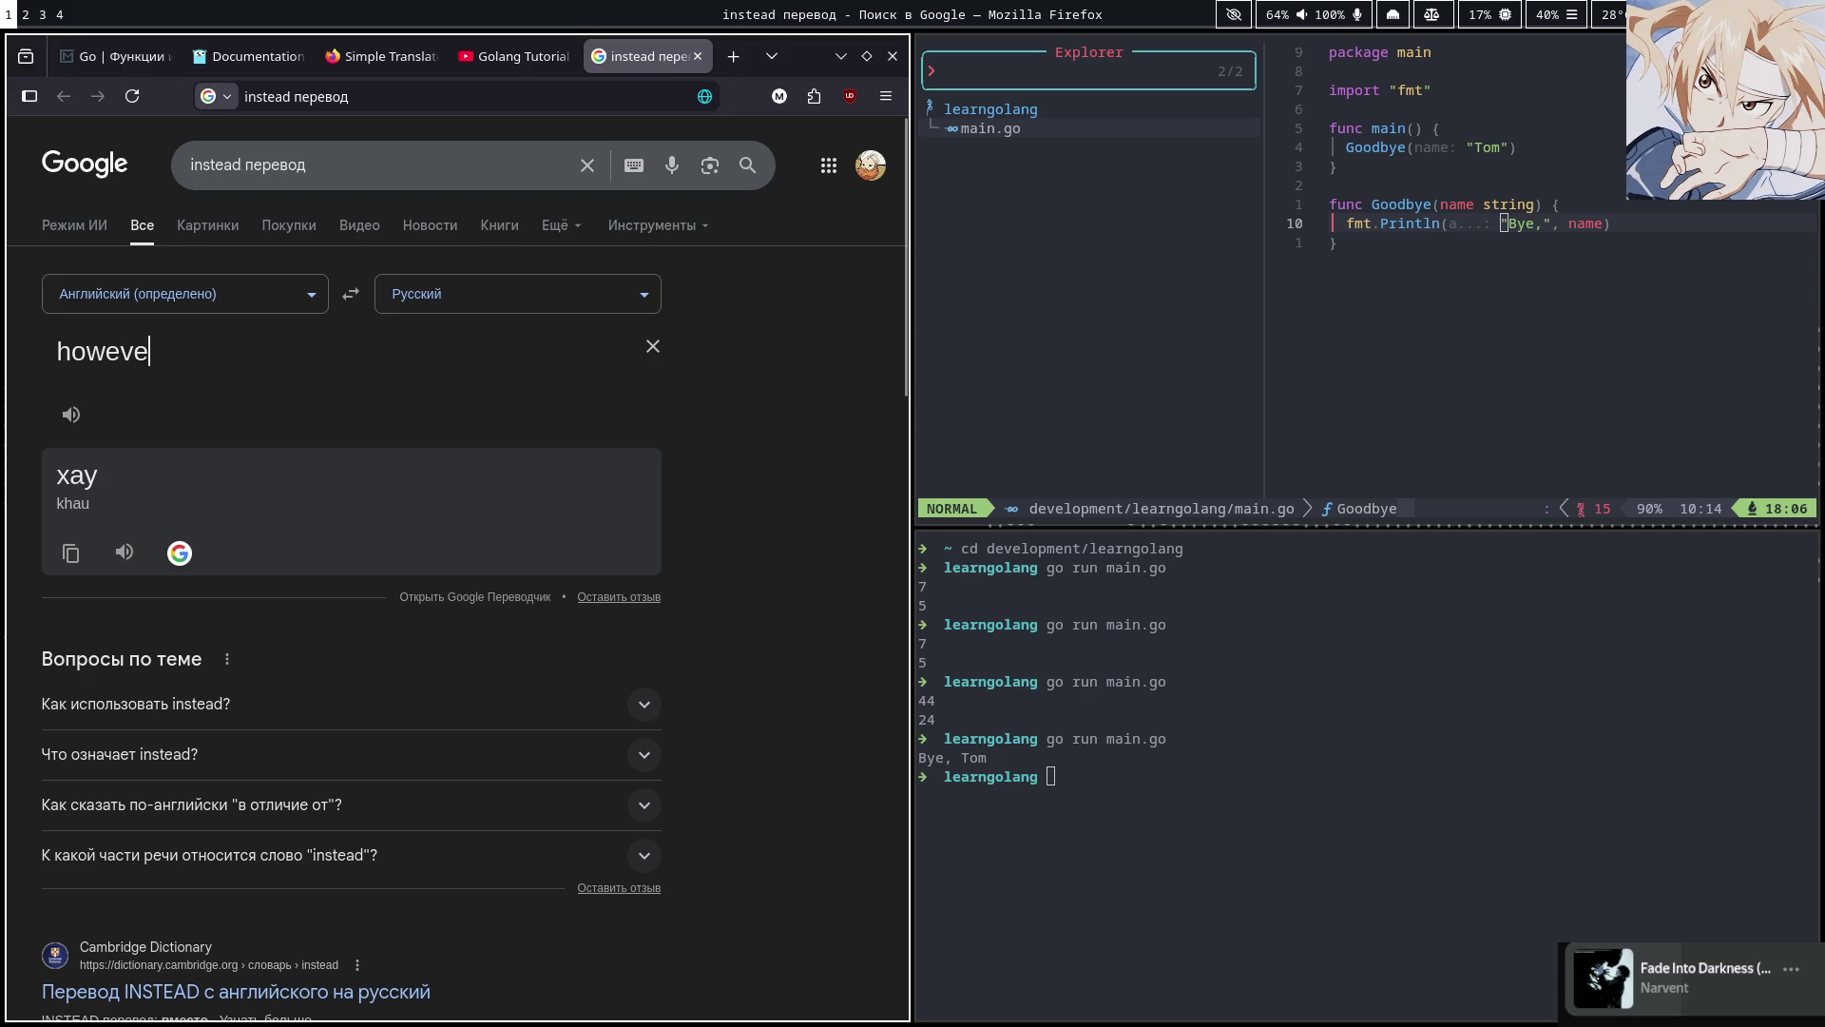
{"action": "type", "text": "r"}
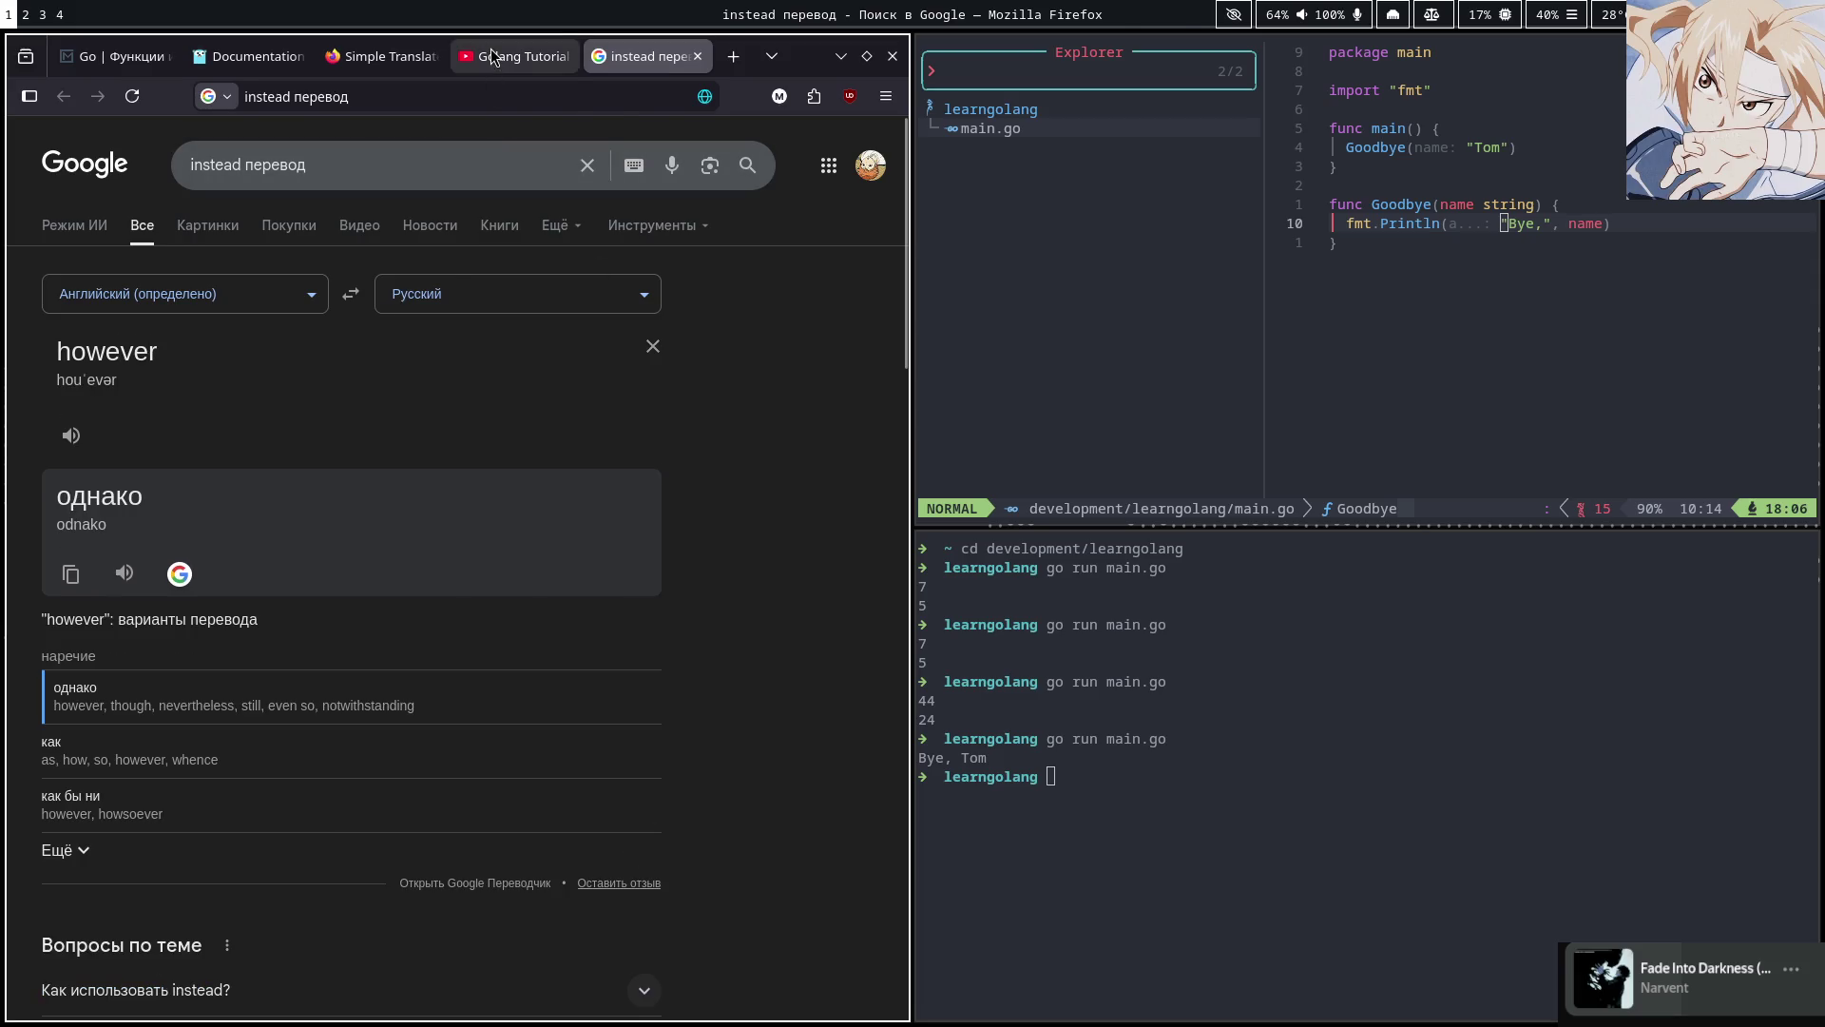
{"action": "left_click", "coordinate": [492, 57]}
{"action": "left_click", "coordinate": [568, 282]}
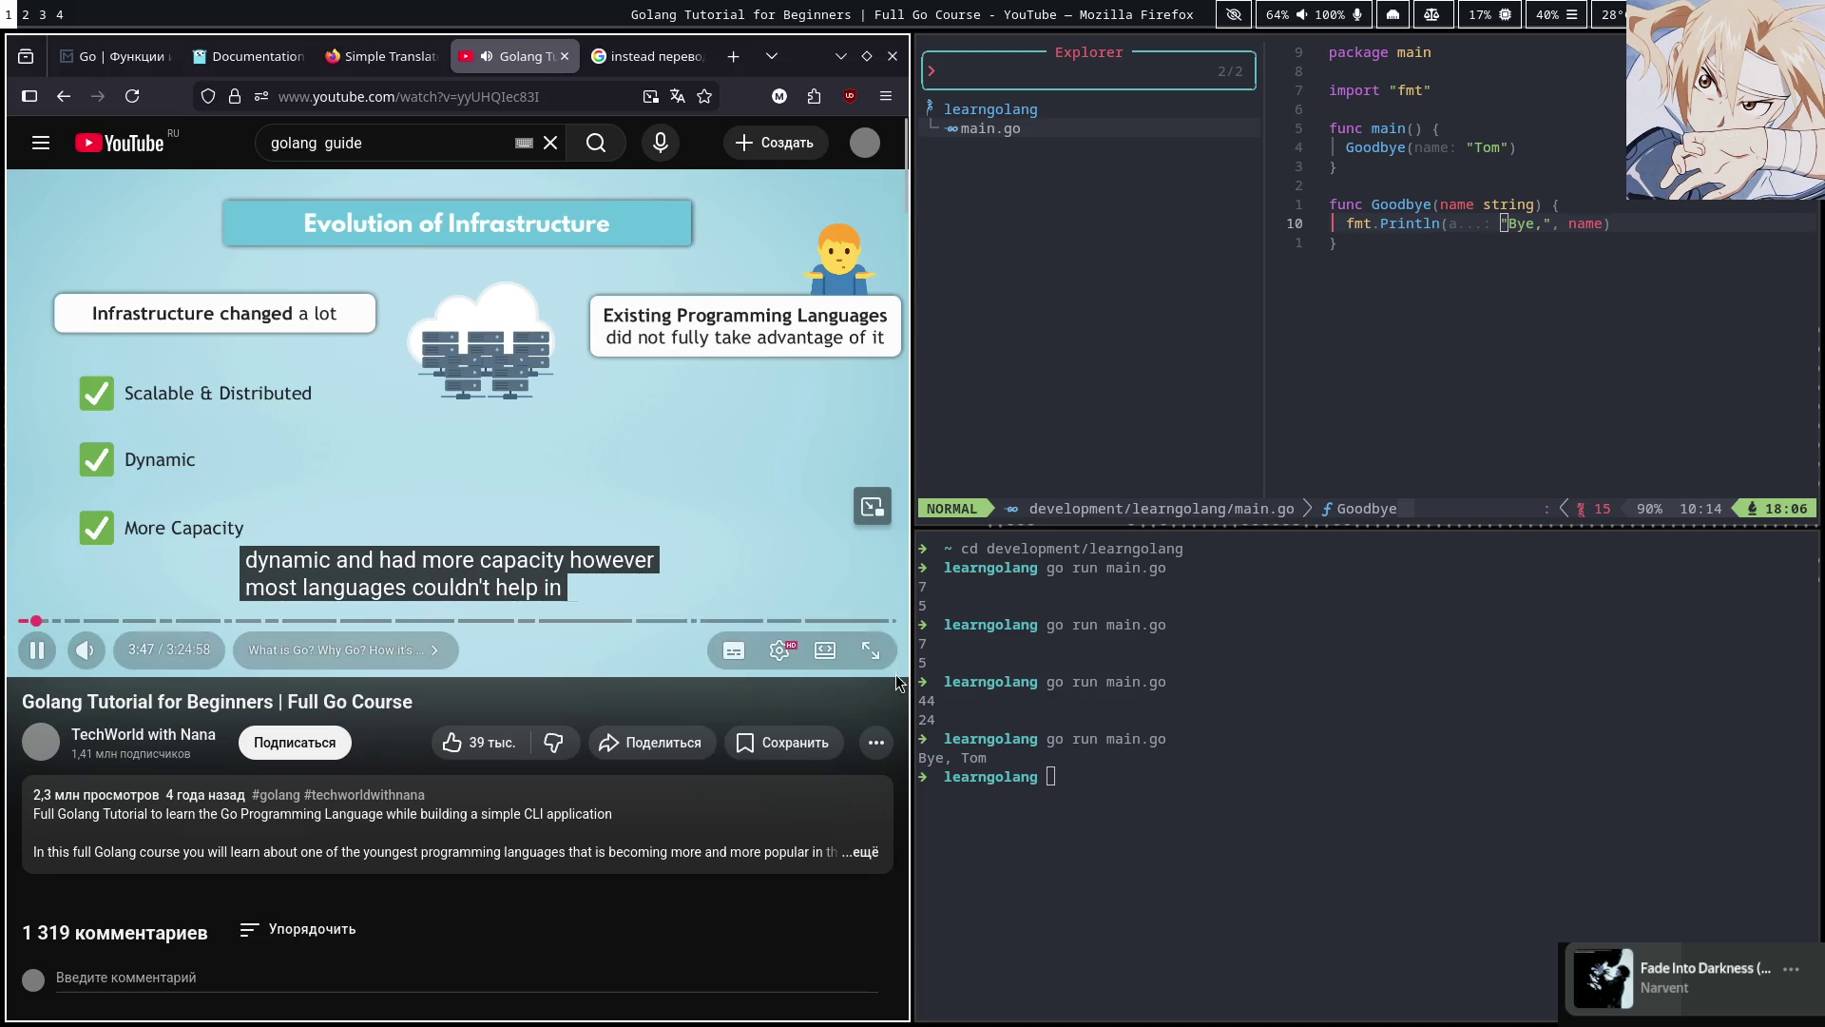
Return the tutorial to full screen and watch on into the parallel download/upload concurrency example
{"action": "key", "text": "space"}
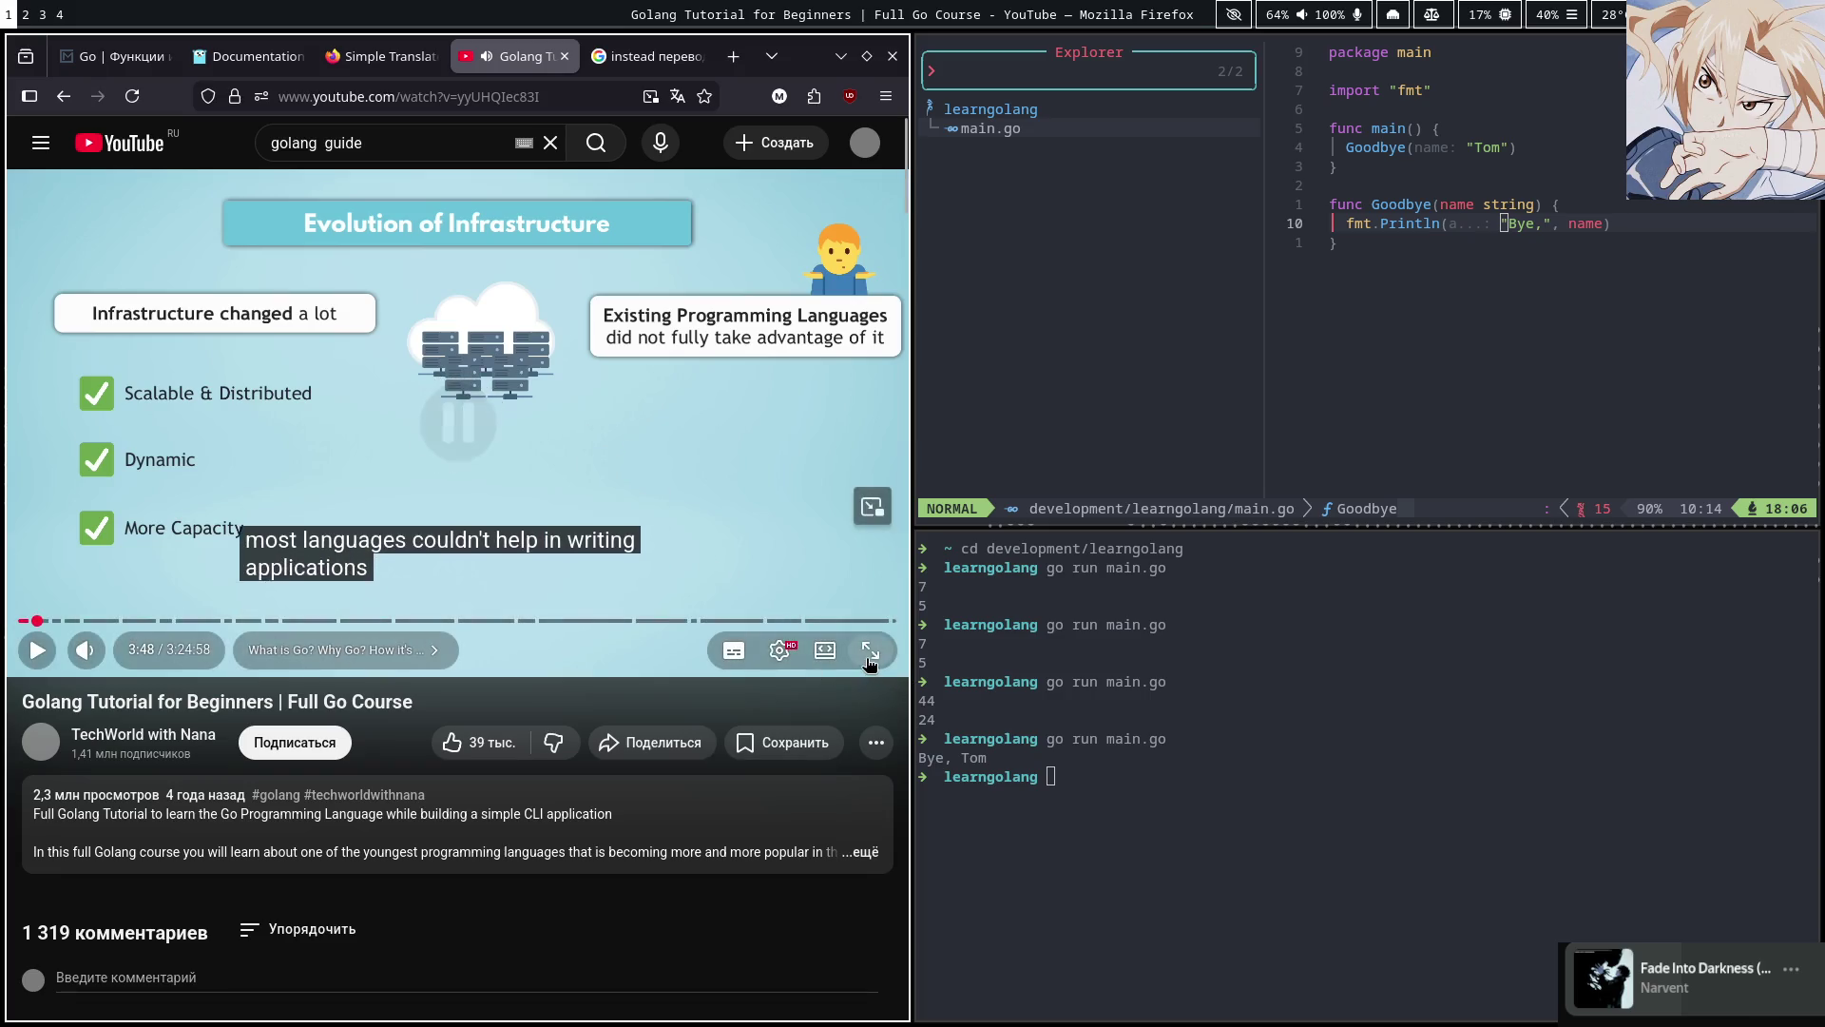
{"action": "left_click", "coordinate": [867, 656]}
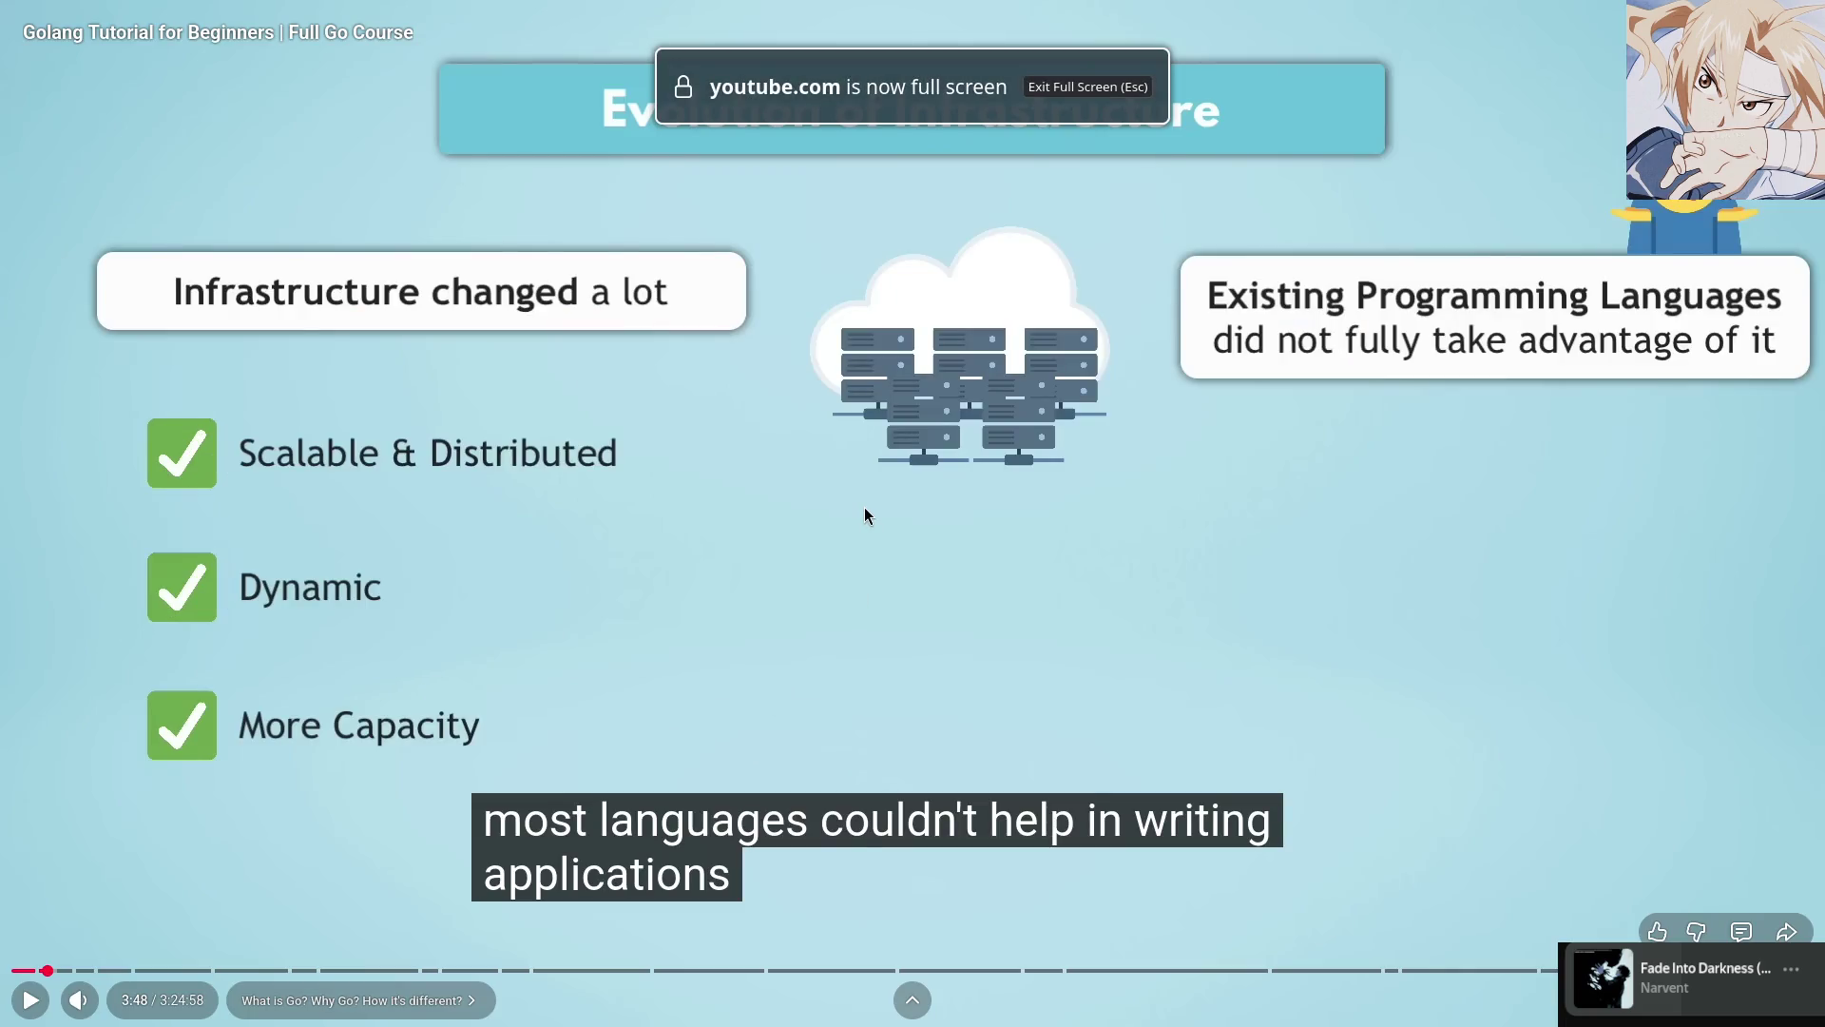
{"action": "key", "text": "space"}
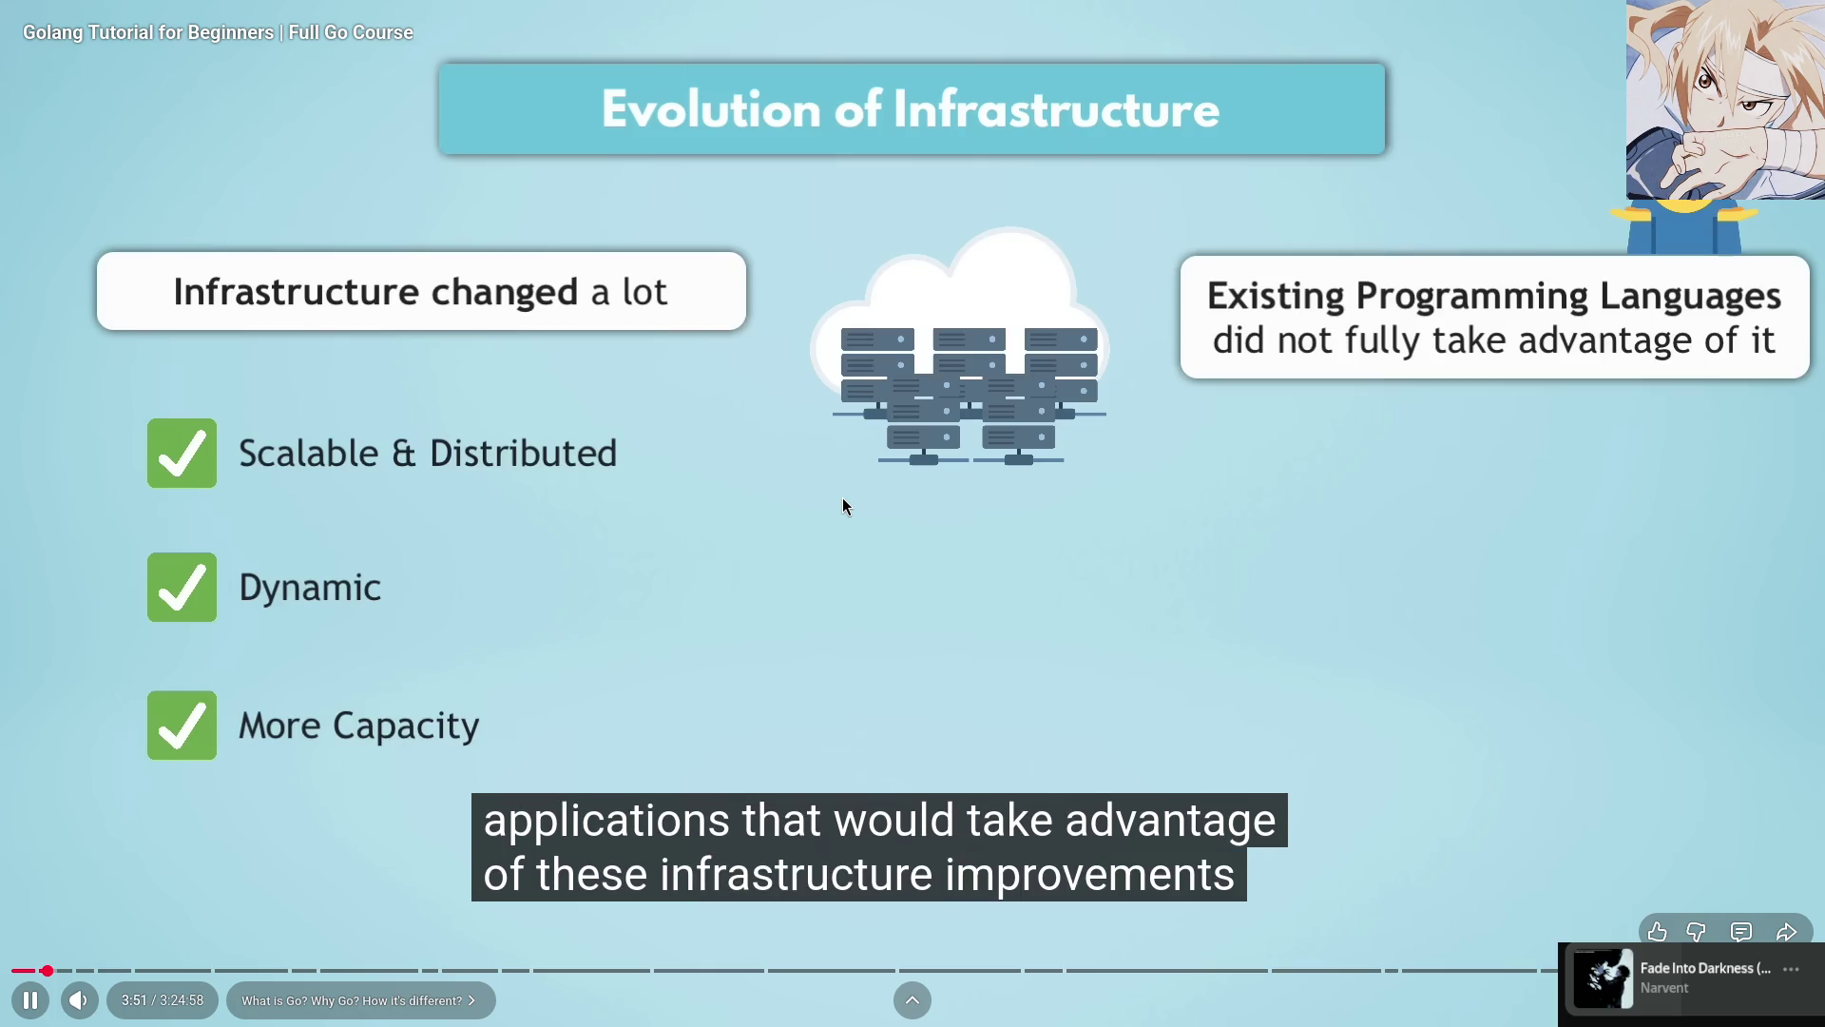
{"action": "left_click", "coordinate": [846, 506]}
{"action": "left_click", "coordinate": [824, 525]}
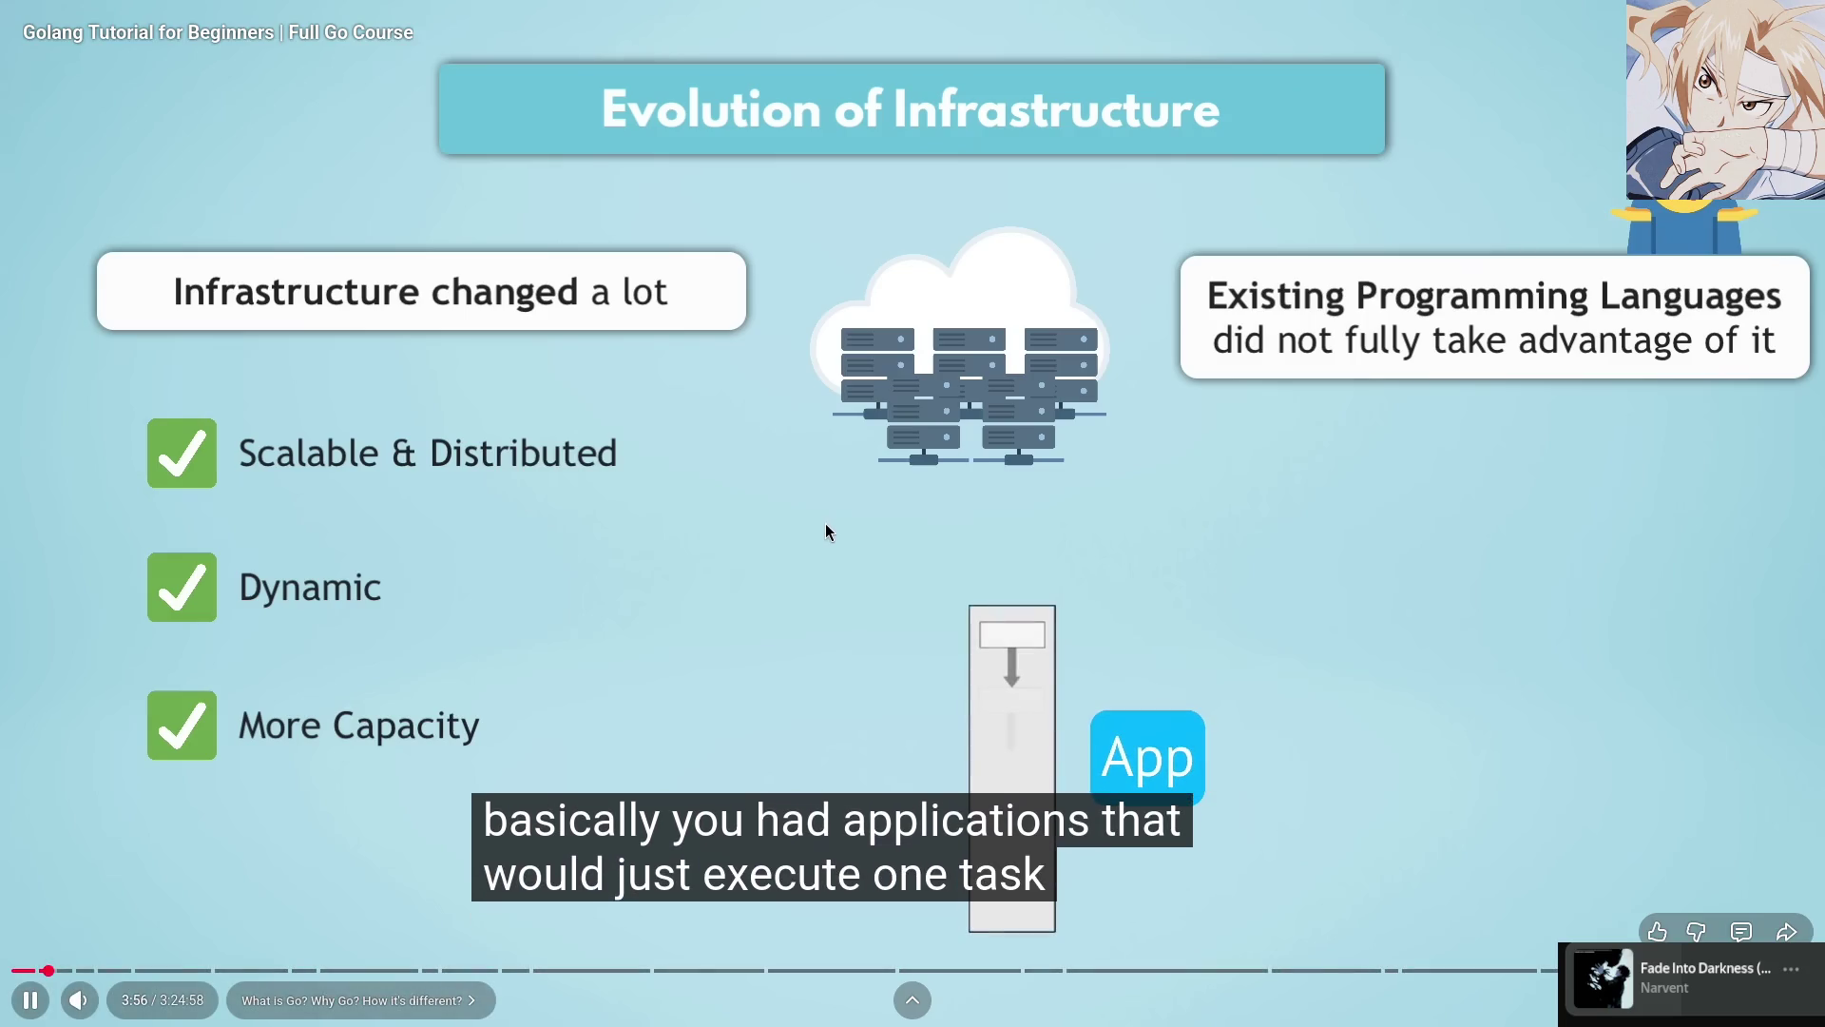
{"action": "left_click", "coordinate": [836, 512]}
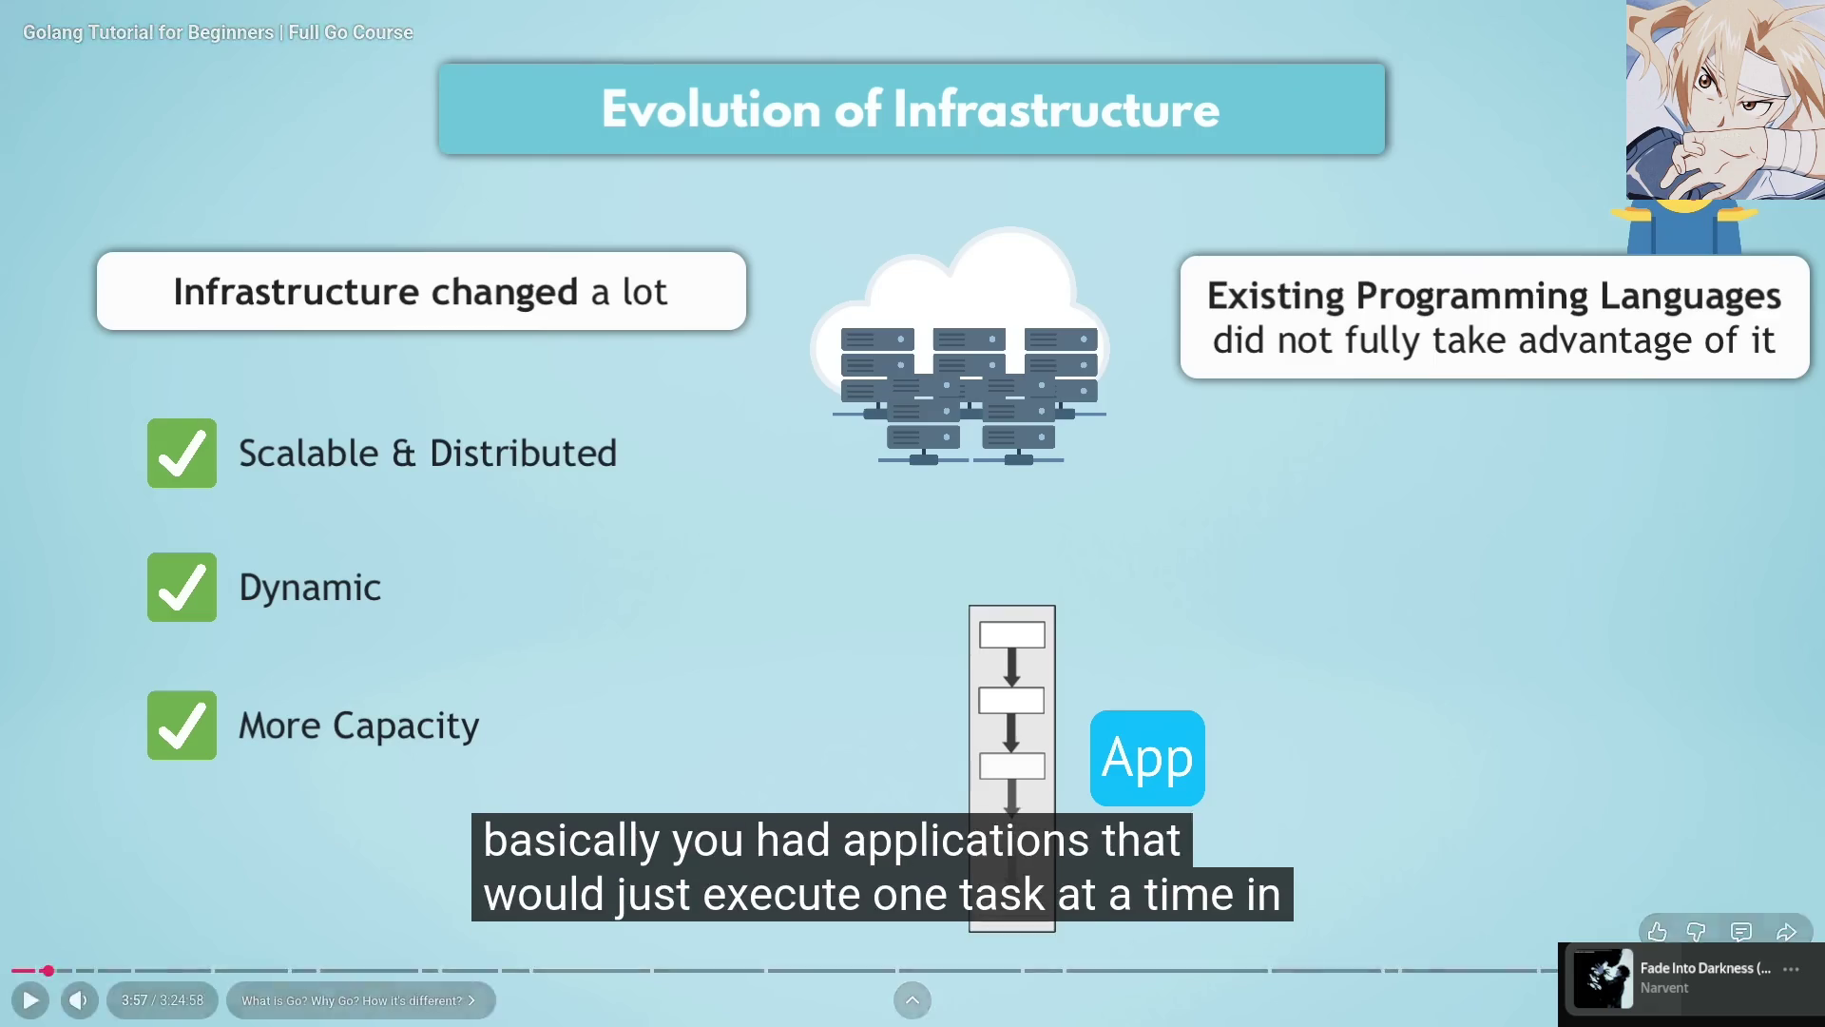
{"action": "key", "text": "space"}
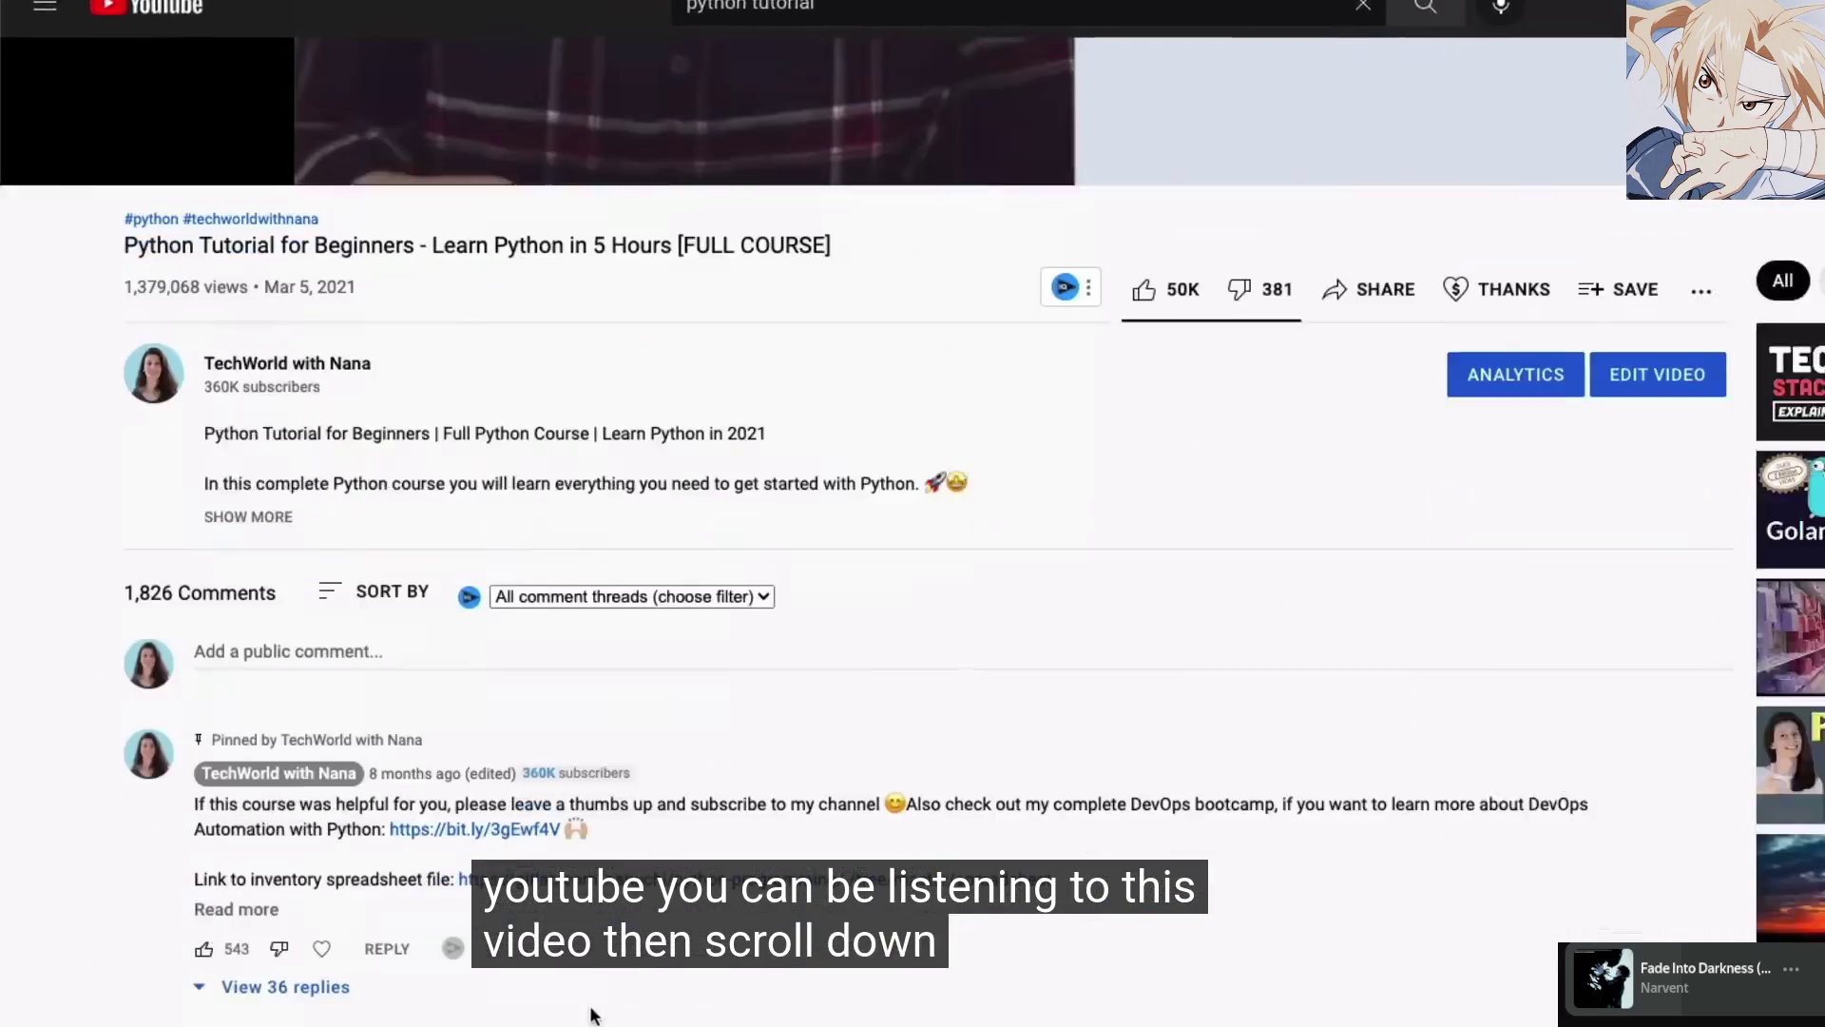
Toggle playback with Space several times, ending paused on the Multi-Threading slide at 4:41
{"action": "key", "text": "space"}
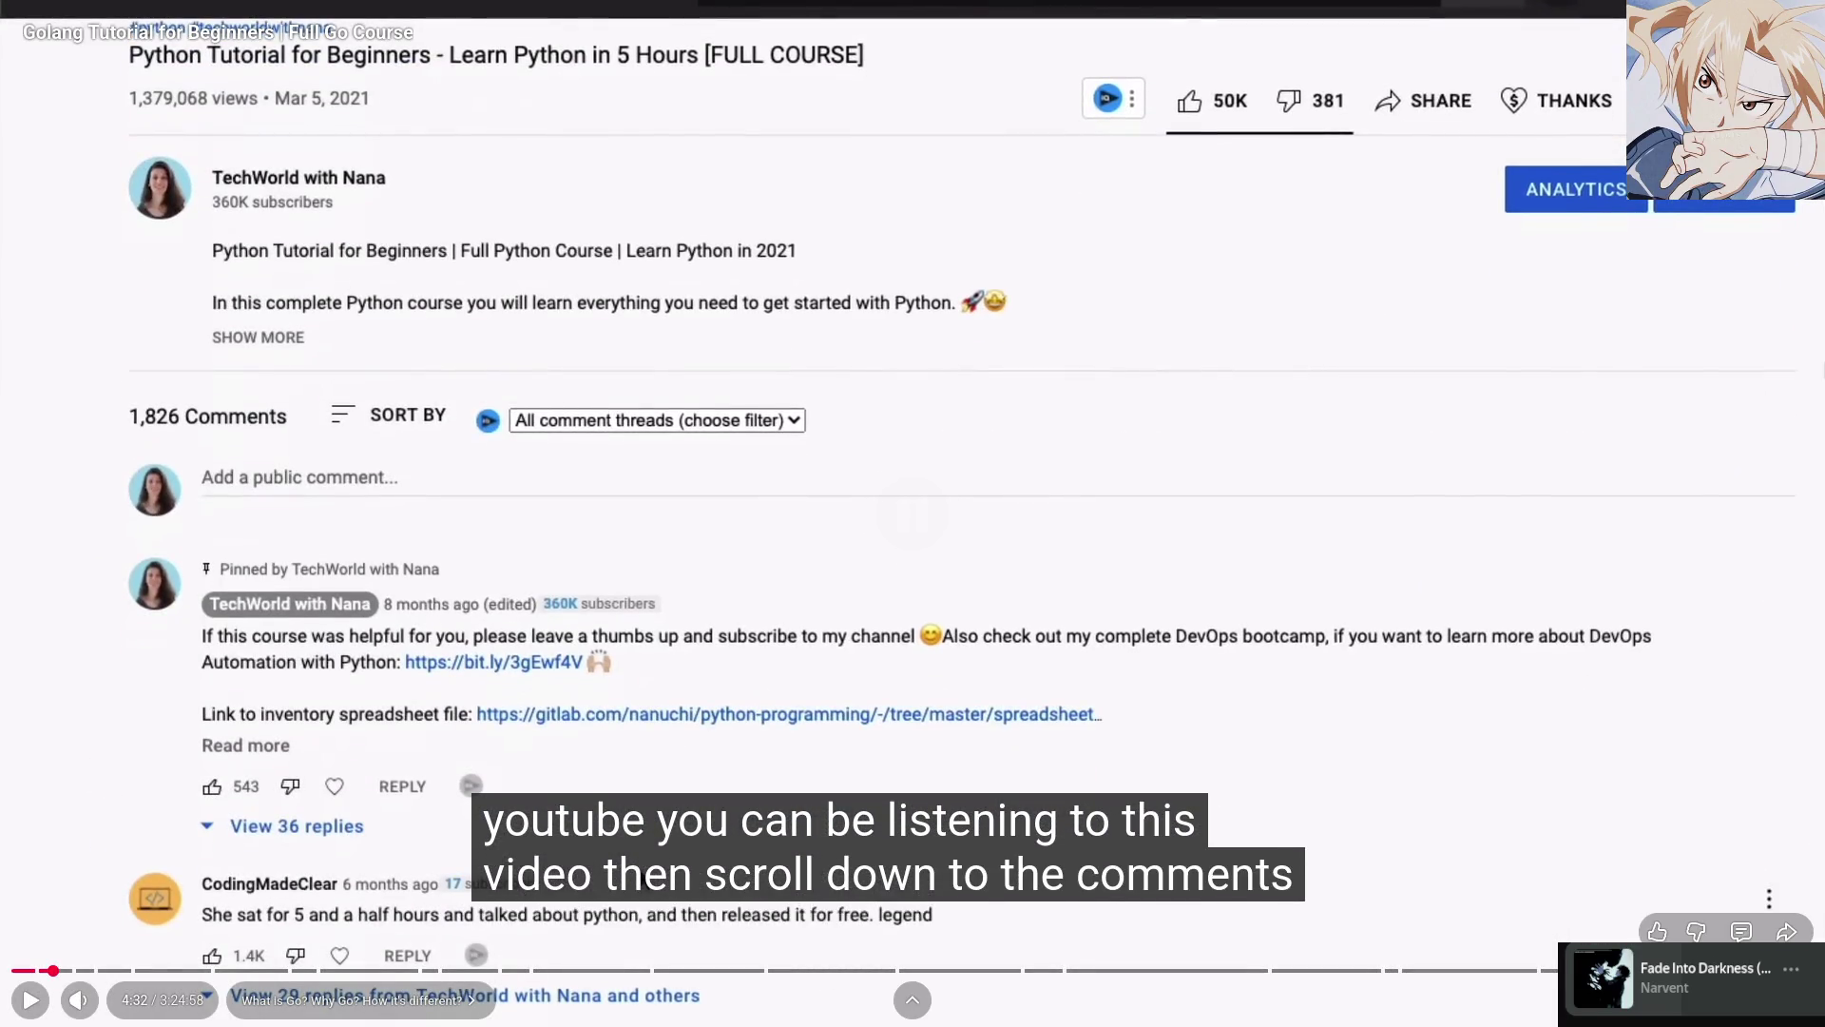
{"action": "key", "text": "space"}
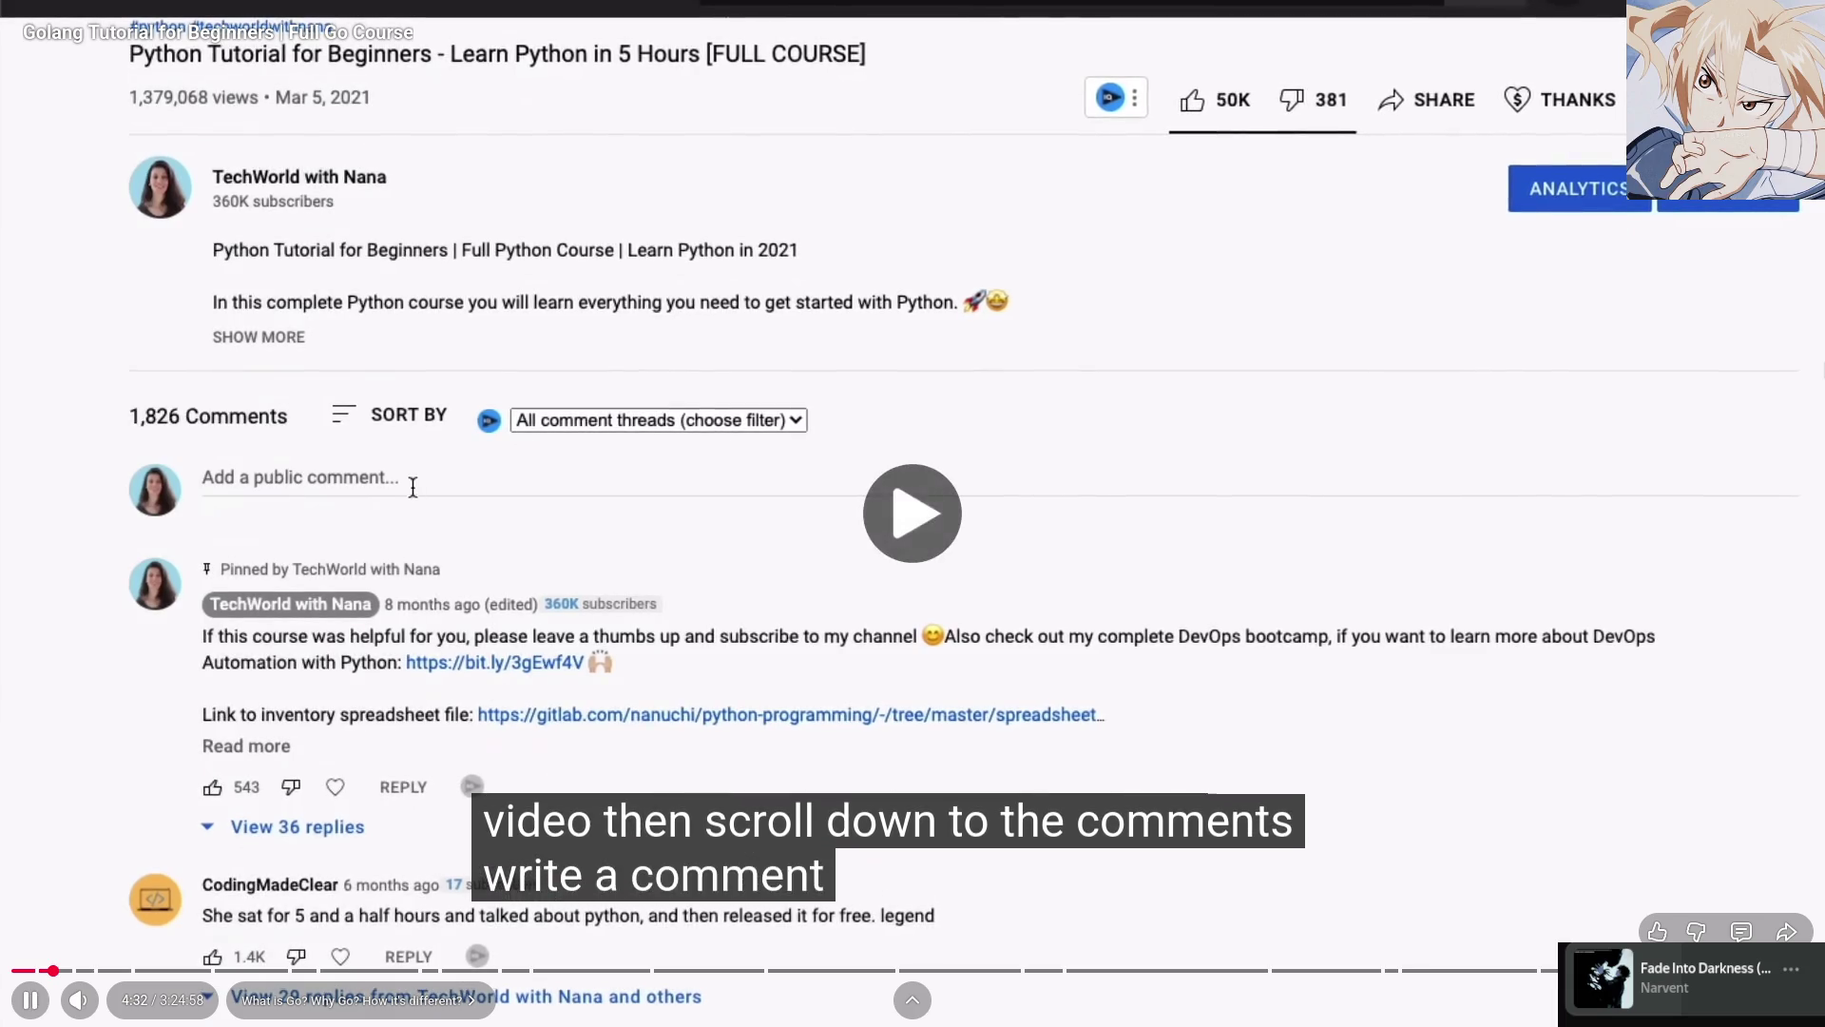
{"action": "key", "text": "space"}
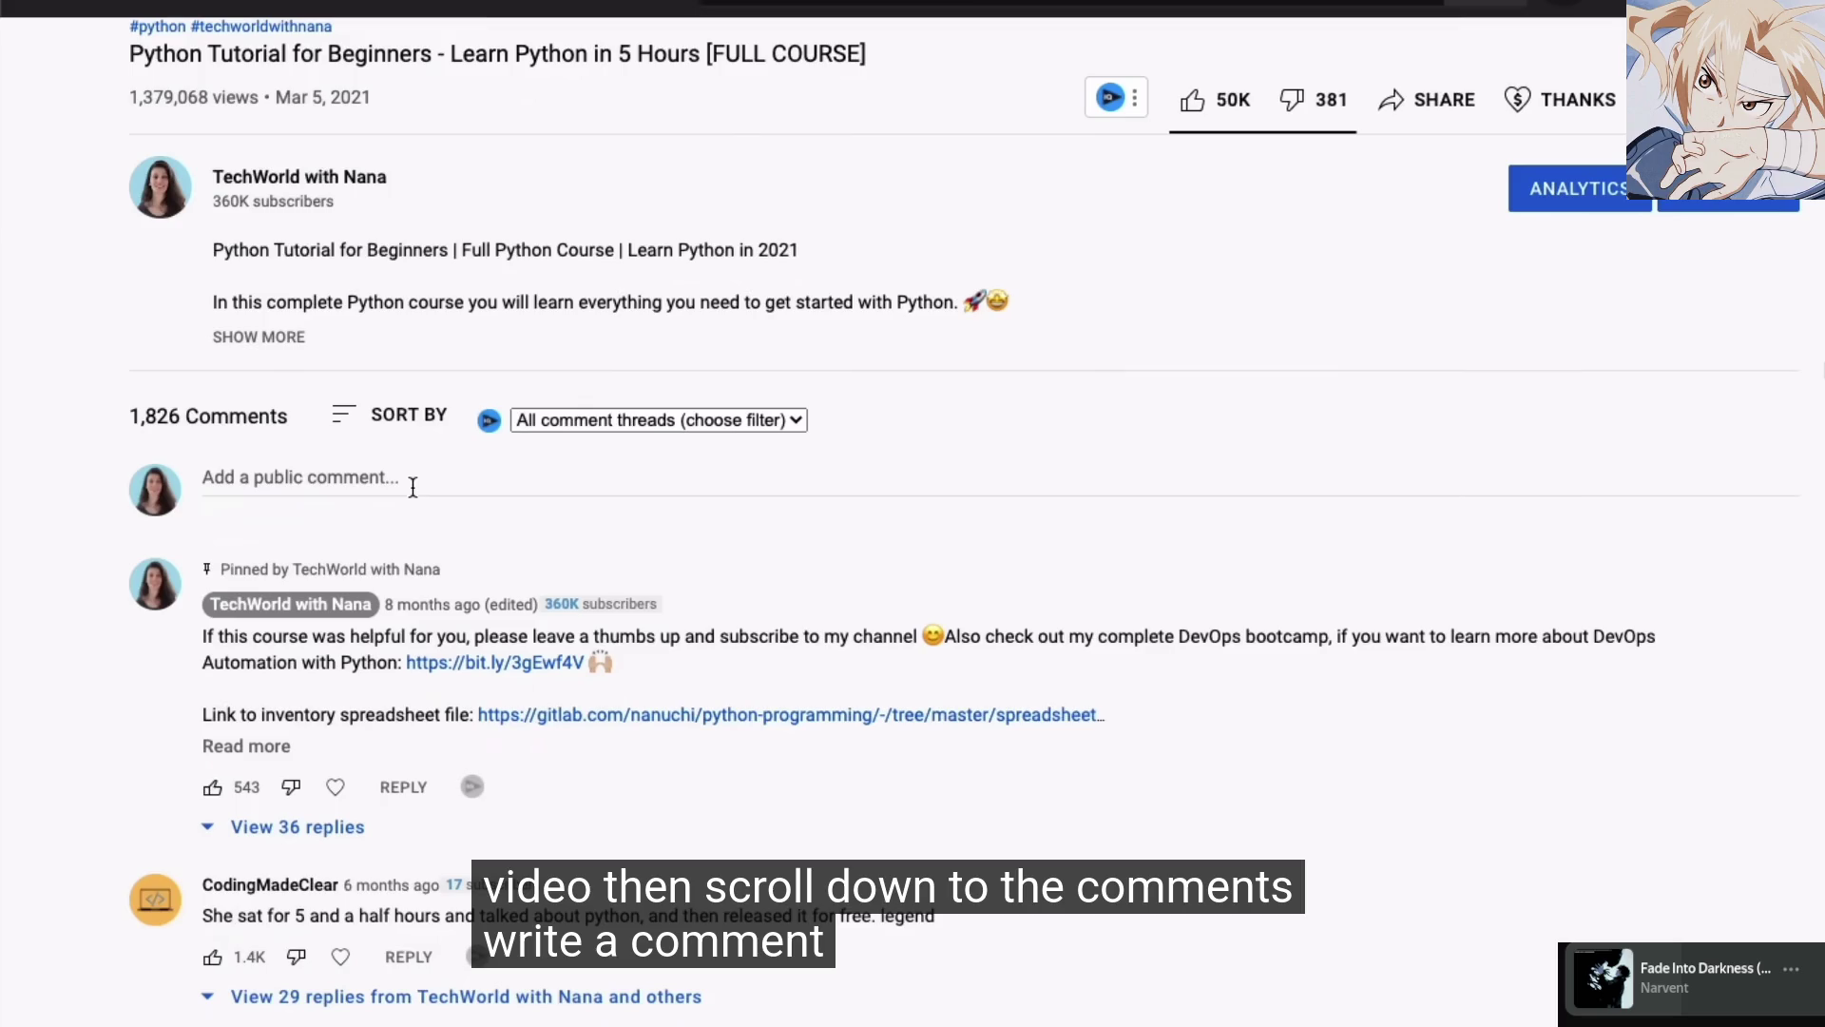
{"action": "key", "text": "space"}
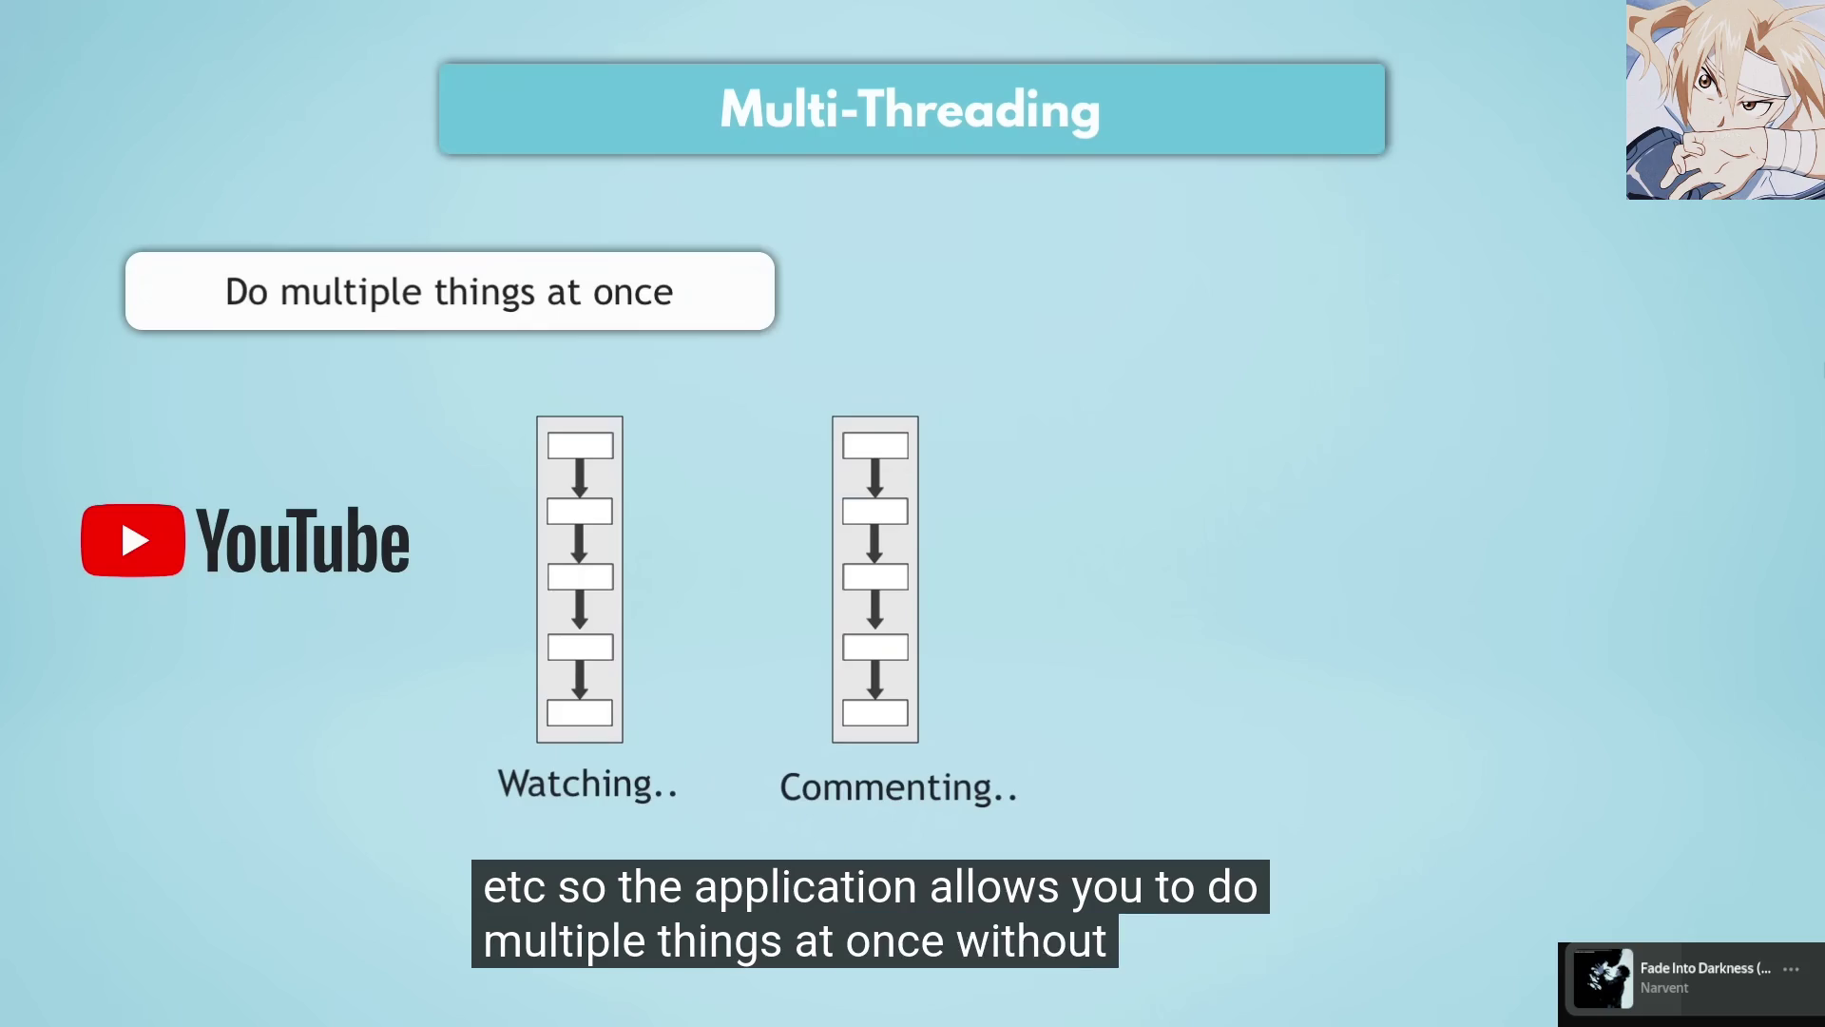
{"action": "key", "text": "space"}
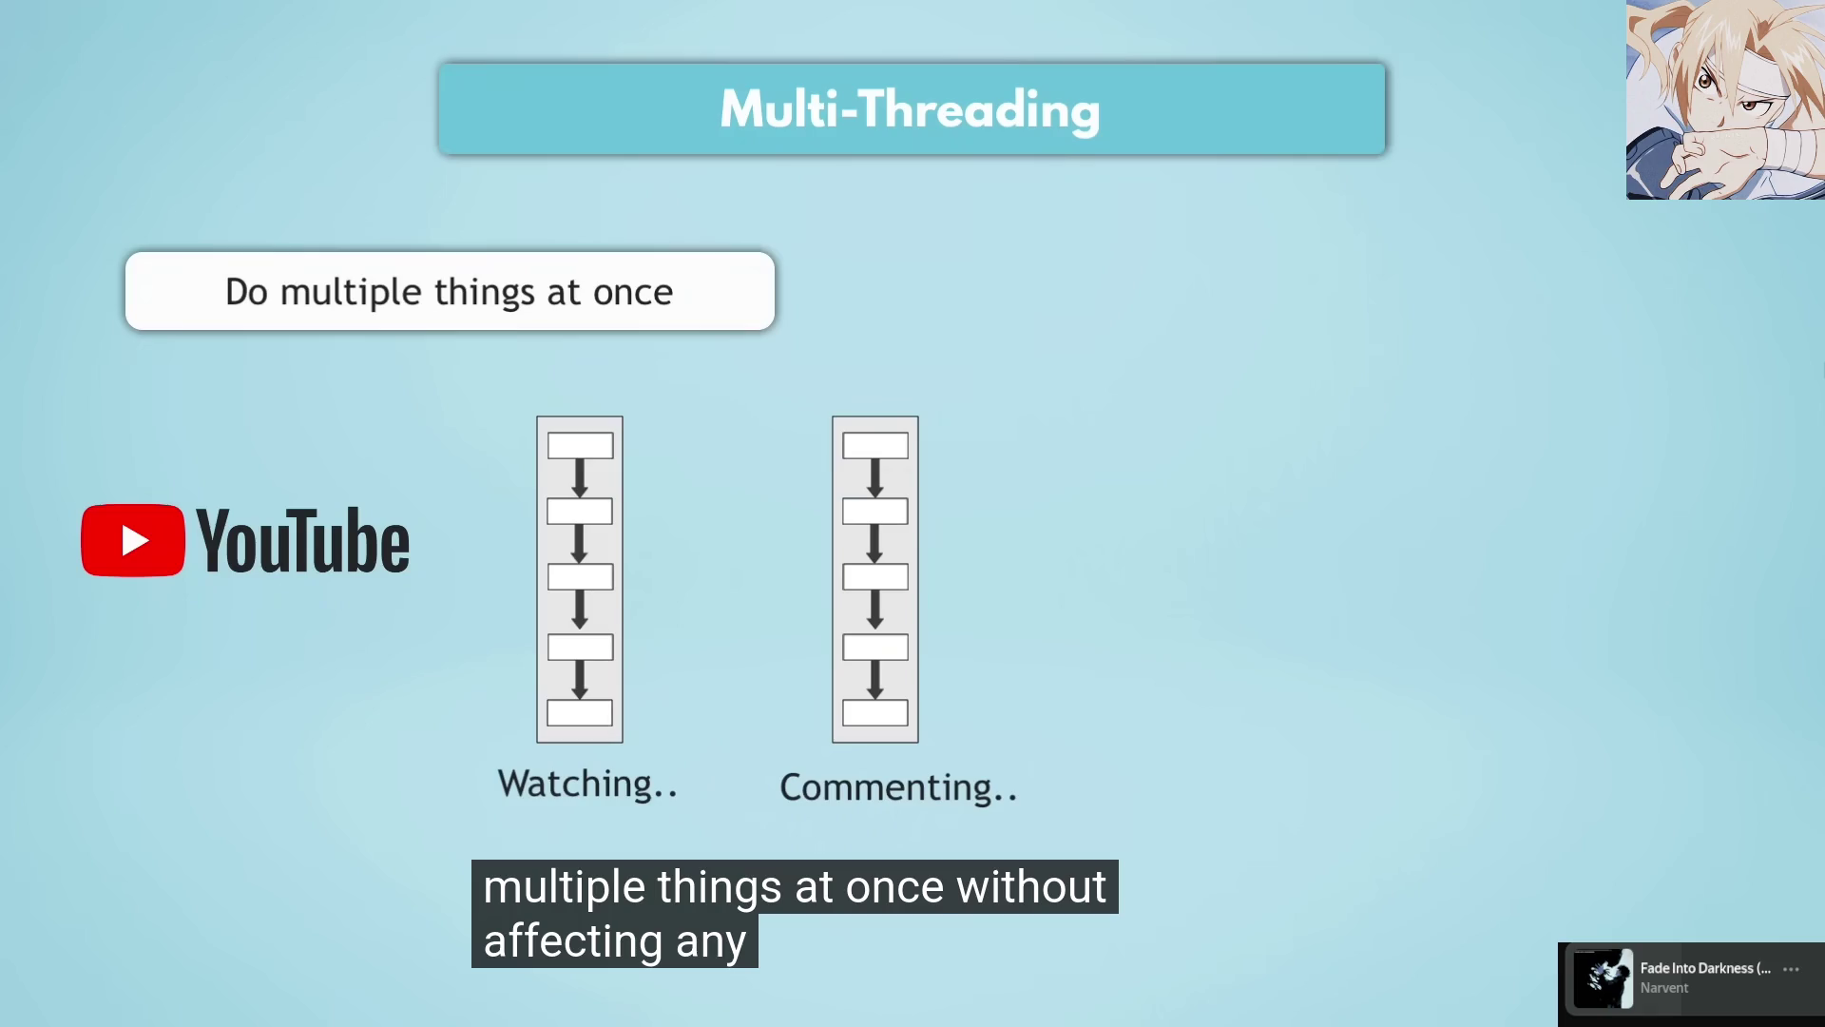
{"action": "key", "text": "space"}
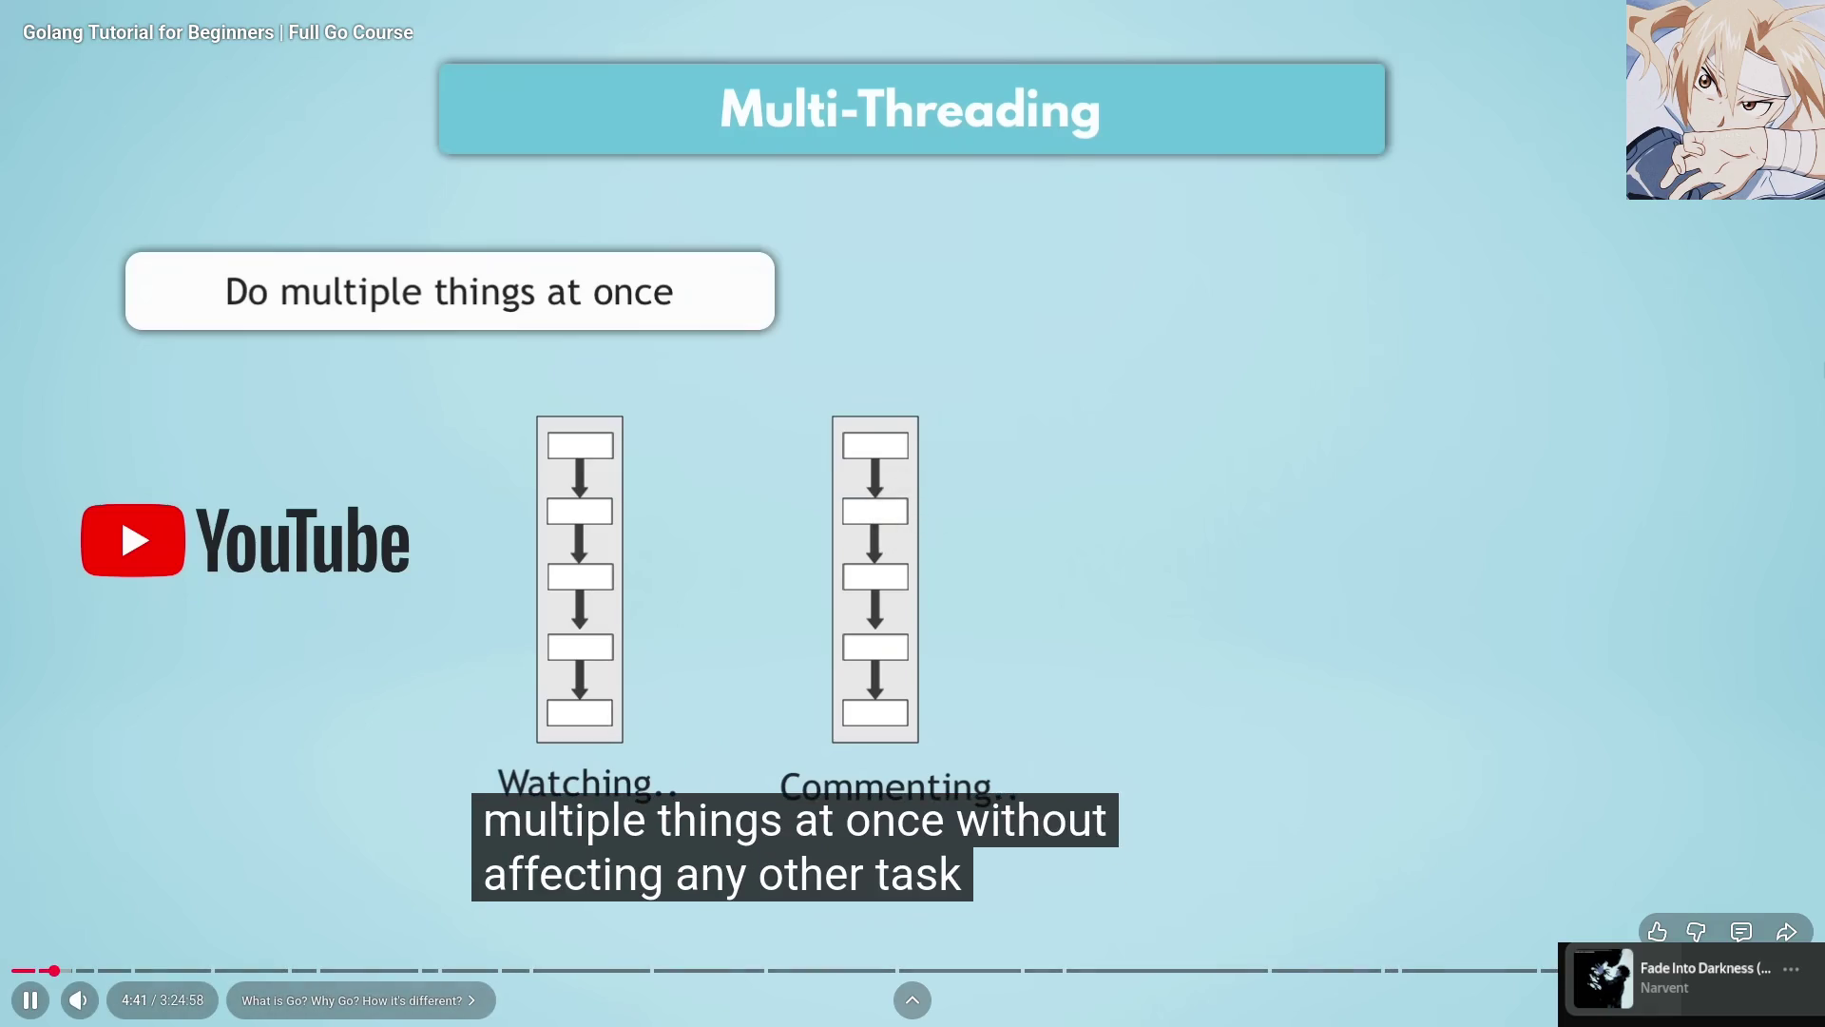
{"action": "key", "text": "space"}
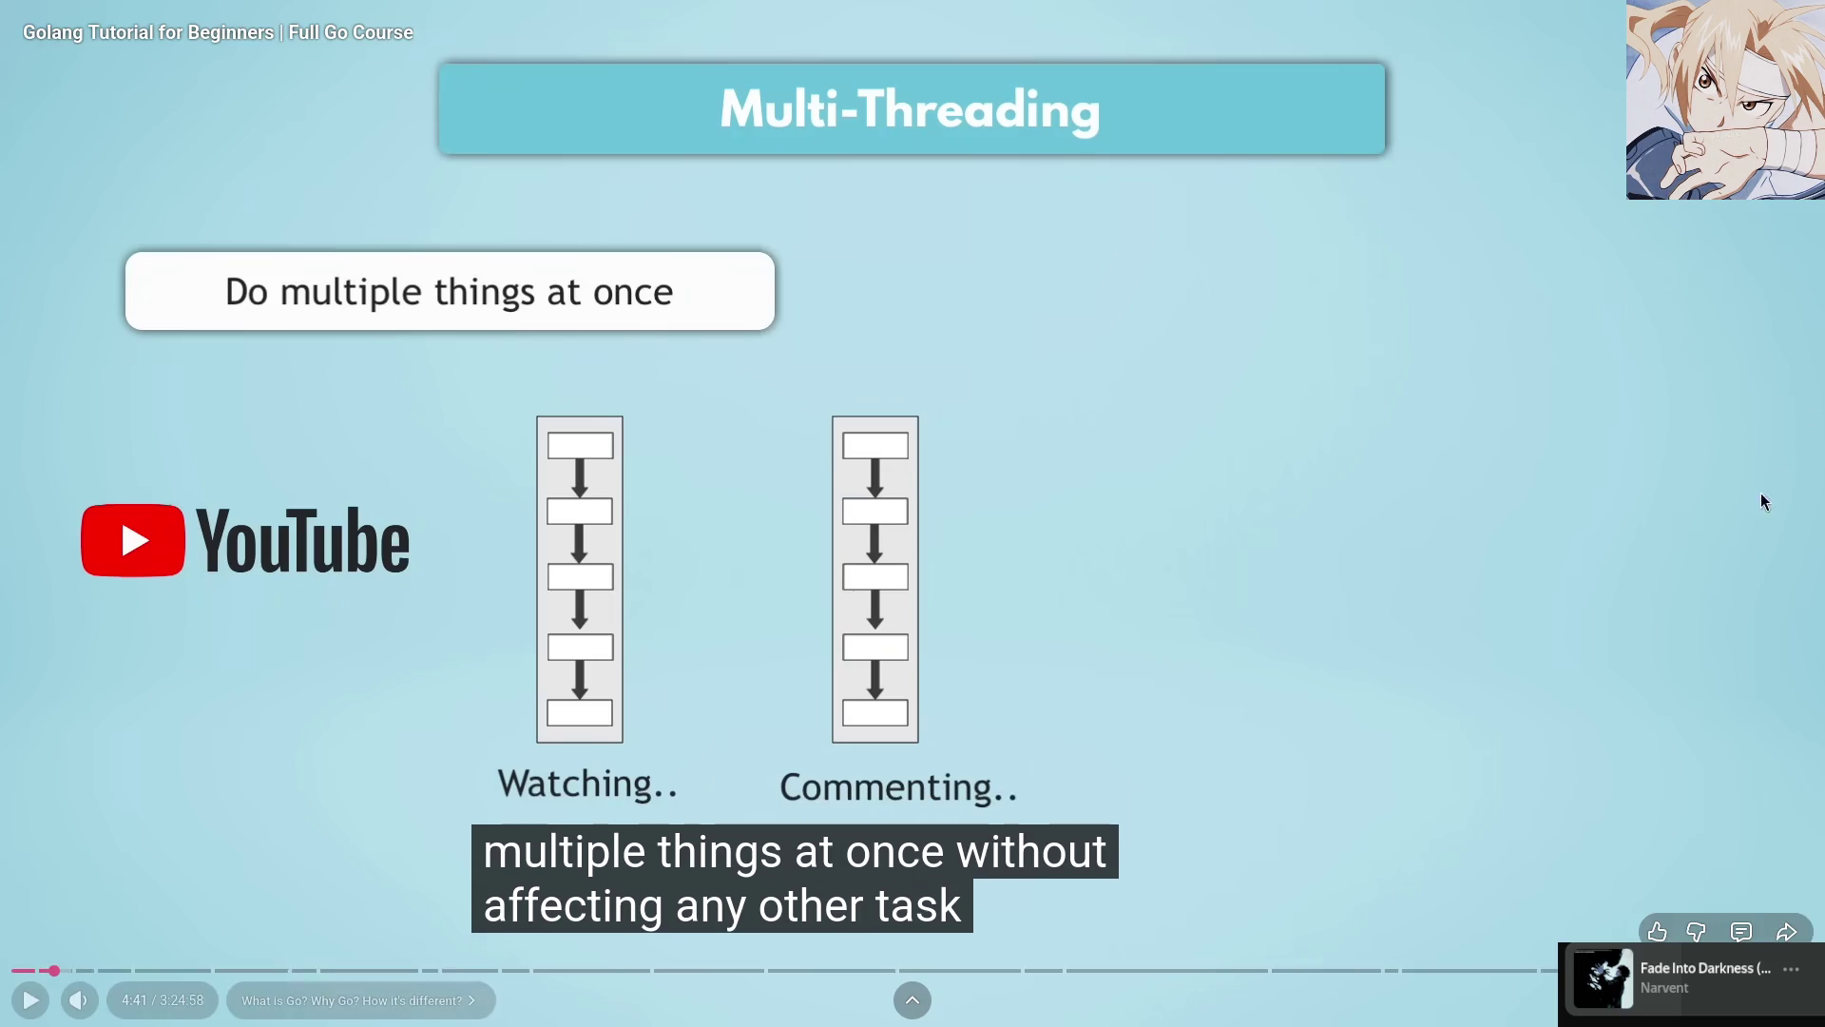
Leave full screen and replace 'however' with 'affecting' in Google Translate
{"action": "key", "text": "f"}
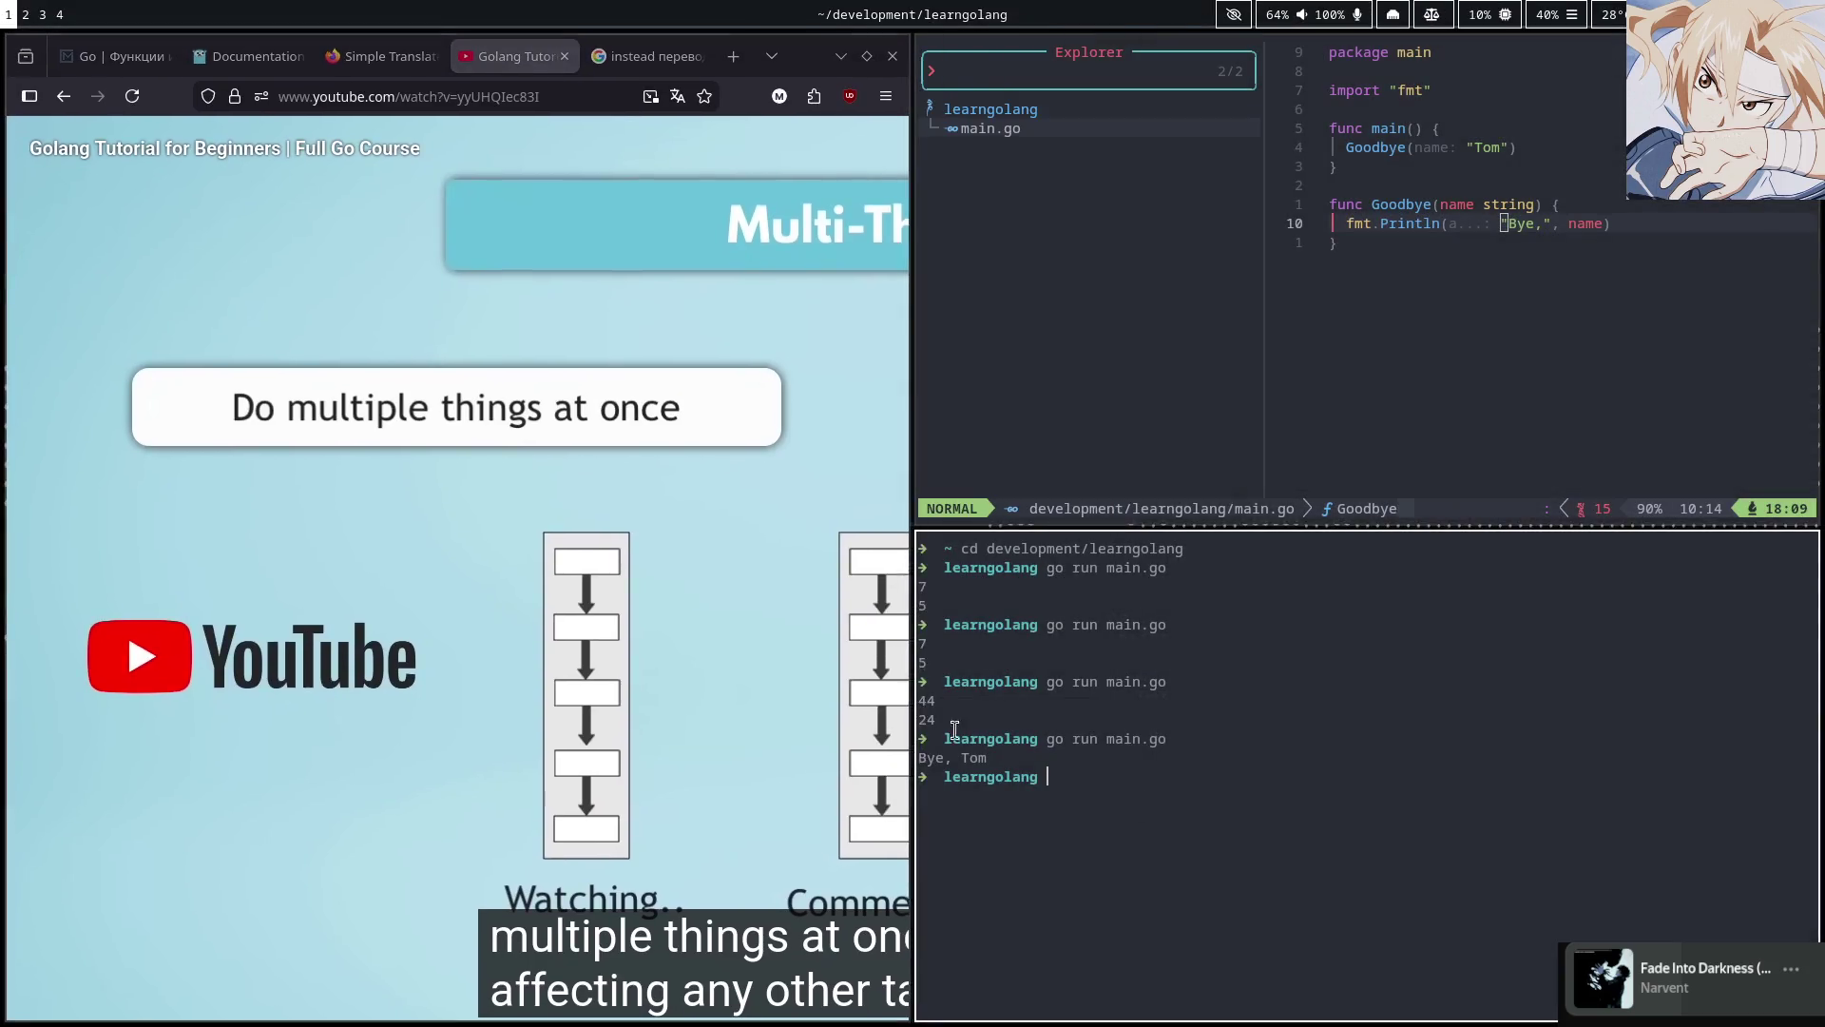
{"action": "left_click", "coordinate": [637, 61]}
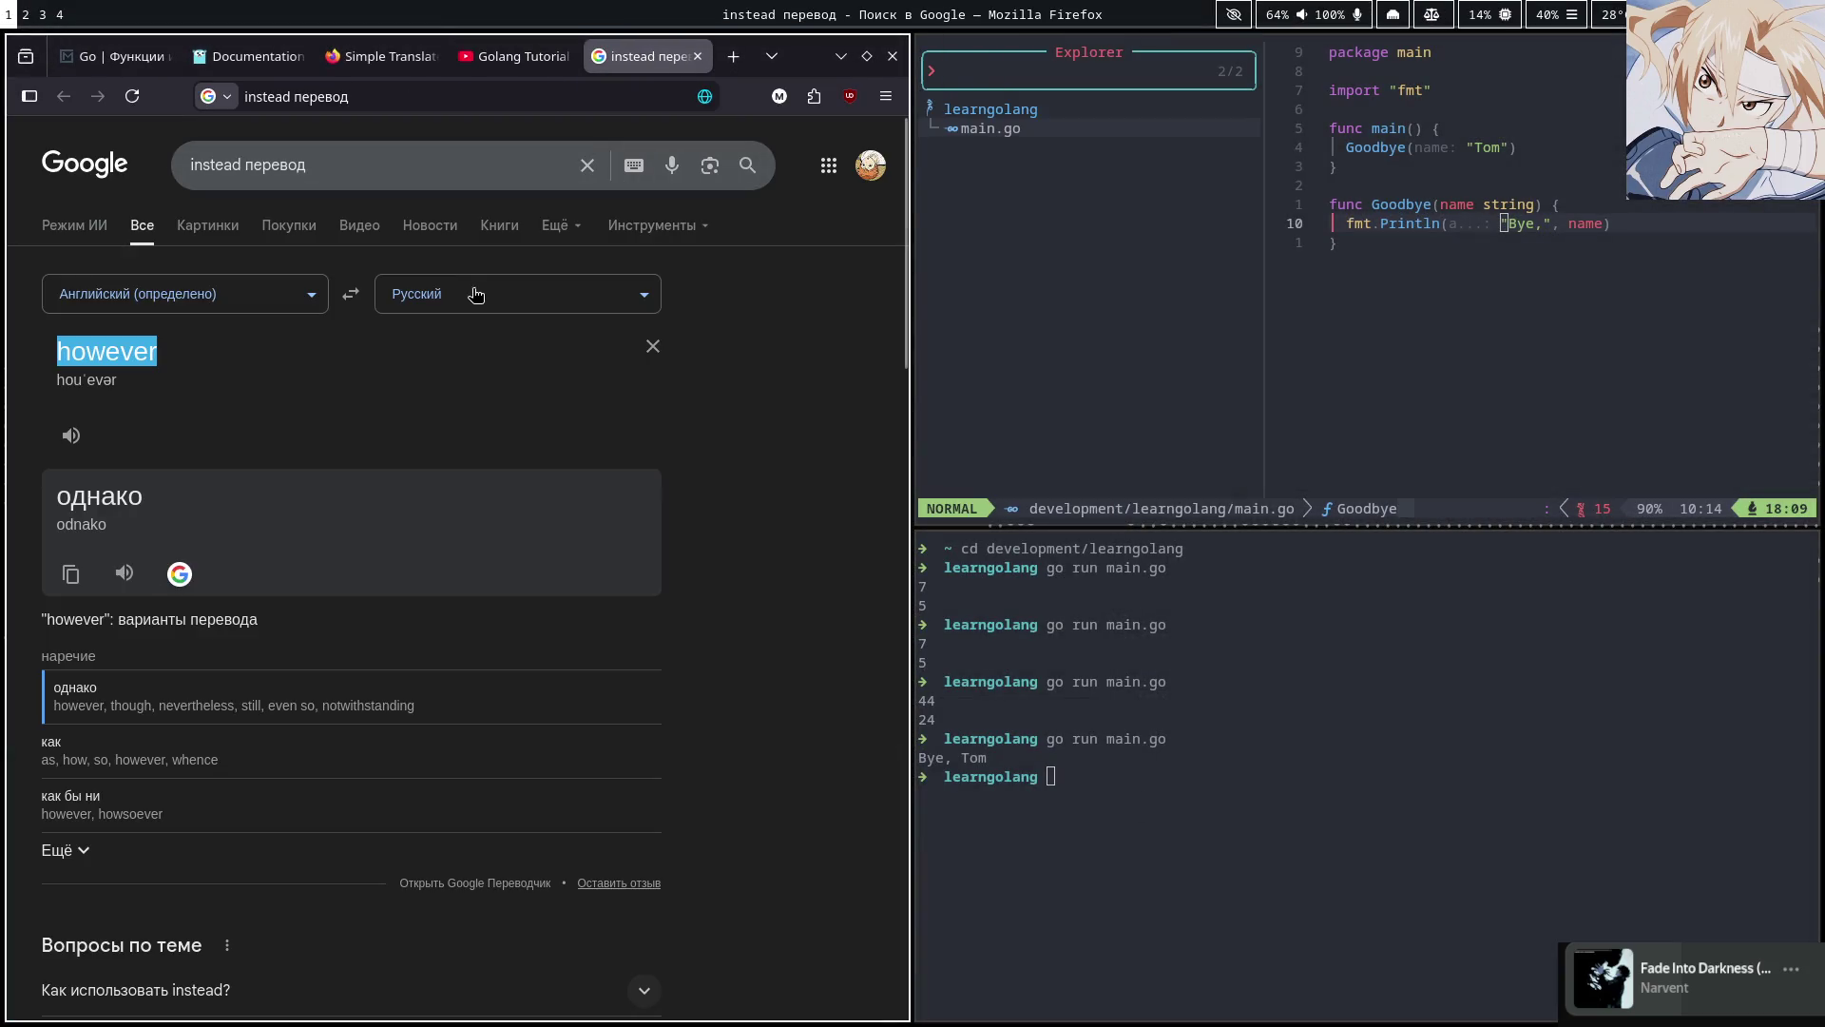
{"action": "left_click", "coordinate": [653, 346]}
{"action": "type", "text": "affecti"}
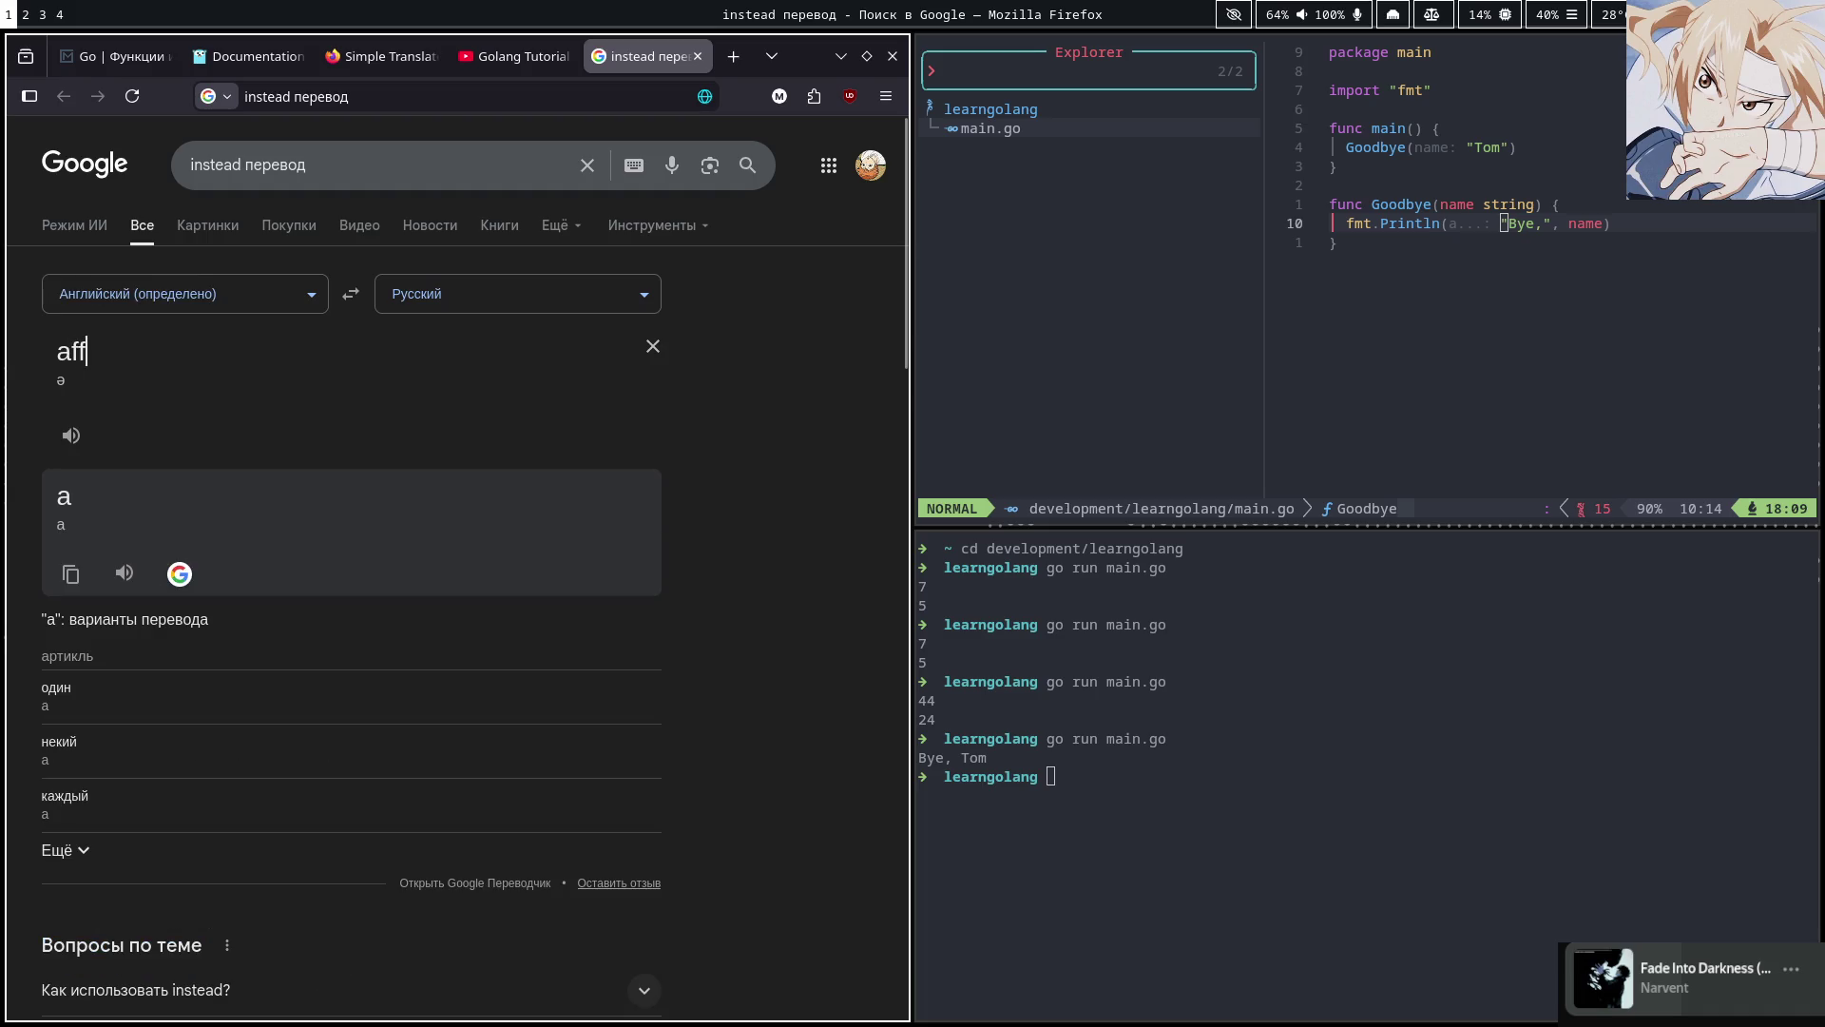
{"action": "type", "text": "ng"}
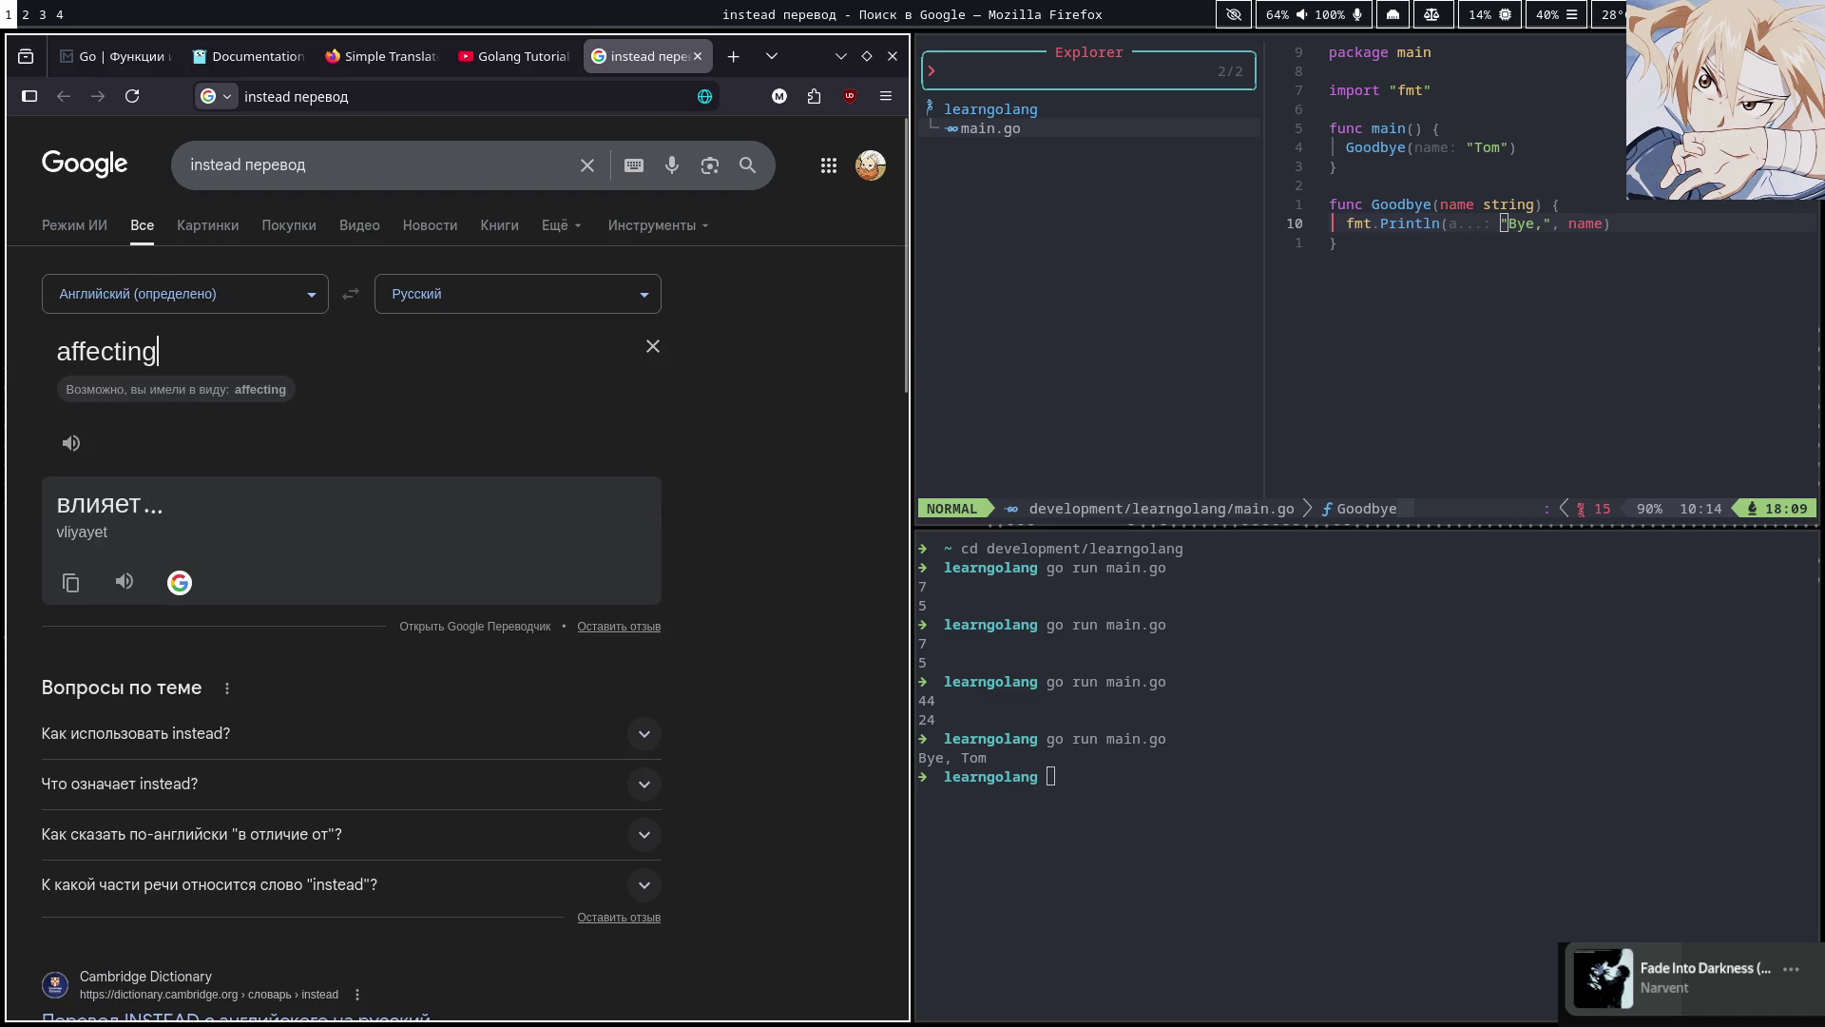
Put the Golang tutorial back in fullscreen and play it to 5:01 on the Challenges of Multi-Threading slide
{"action": "left_click", "coordinate": [510, 56]}
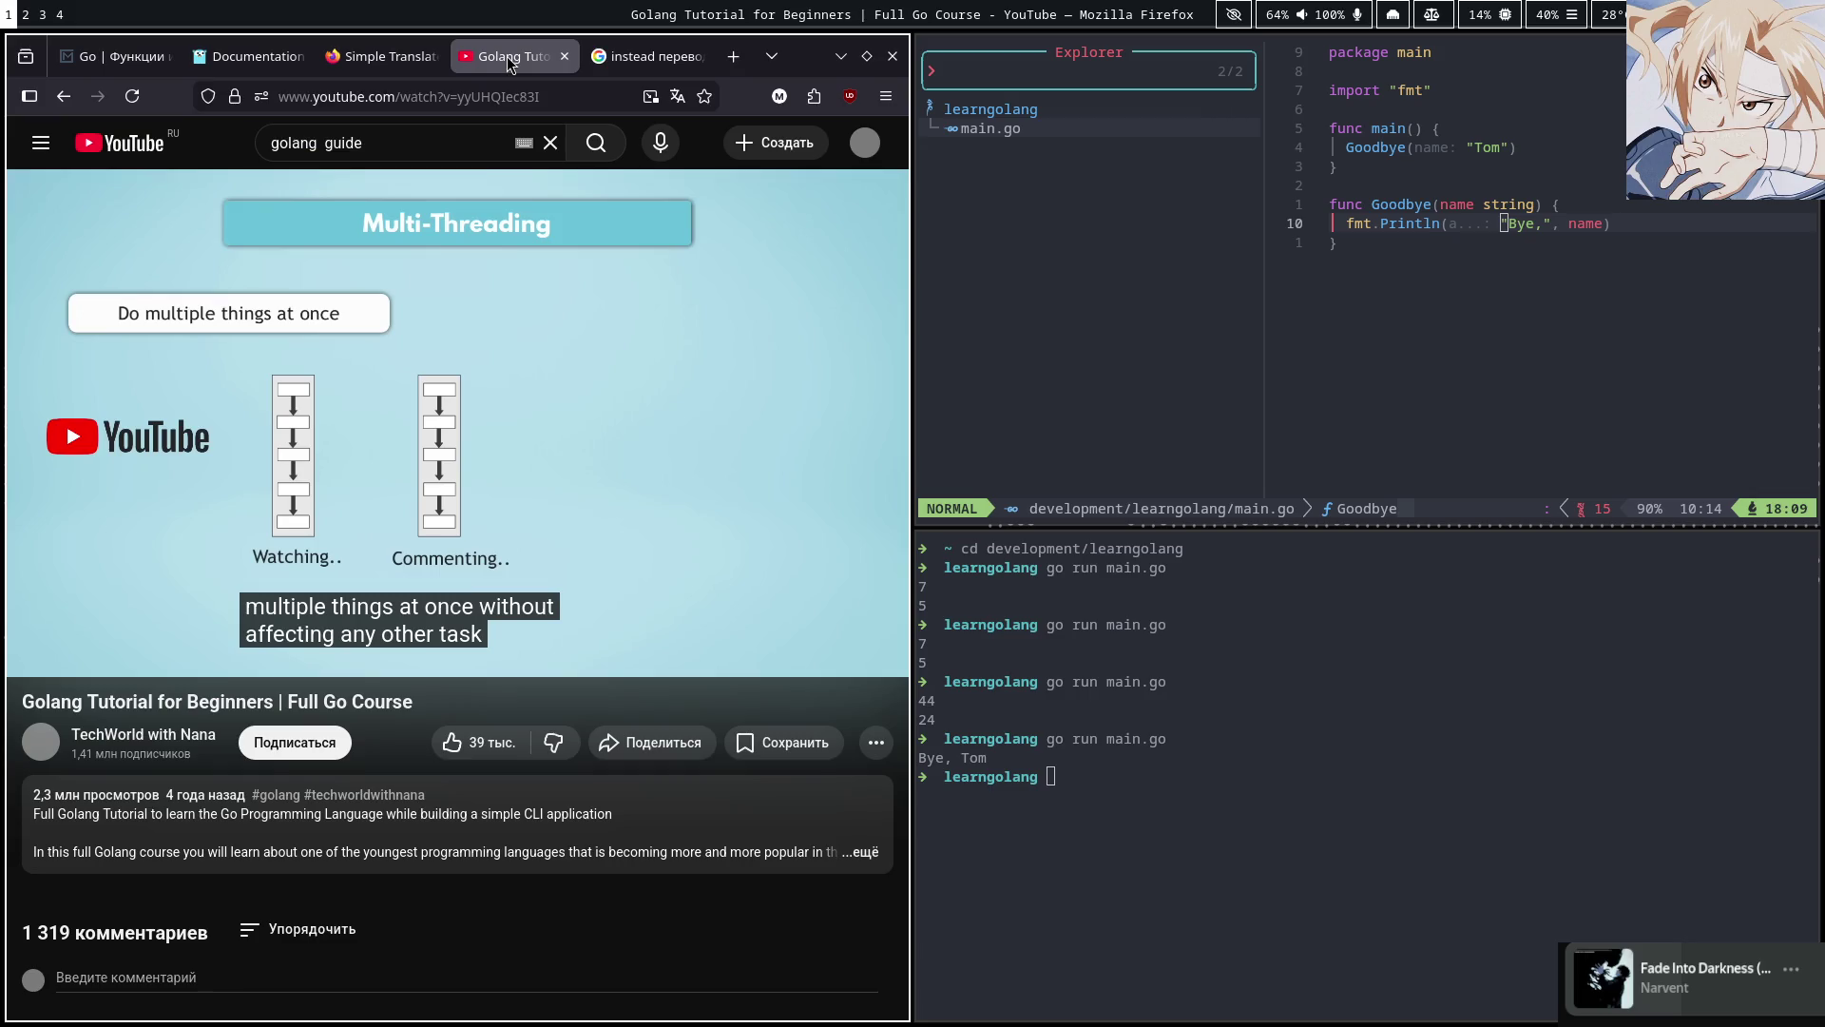
{"action": "left_click", "coordinate": [497, 359]}
{"action": "left_click", "coordinate": [872, 666]}
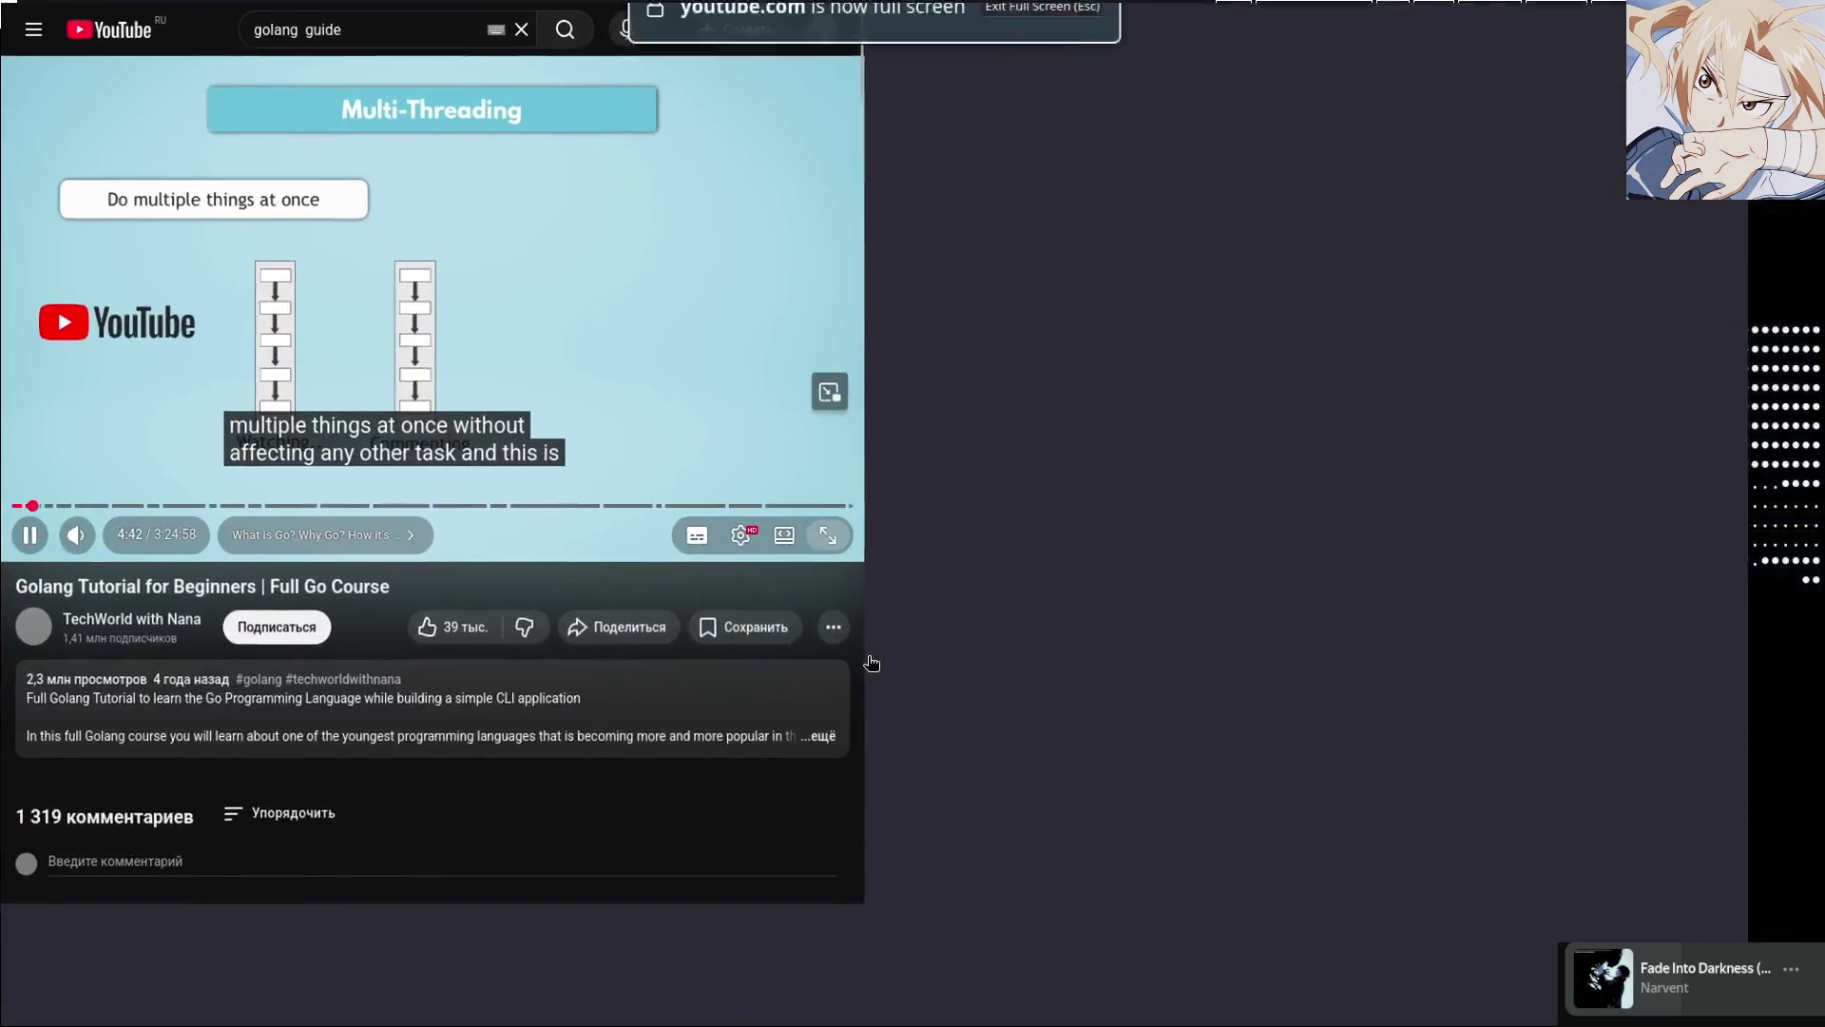
{"action": "left_click", "coordinate": [770, 519]}
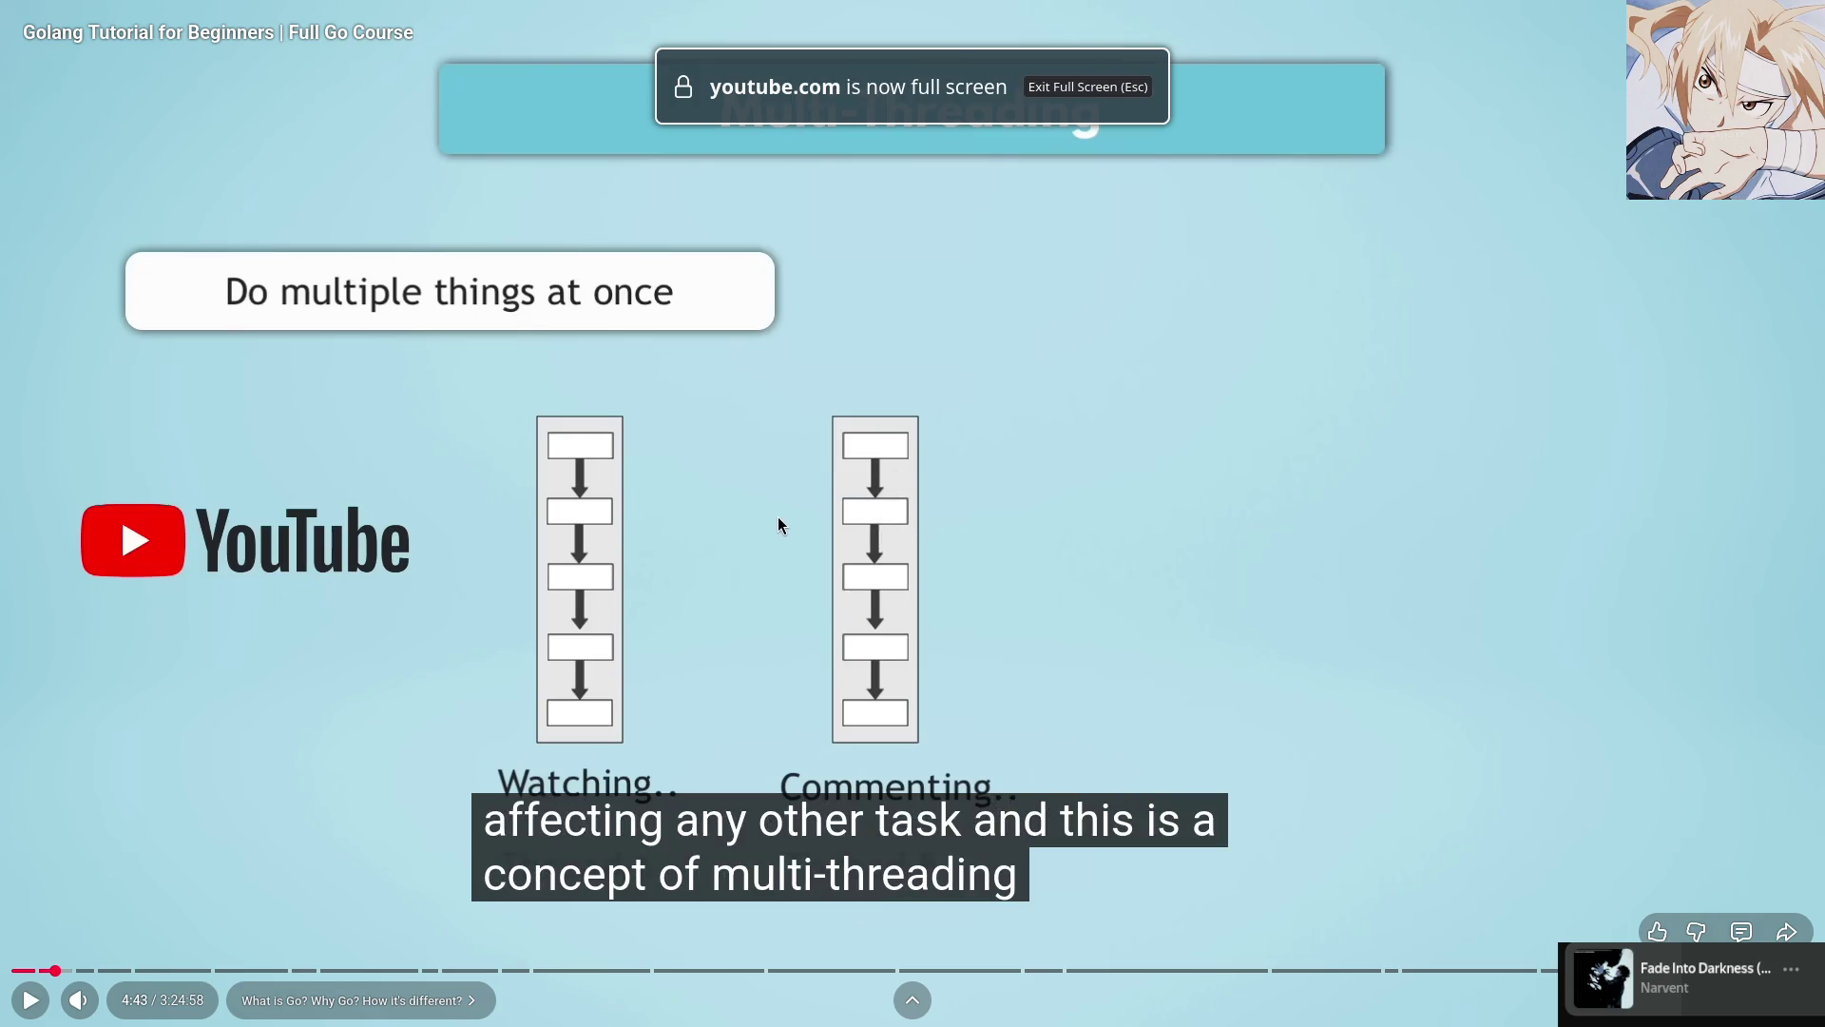
{"action": "left_click", "coordinate": [796, 485]}
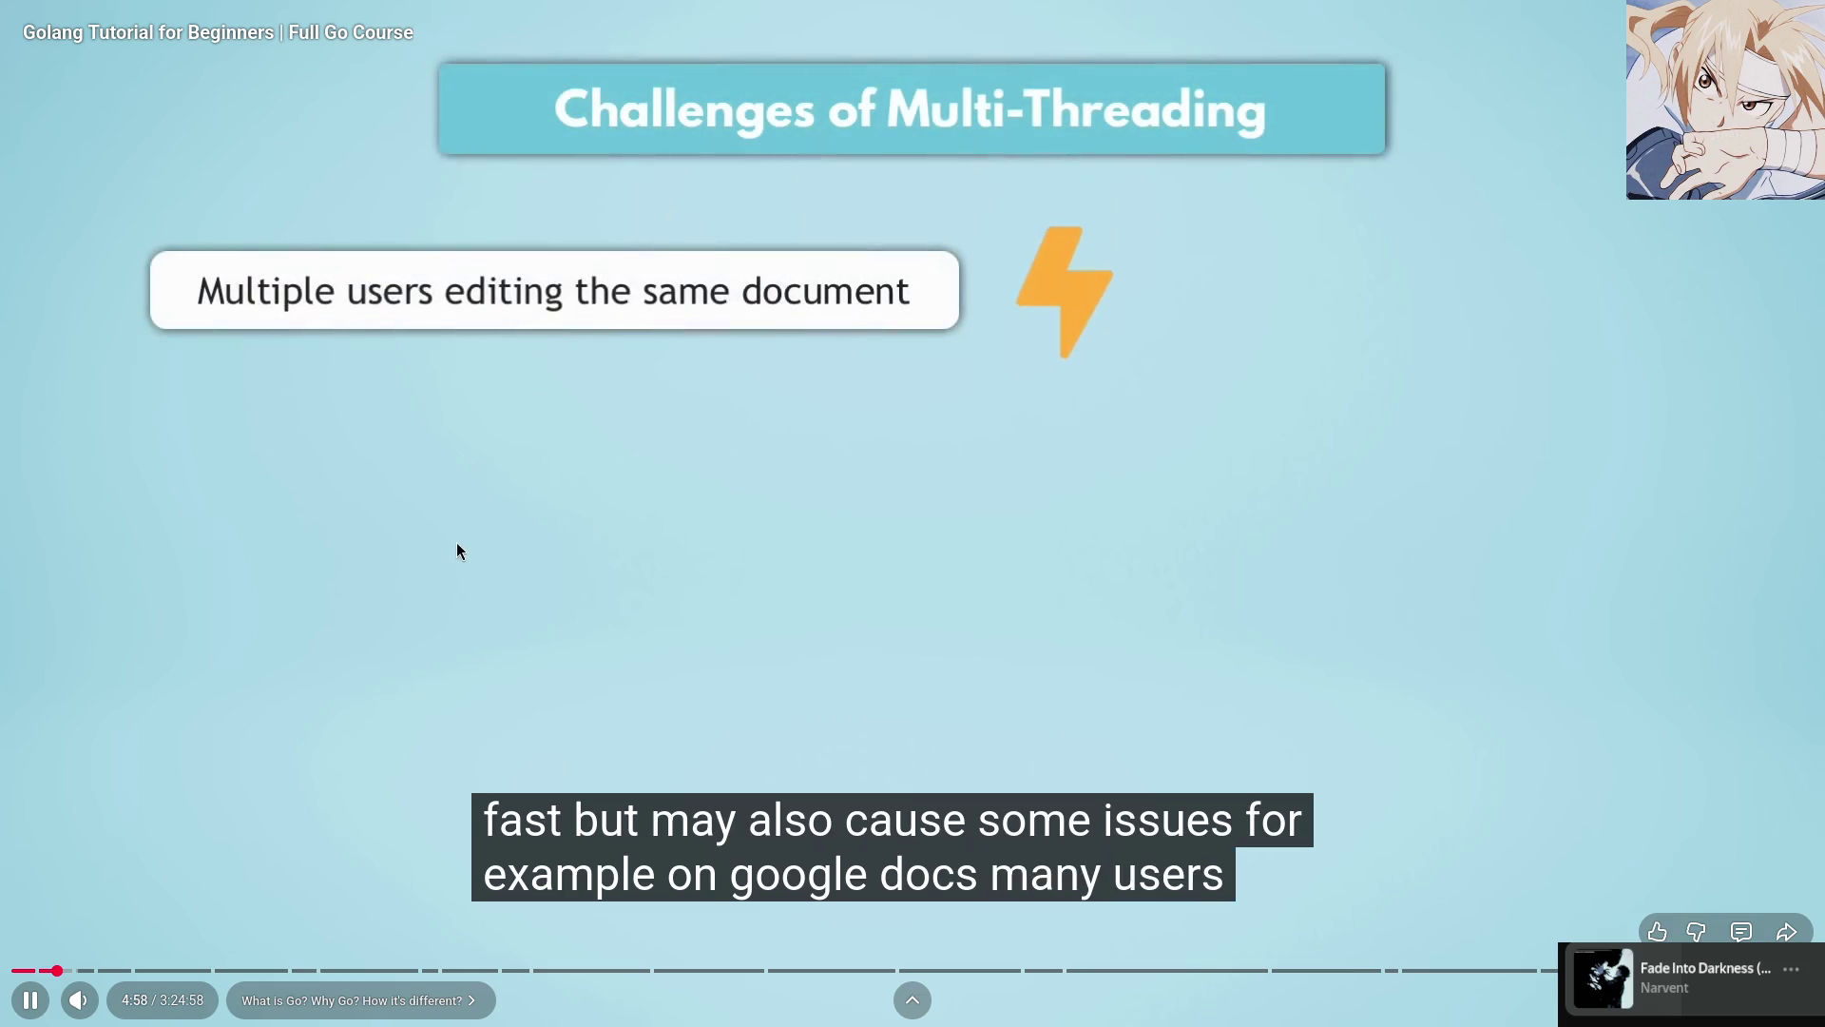
{"action": "left_click", "coordinate": [89, 738]}
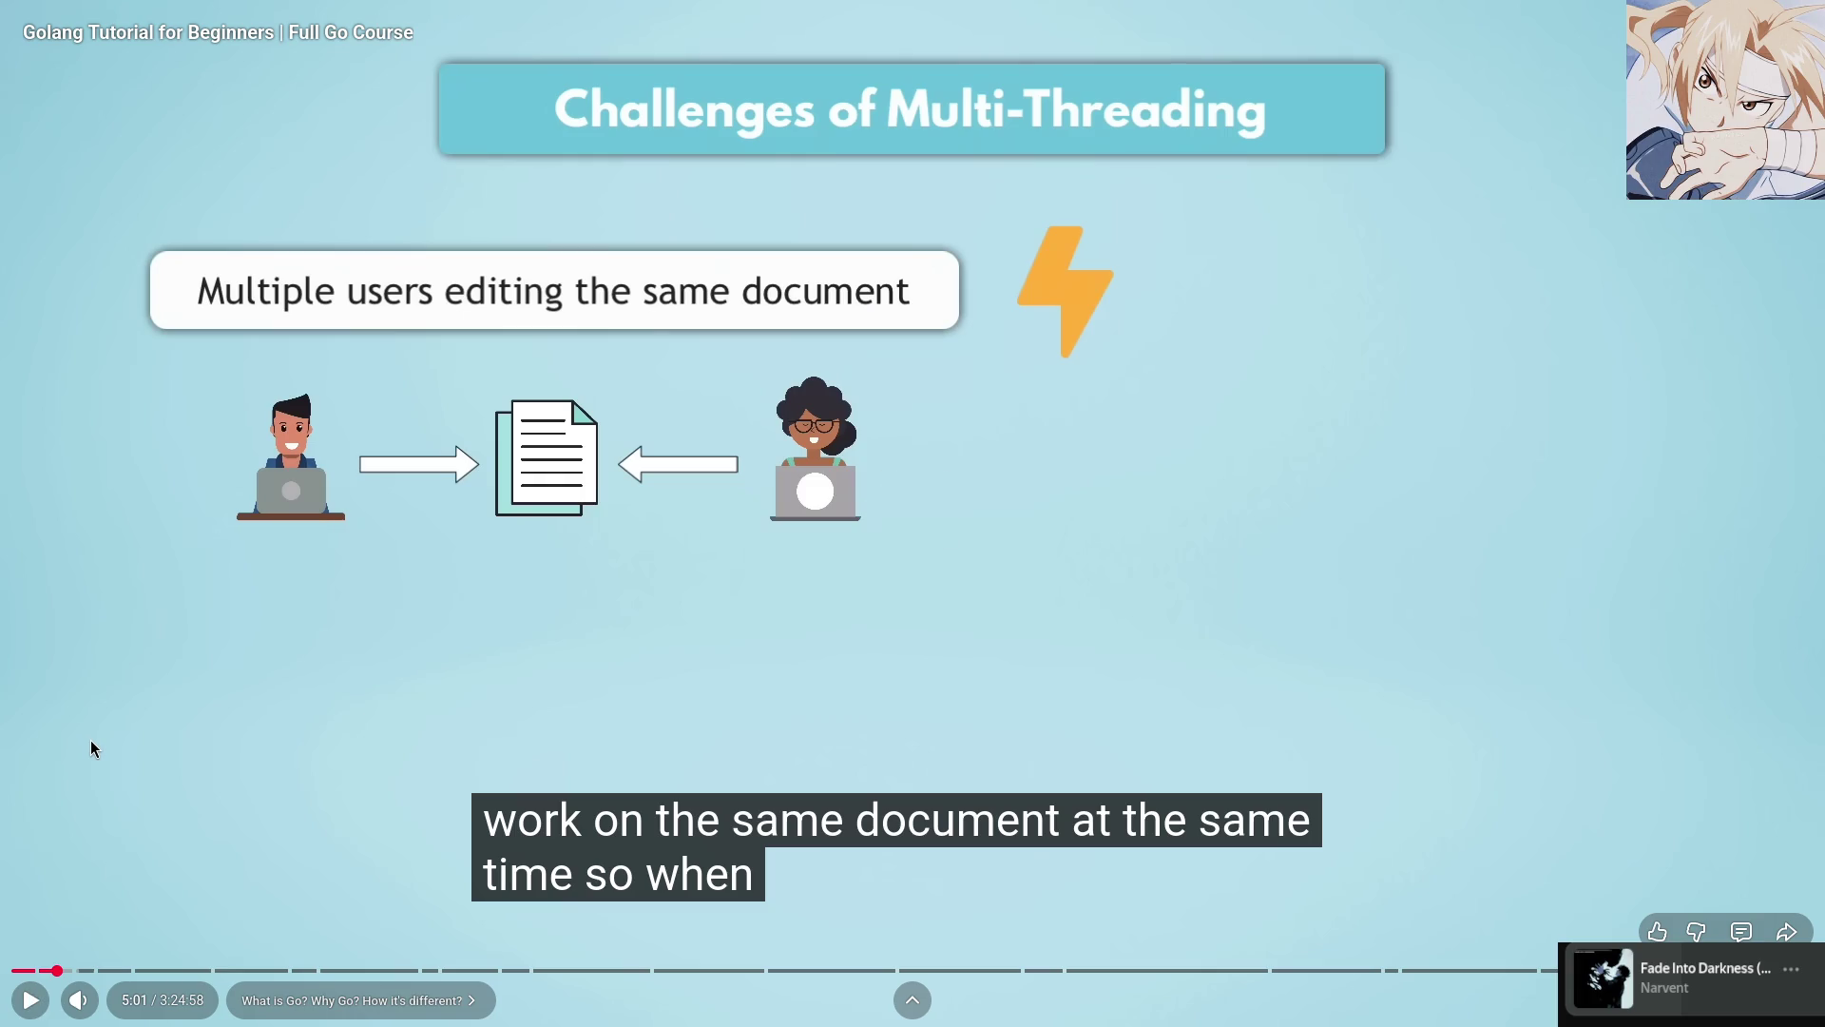
Resume the tutorial and let it run on to the Main Use Case of Go slide
{"action": "left_click", "coordinate": [194, 673]}
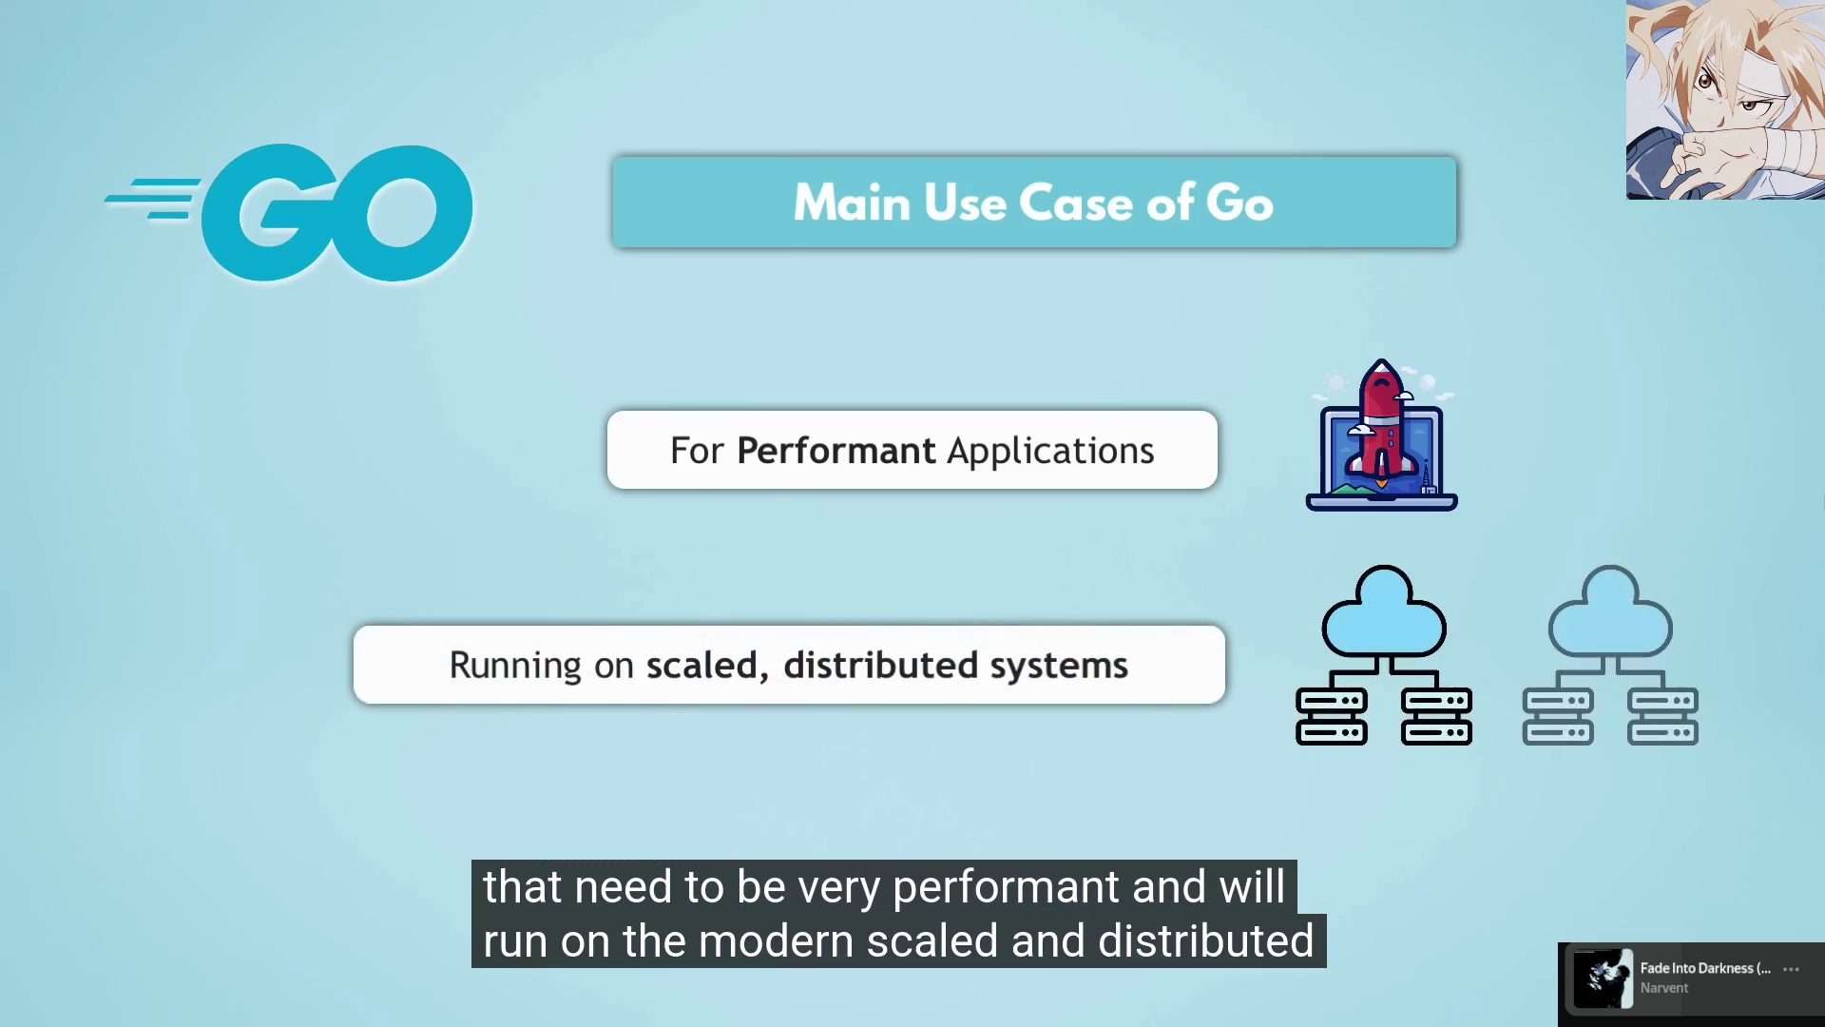
Play through the Characteristics of Go slides with brief pauses, stopping at 7:30 on the Docker example
{"action": "key", "text": "space"}
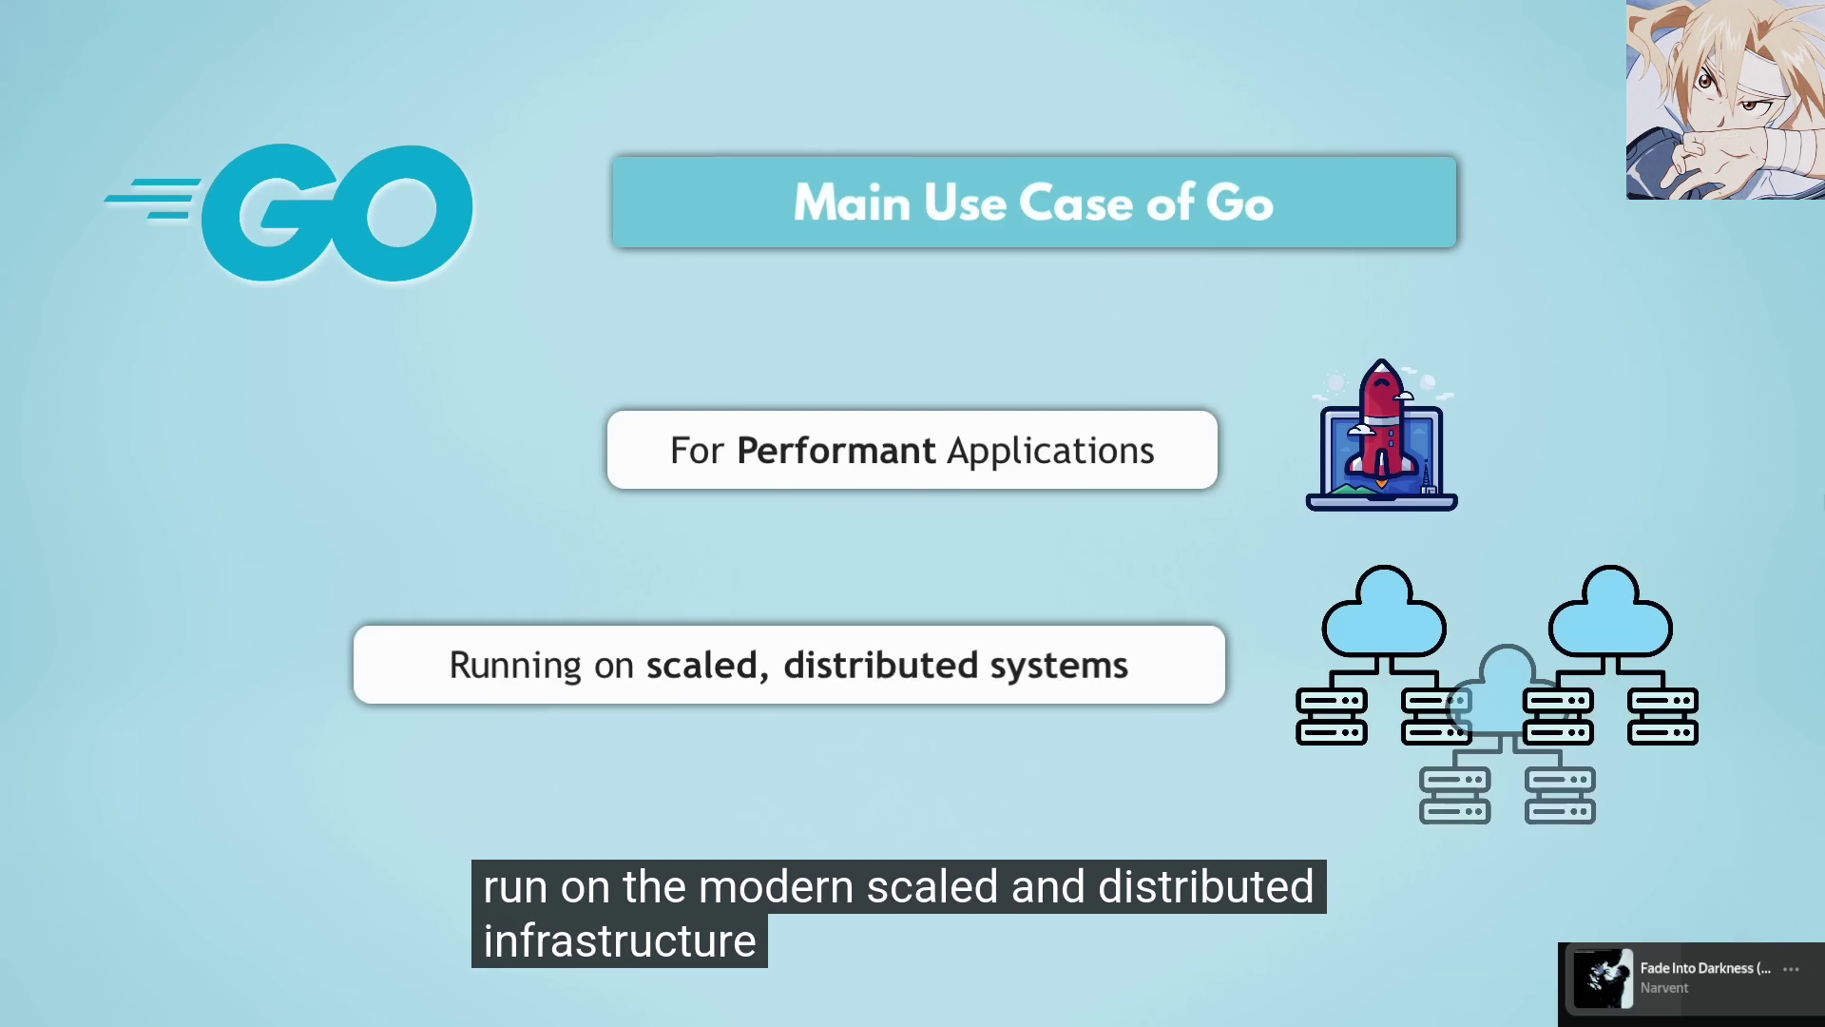
{"action": "key", "text": "space"}
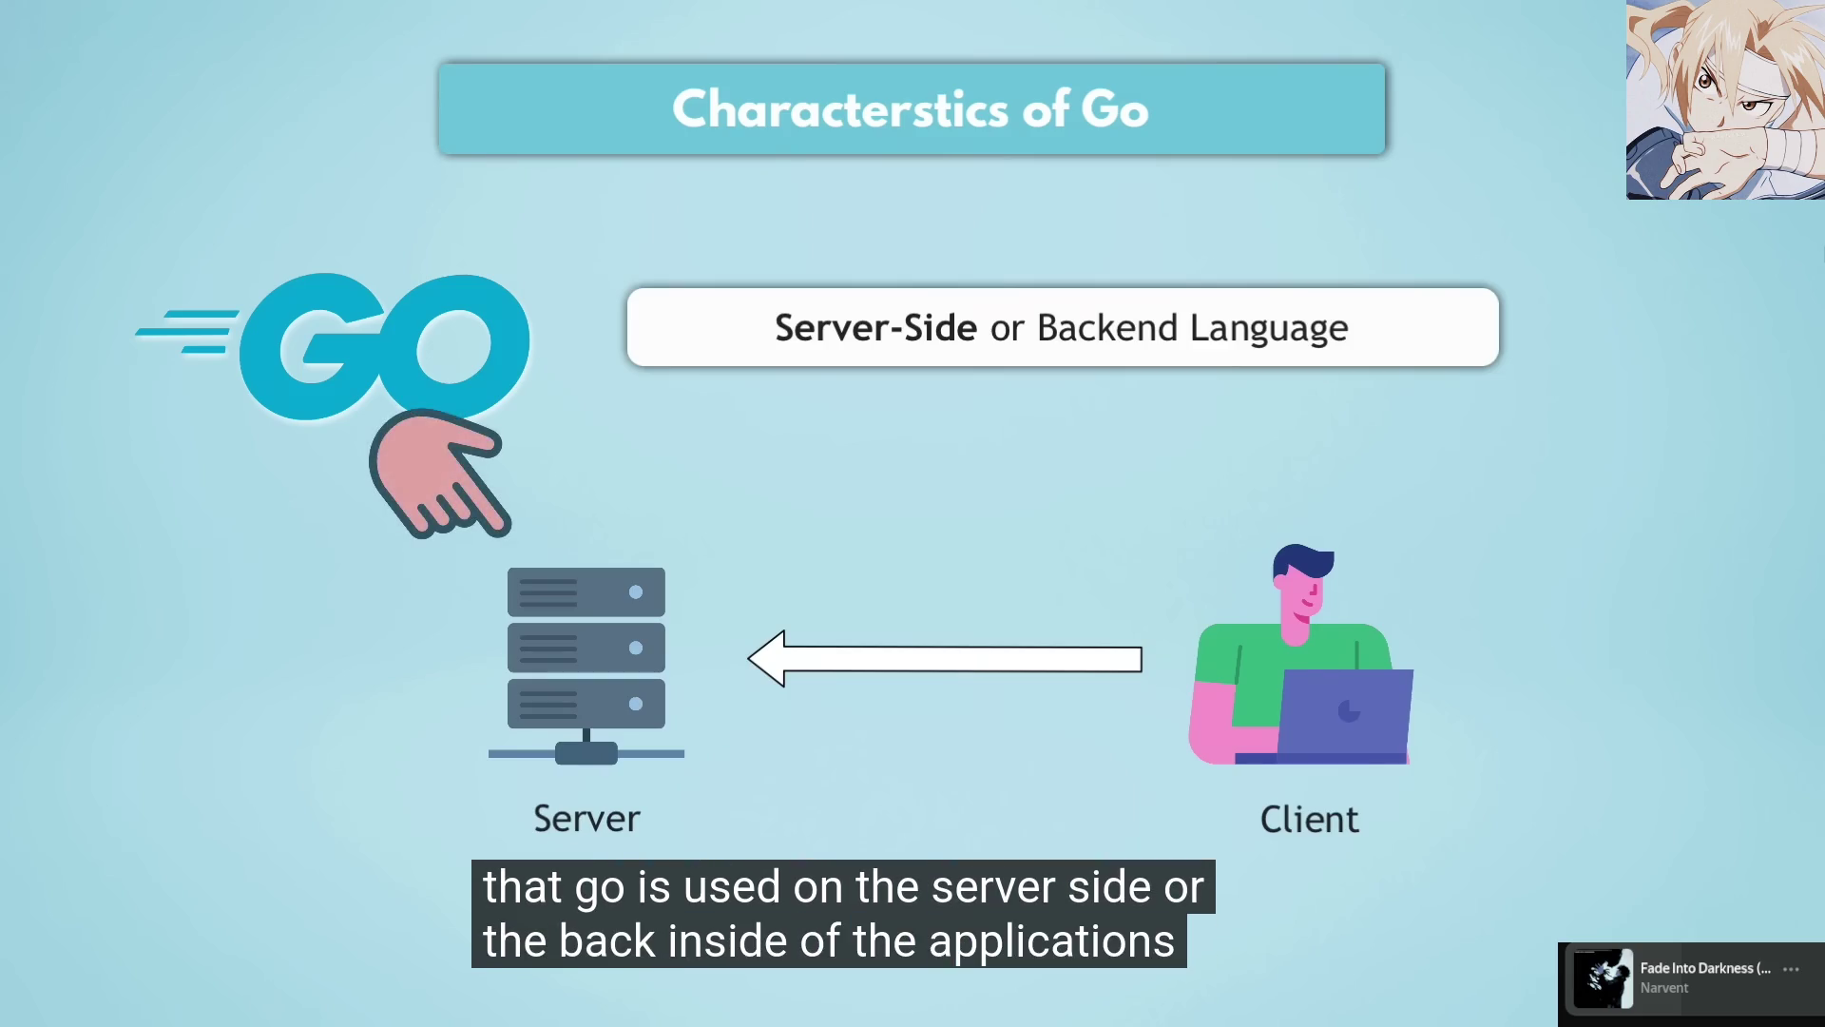
{"action": "key", "text": "space"}
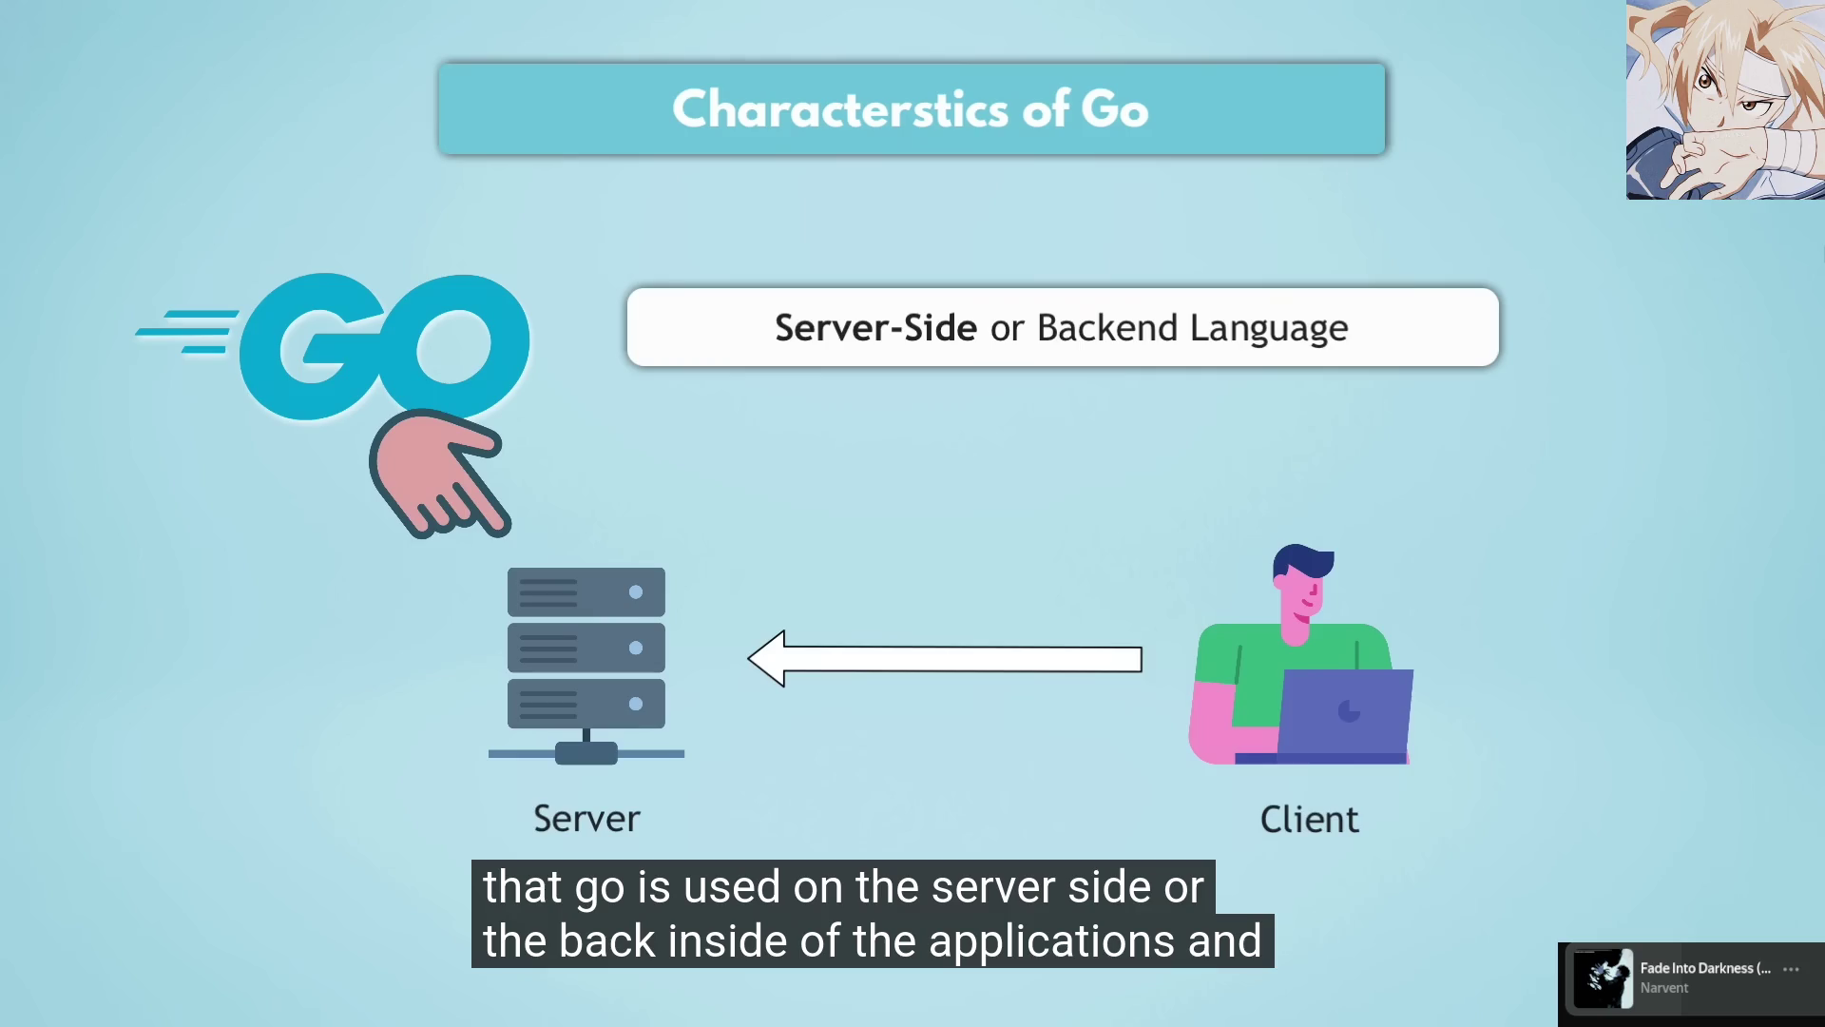
{"action": "key", "text": "space"}
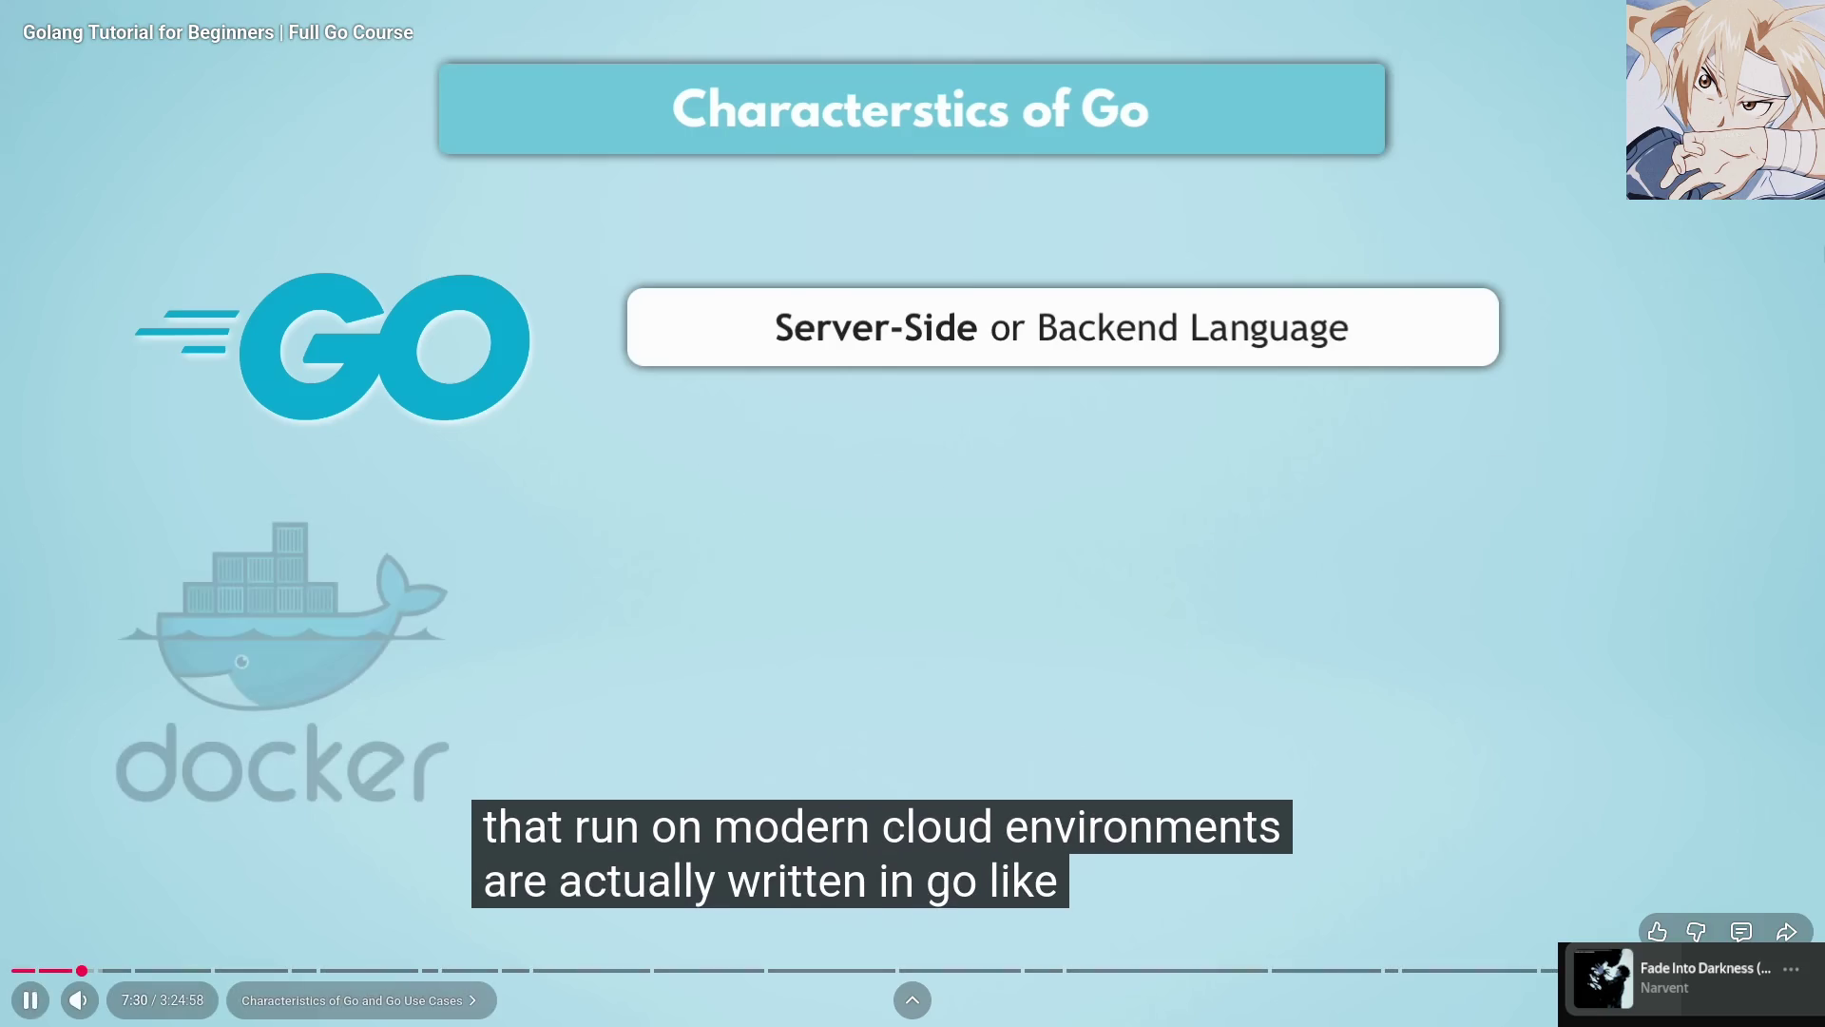
{"action": "left_click", "coordinate": [950, 496]}
Check the Twitch Stream Manager dashboard, then switch OBS to the 'start' scene showing the СКОРО ВЕРНУСЬ screen
{"action": "key", "text": "super+3"}
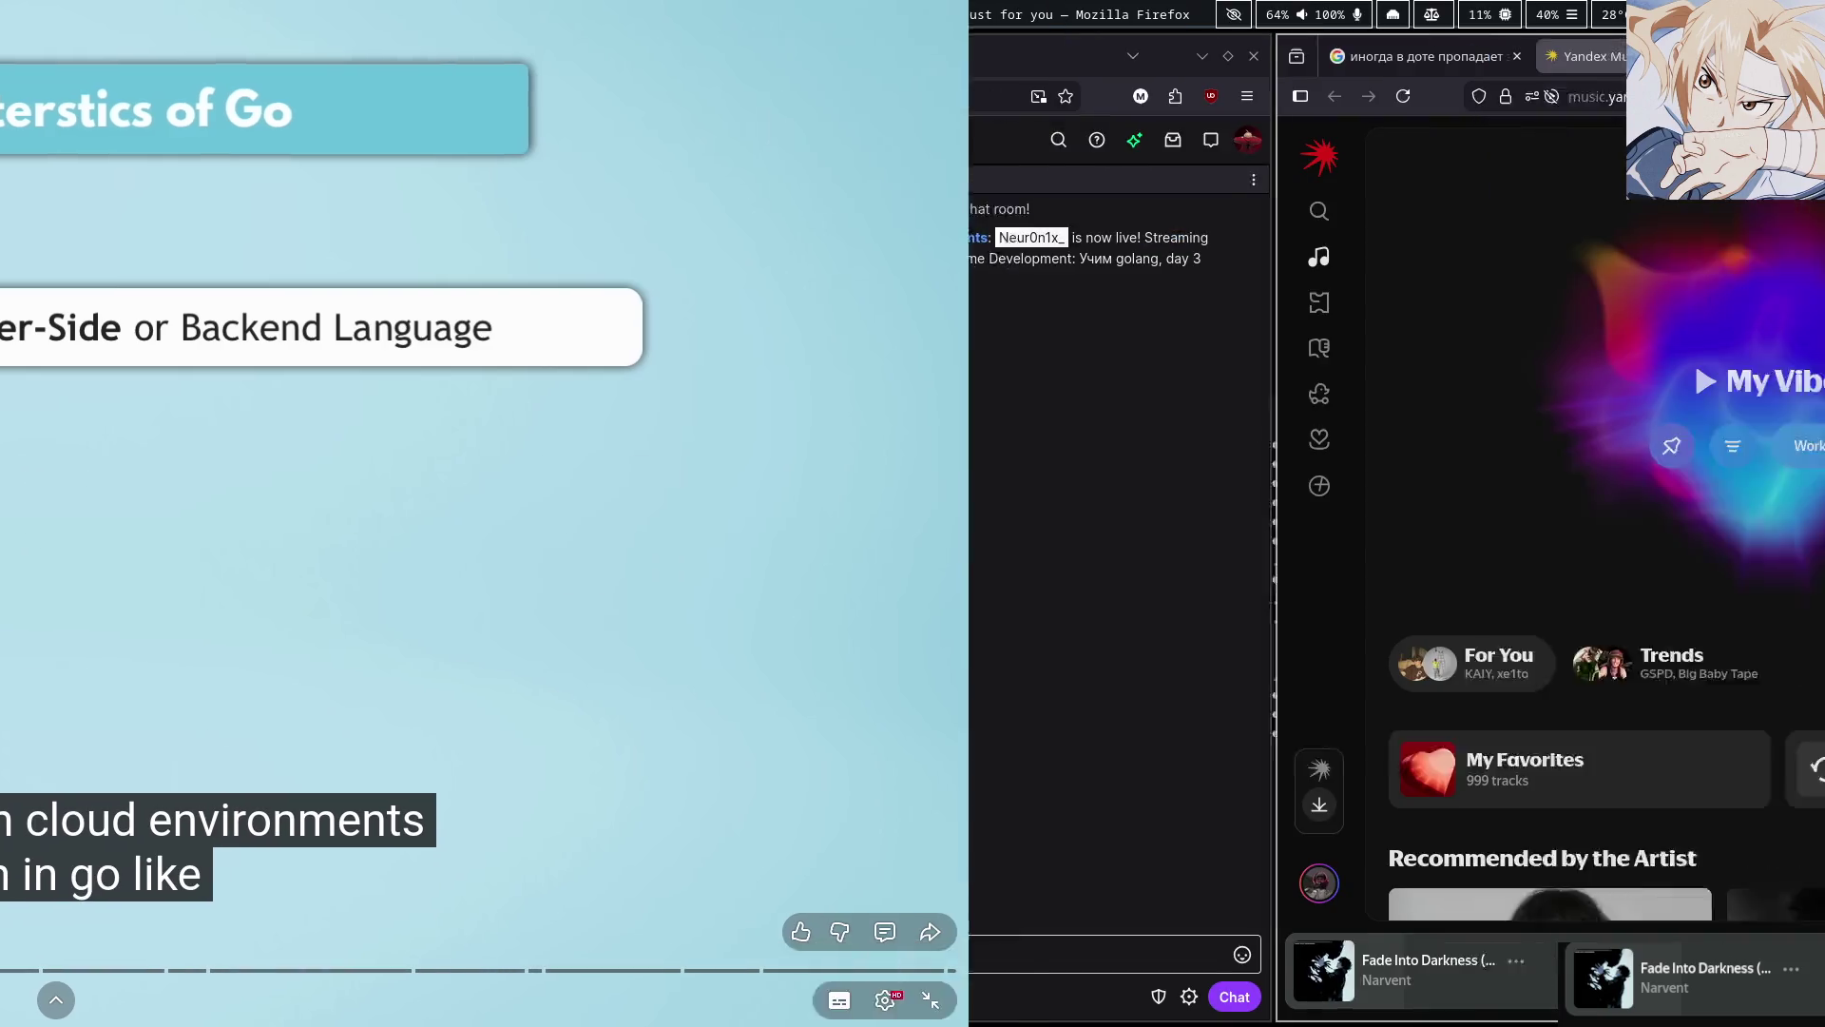
{"action": "key", "text": "super+2"}
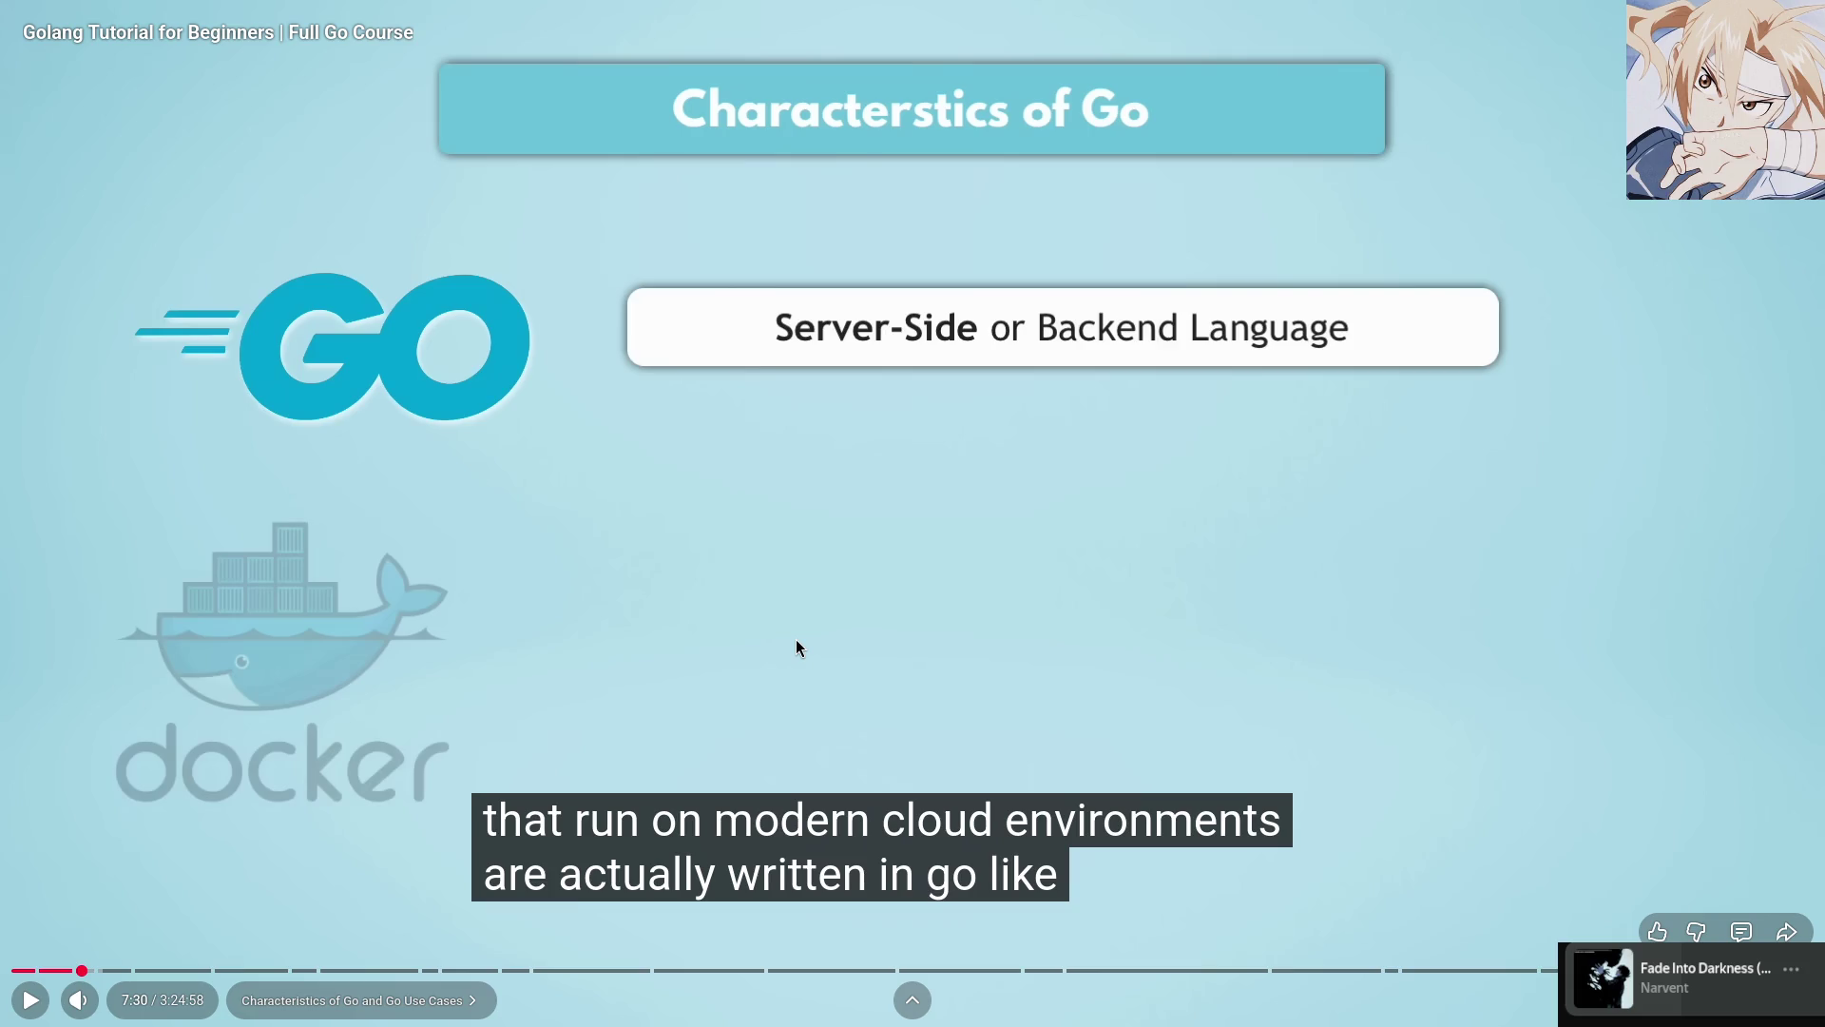
{"action": "key", "text": "super+3"}
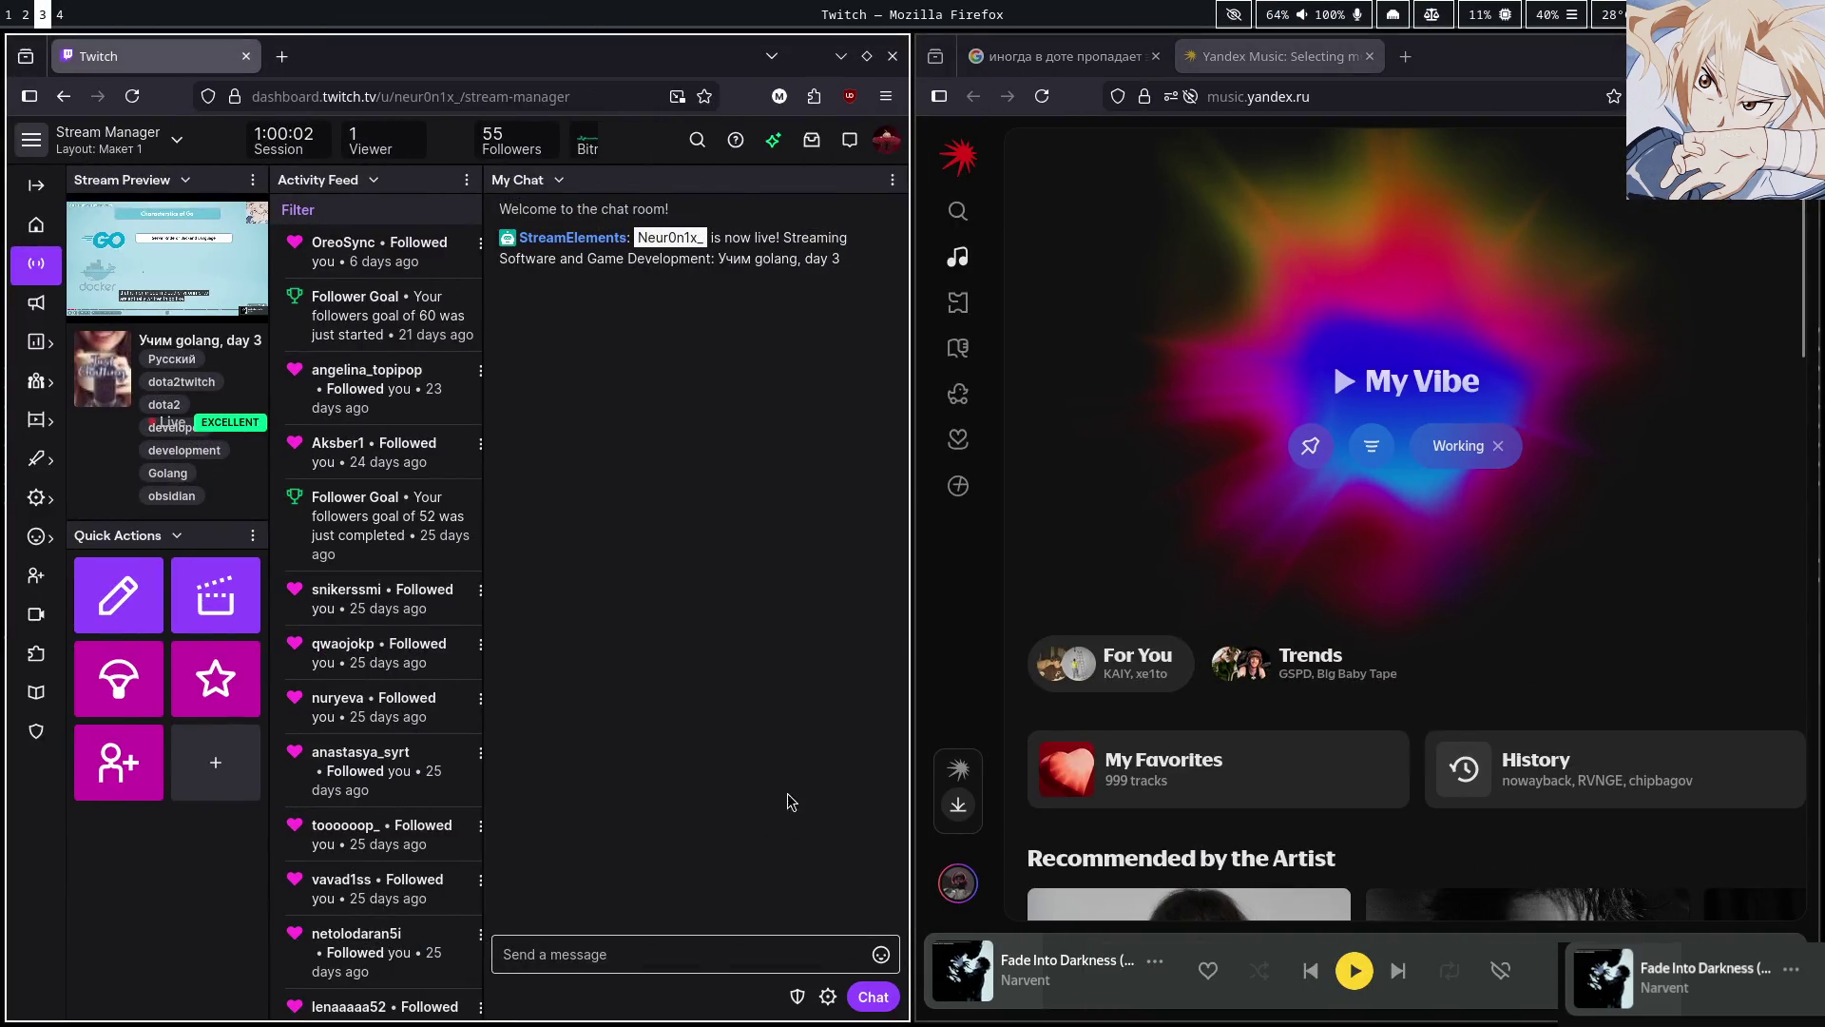
{"action": "key", "text": "super+2"}
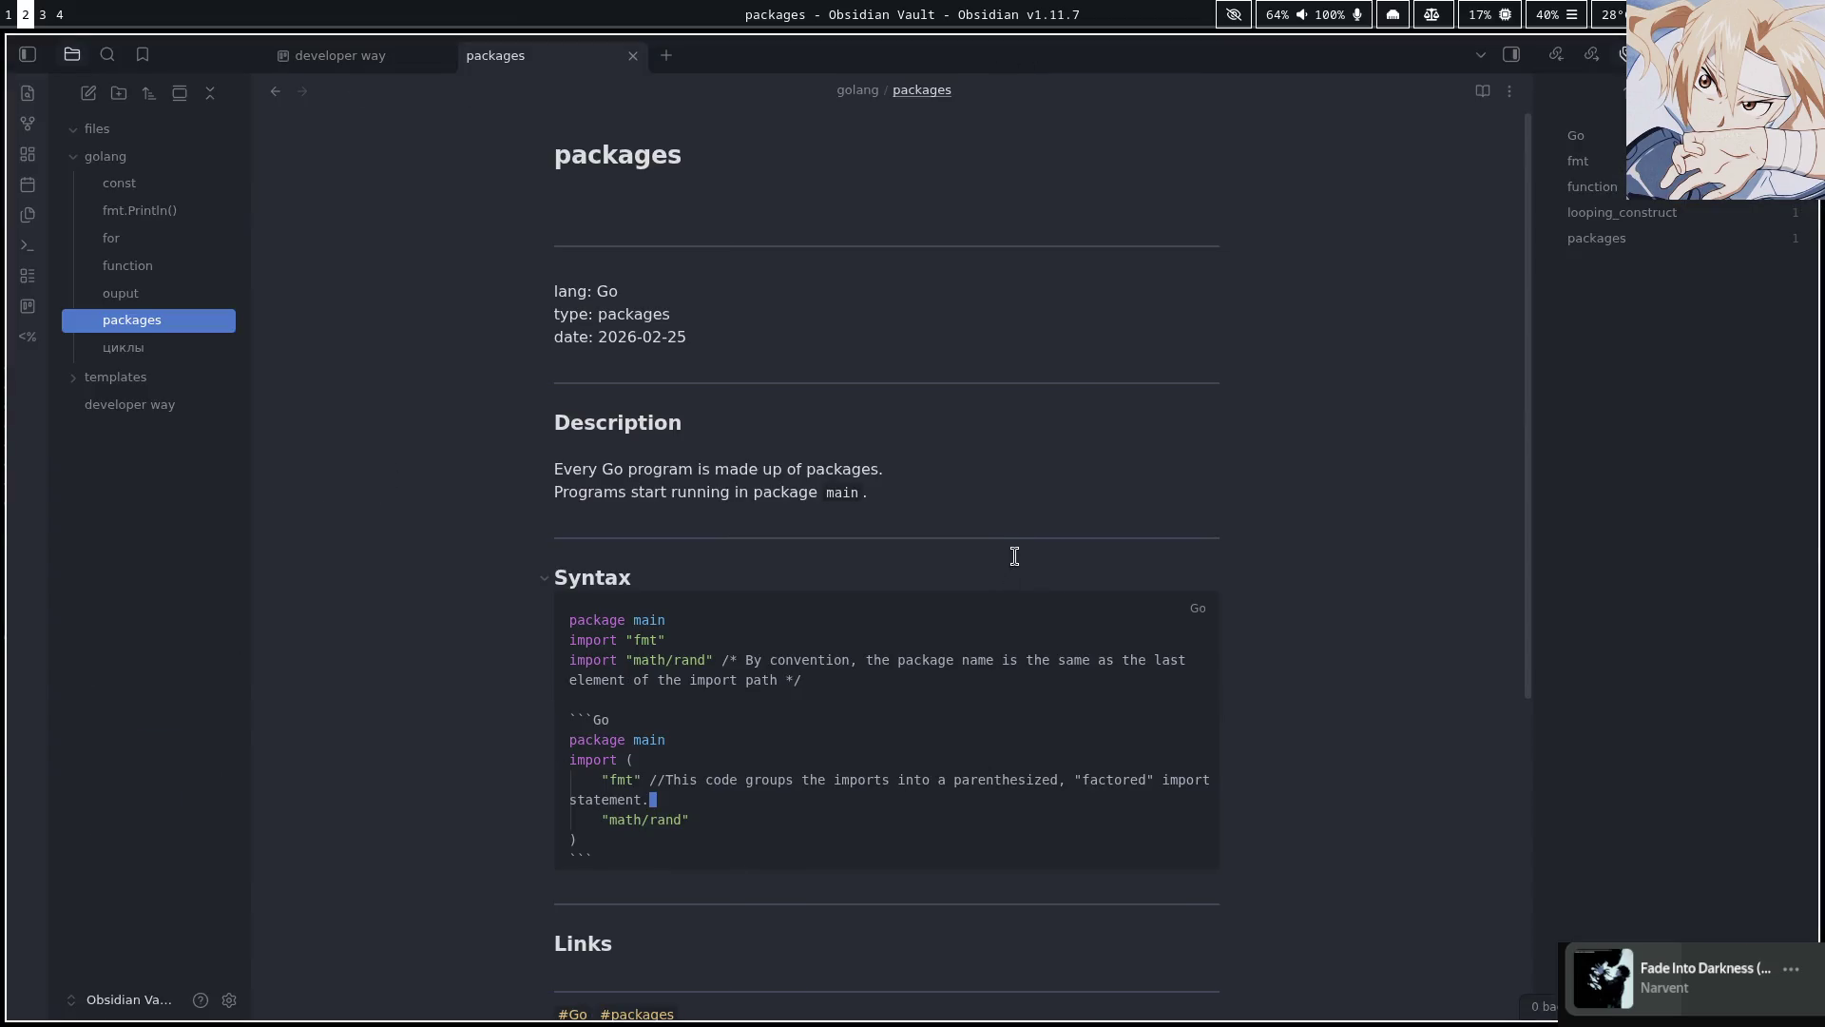
{"action": "key", "text": "super+3"}
{"action": "key", "text": "super+4"}
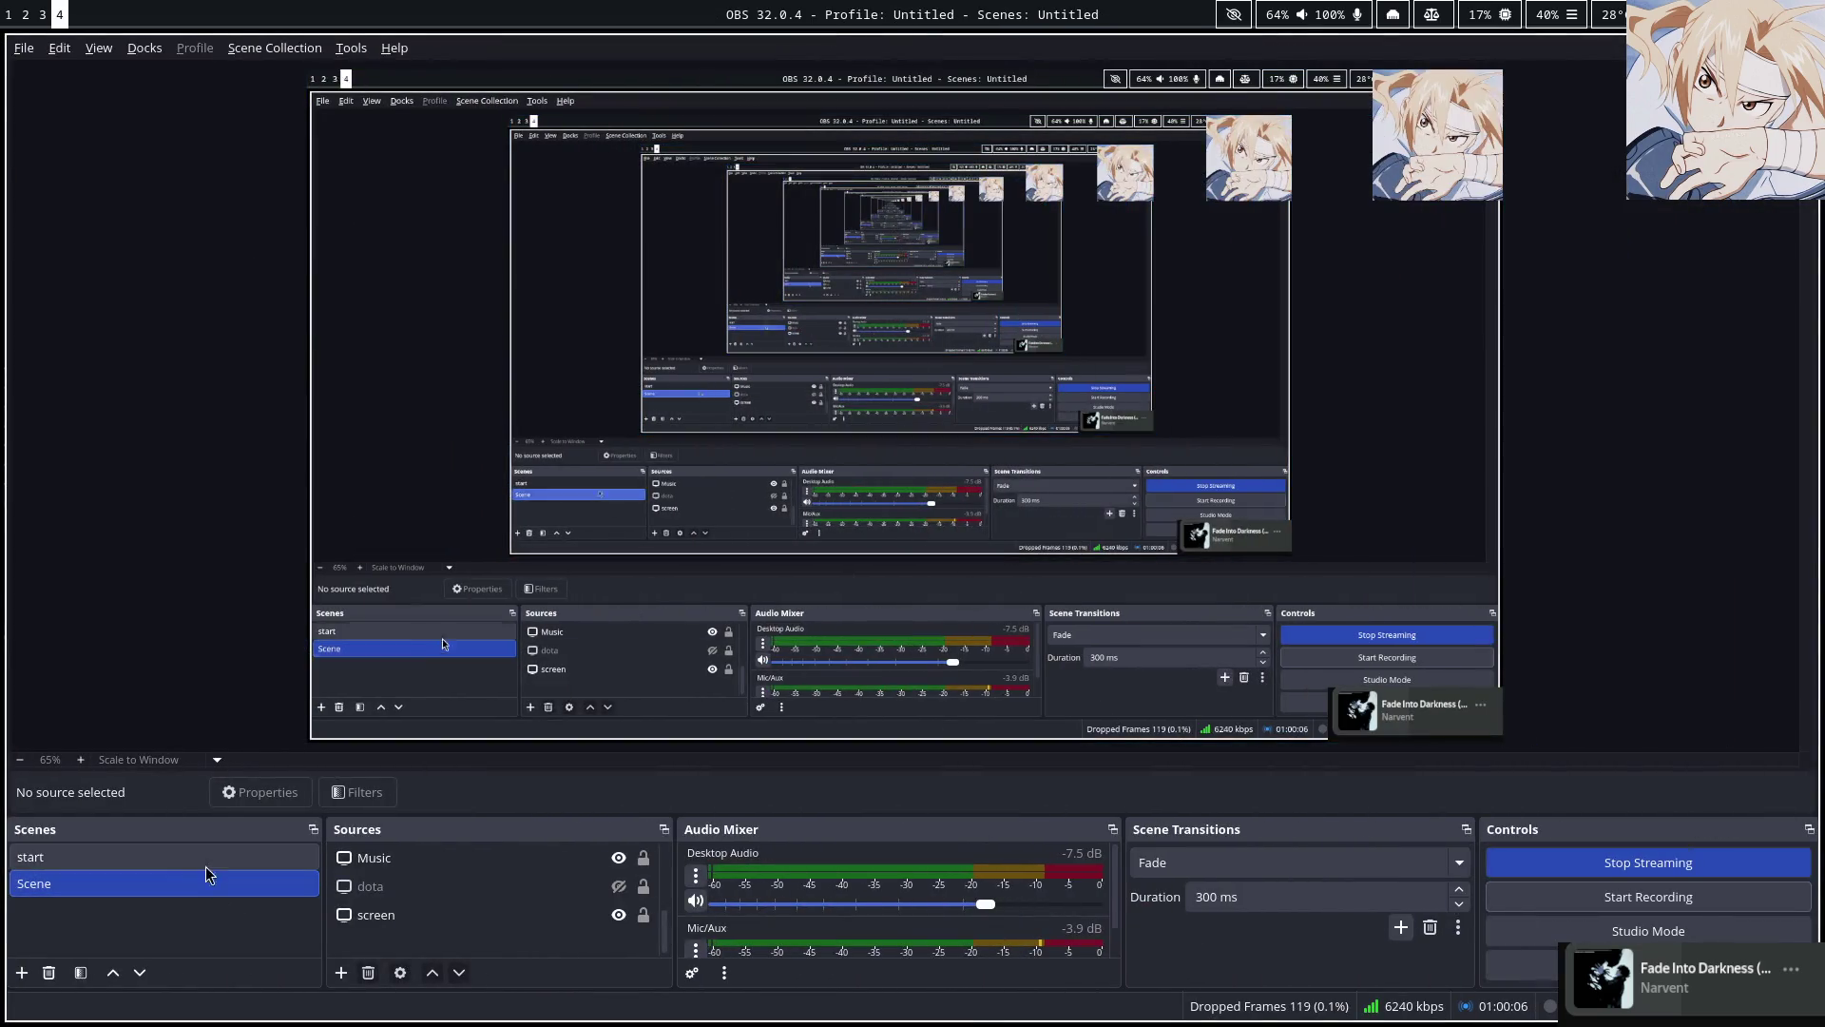
{"action": "left_click", "coordinate": [192, 852]}
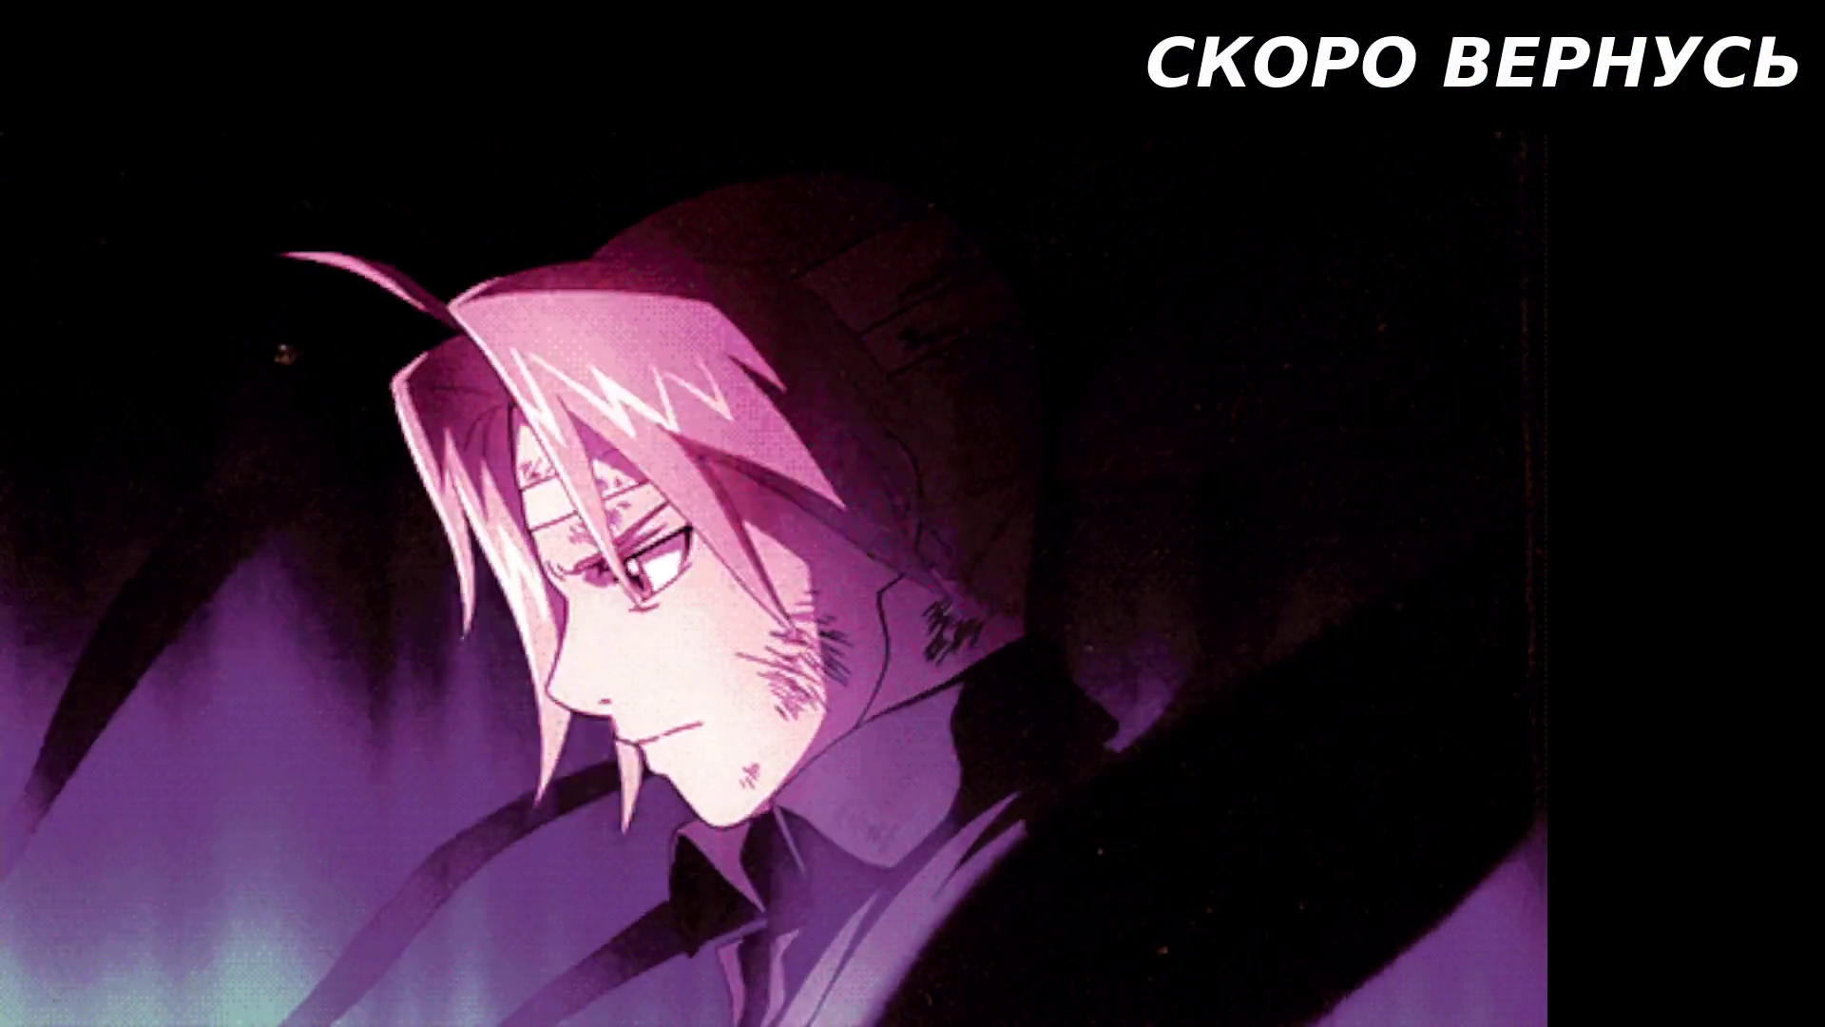